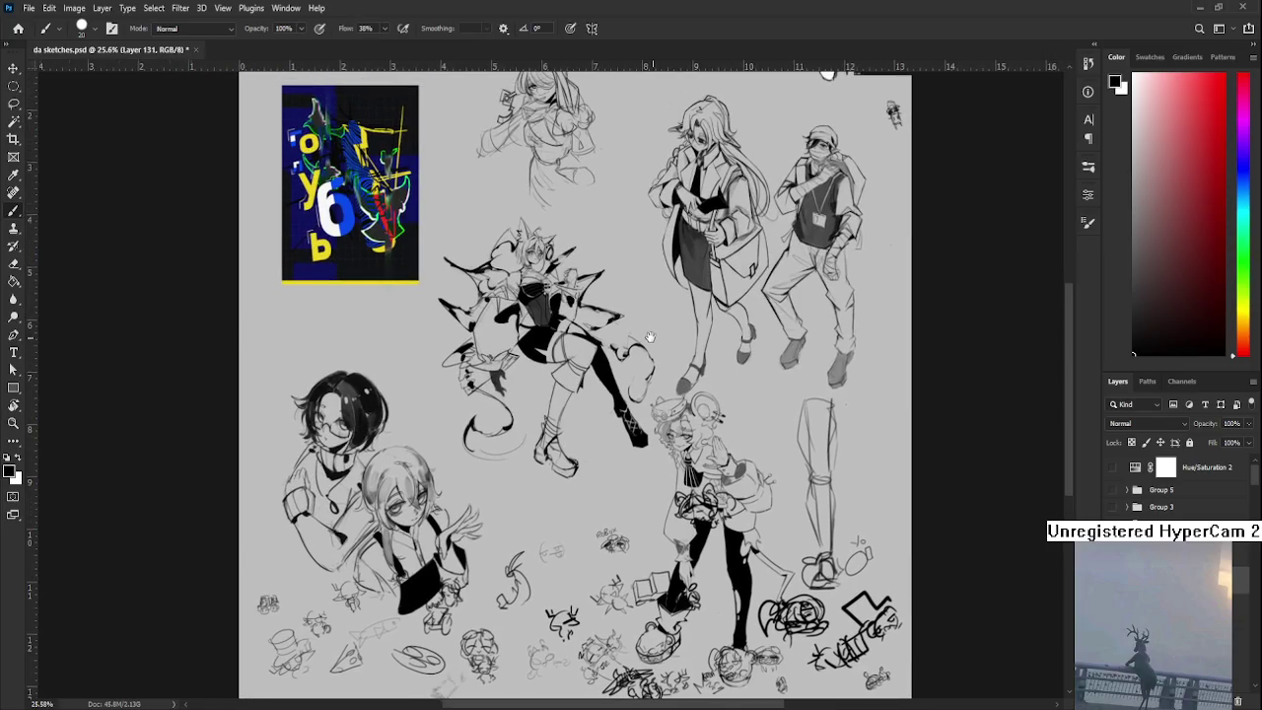
- Lasso the old standing-leg sketch at the lower right and delete it
{"action": "mouse_move", "coordinate": [867, 471]}
{"action": "left_mouse_down"}
{"action": "mouse_move", "coordinate": [691, 466]}
{"action": "mouse_move", "coordinate": [798, 452]}
{"action": "mouse_move", "coordinate": [789, 471]}
{"action": "mouse_move", "coordinate": [473, 488]}
{"action": "left_mouse_up"}
{"action": "scroll", "coordinate": [692, 465], "scroll_direction": "up", "scroll_amount": 3}
{"action": "key", "text": "l"}
{"action": "key", "text": "Delete"}
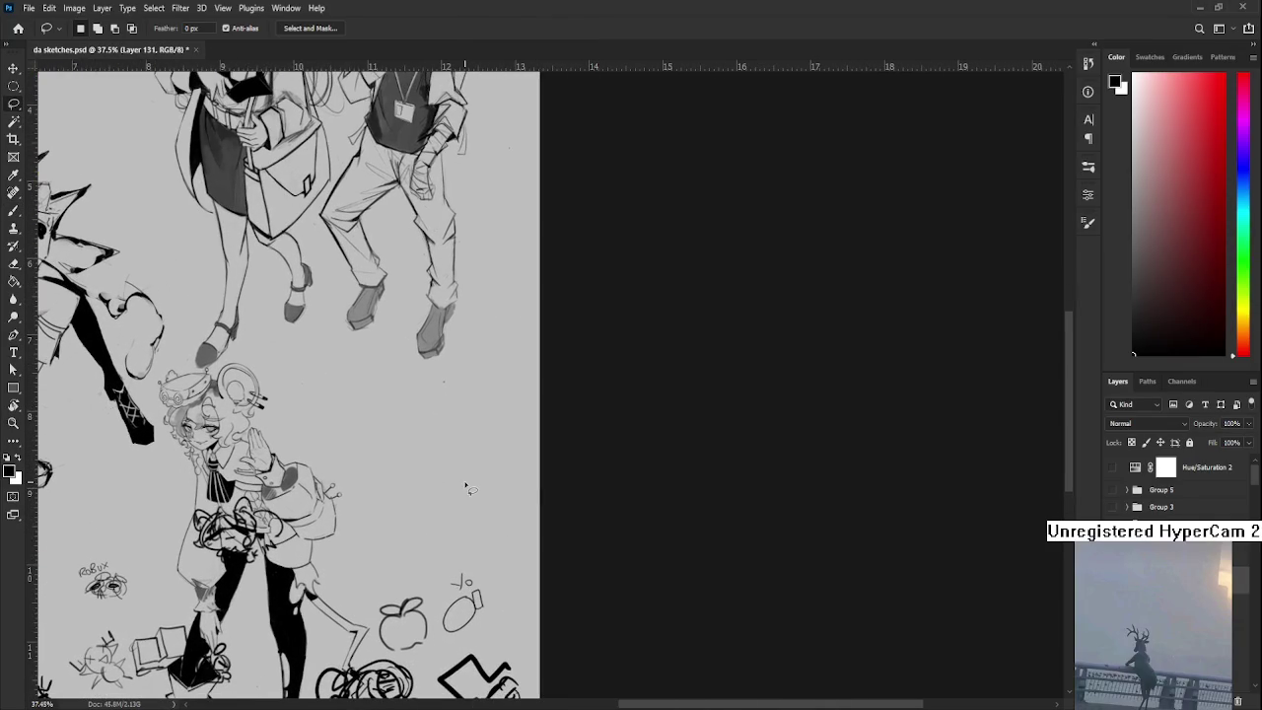
- Brush new thigh and lower-leg lines where the old leg was
{"action": "key", "text": "b"}
{"action": "left_click_drag", "start_coordinate": [478, 347], "coordinate": [379, 422]}
{"action": "key", "text": "ctrl+z"}
{"action": "mouse_move", "coordinate": [478, 345]}
{"action": "left_mouse_down"}
{"action": "mouse_move", "coordinate": [376, 424]}
{"action": "mouse_move", "coordinate": [481, 428]}
{"action": "left_mouse_up"}
{"action": "key", "text": "ctrl+z"}
{"action": "left_click_drag", "start_coordinate": [371, 428], "coordinate": [511, 430]}
{"action": "left_click_drag", "start_coordinate": [481, 343], "coordinate": [531, 419]}
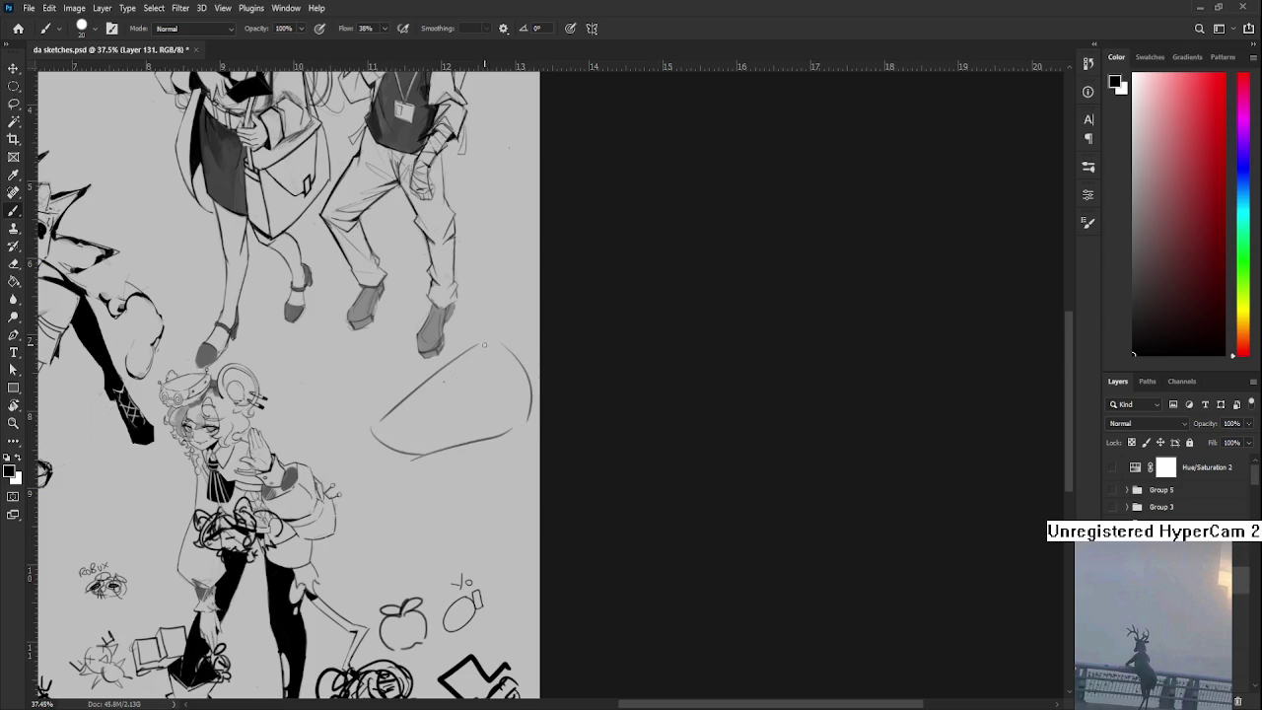
{"action": "mouse_move", "coordinate": [392, 445]}
{"action": "left_mouse_down"}
{"action": "mouse_move", "coordinate": [411, 412]}
{"action": "mouse_move", "coordinate": [397, 445]}
{"action": "mouse_move", "coordinate": [451, 426]}
{"action": "mouse_move", "coordinate": [408, 470]}
{"action": "mouse_move", "coordinate": [440, 570]}
{"action": "left_mouse_up"}
{"action": "left_click_drag", "start_coordinate": [452, 426], "coordinate": [470, 532]}
{"action": "mouse_move", "coordinate": [481, 461]}
{"action": "left_mouse_down"}
{"action": "mouse_move", "coordinate": [462, 538]}
{"action": "mouse_move", "coordinate": [501, 584]}
{"action": "mouse_move", "coordinate": [457, 594]}
{"action": "mouse_move", "coordinate": [459, 616]}
{"action": "left_mouse_up"}
- Pan and zoom across the sheet to check the new leg, then return to Home
{"action": "mouse_move", "coordinate": [443, 457]}
{"action": "left_mouse_down"}
{"action": "mouse_move", "coordinate": [624, 550]}
{"action": "mouse_move", "coordinate": [720, 550]}
{"action": "left_mouse_up"}
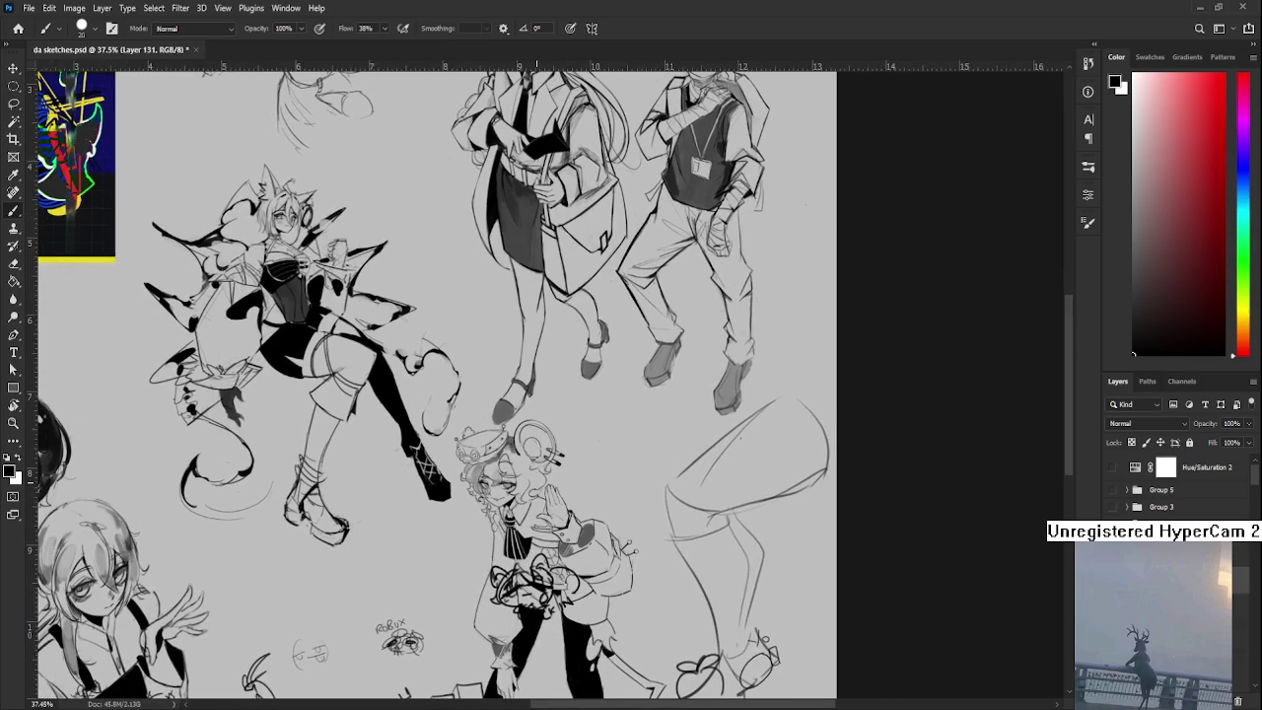
{"action": "scroll", "coordinate": [582, 395], "scroll_direction": "down", "scroll_amount": 2}
{"action": "scroll", "coordinate": [582, 395], "scroll_direction": "down", "scroll_amount": 1}
{"action": "scroll", "coordinate": [582, 394], "scroll_direction": "up", "scroll_amount": 1}
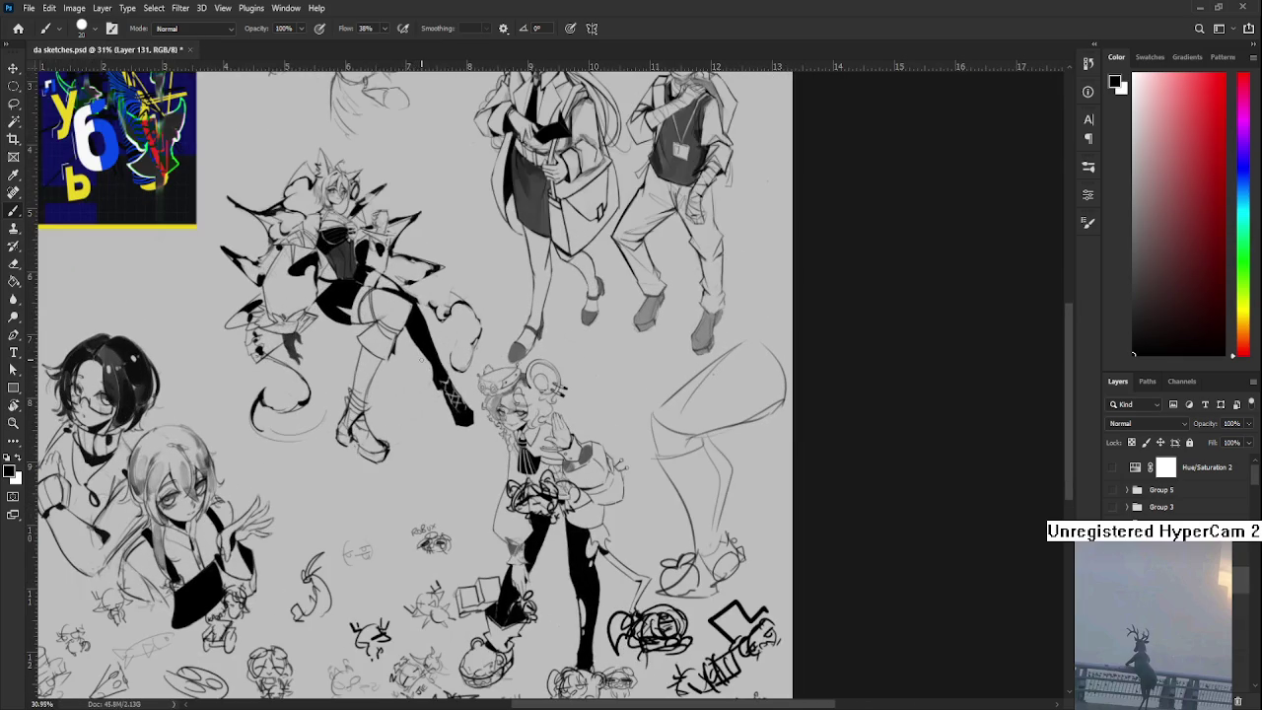
{"action": "left_click_drag", "start_coordinate": [369, 262], "coordinate": [424, 294]}
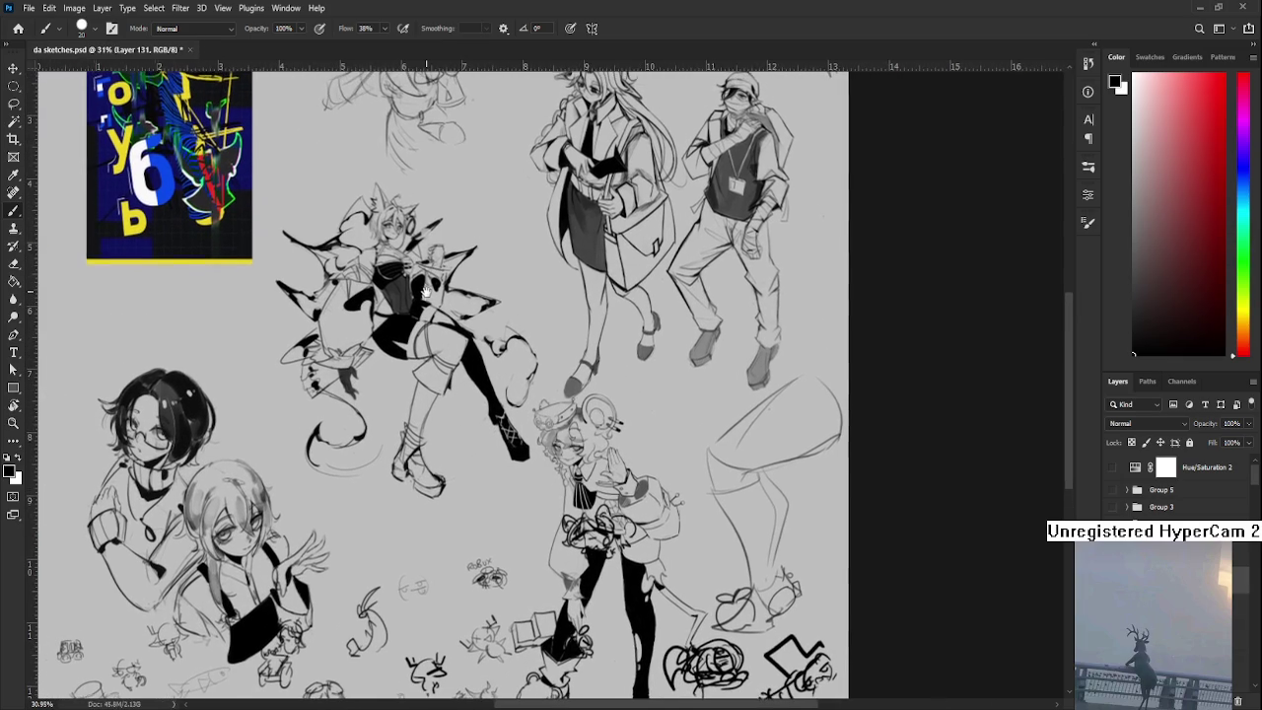
{"action": "scroll", "coordinate": [426, 293], "scroll_direction": "up", "scroll_amount": 1}
{"action": "scroll", "coordinate": [865, 378], "scroll_direction": "right", "scroll_amount": 2}
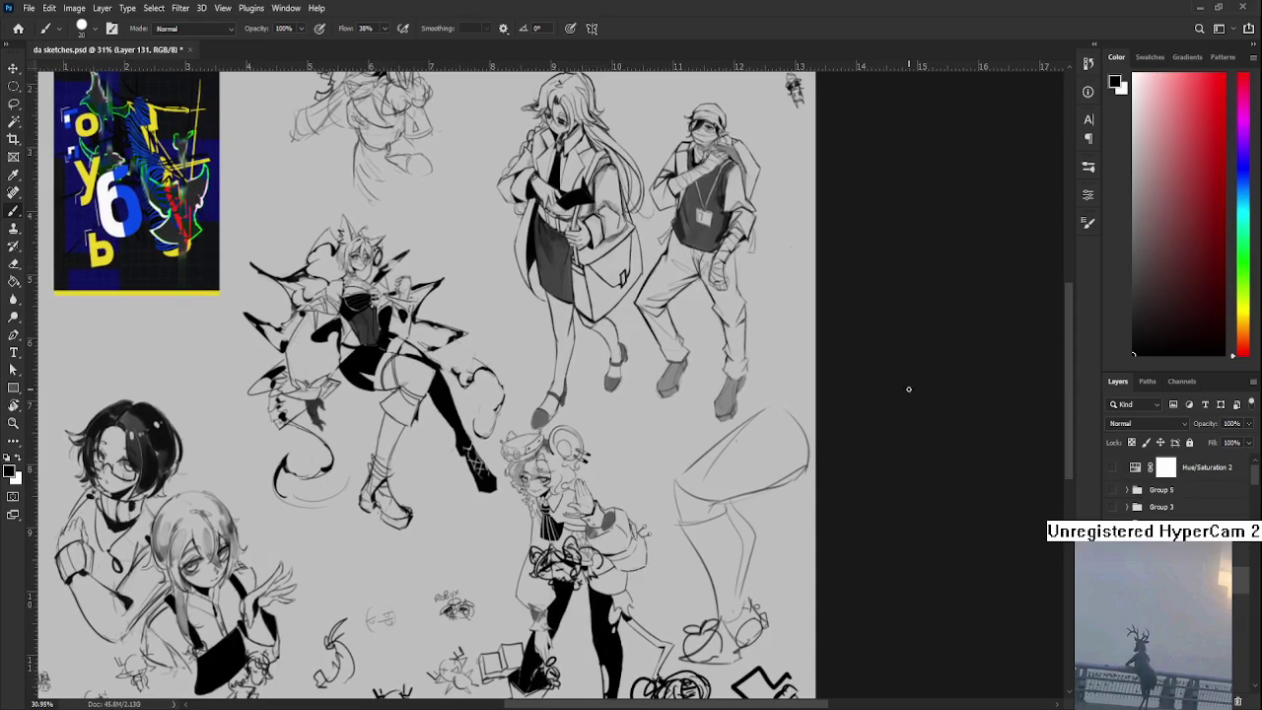
{"action": "scroll", "coordinate": [828, 394], "scroll_direction": "right", "scroll_amount": 1}
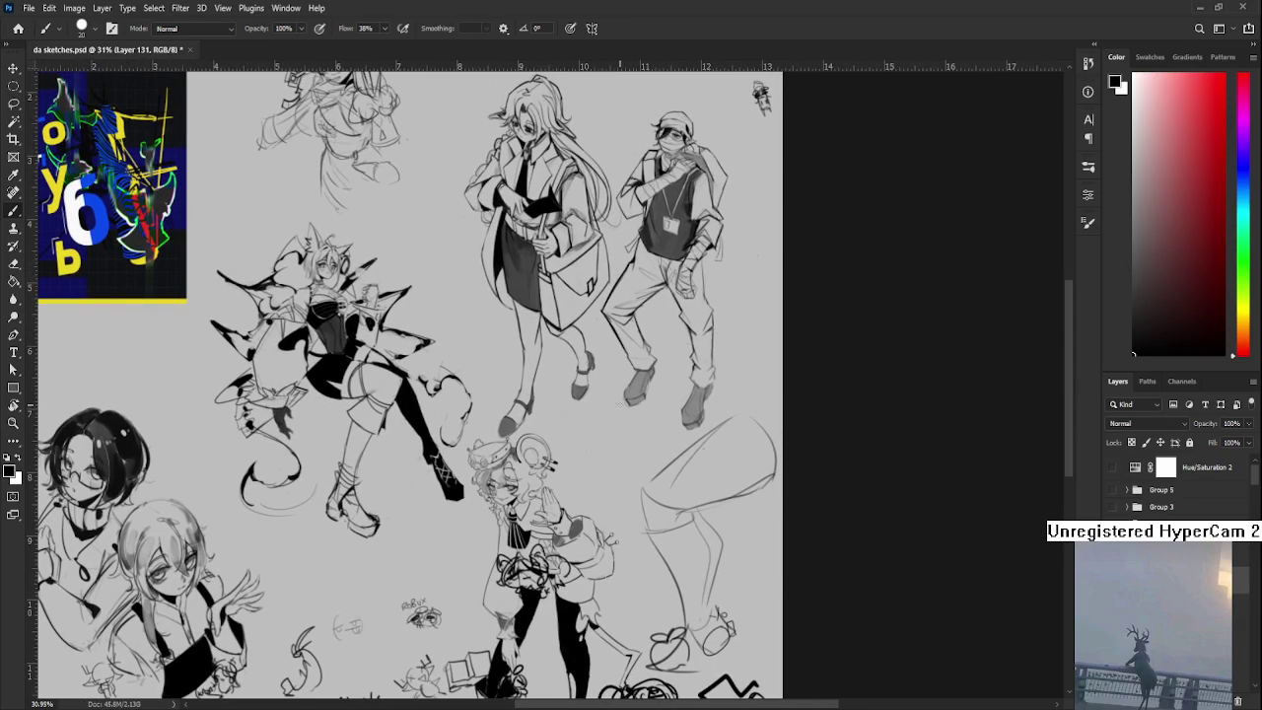
{"action": "key", "text": "l"}
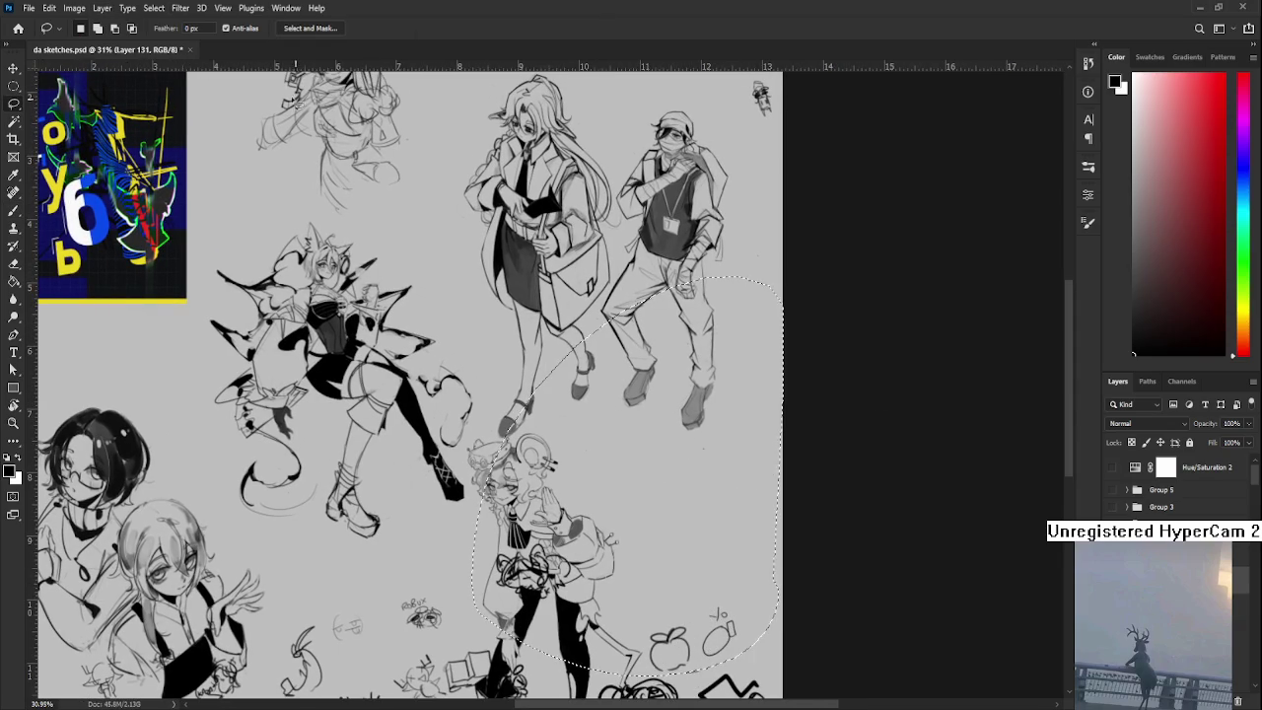
{"action": "left_click", "coordinate": [18, 29]}
- Open Legs(Le garbo) ver 4.psd from Recent and compare the 26/10/25 and 25/10/25 groups
{"action": "scroll", "coordinate": [612, 236], "scroll_direction": "down", "scroll_amount": 1}
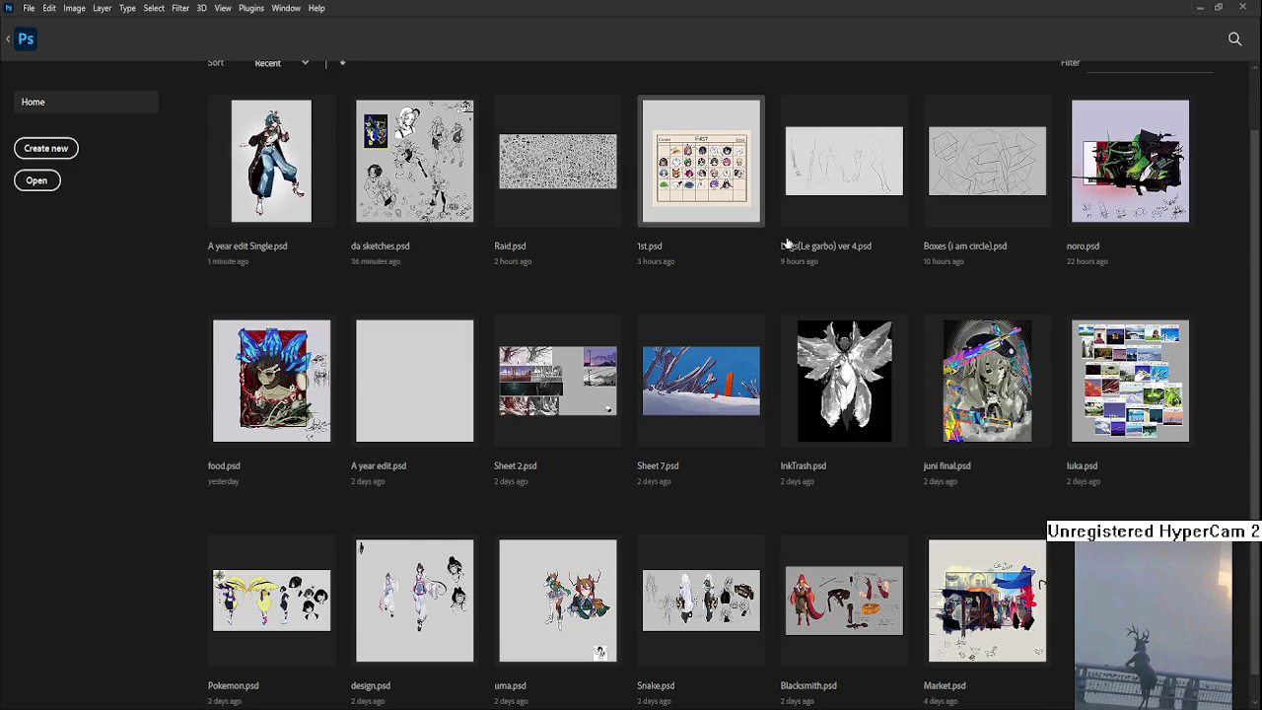
{"action": "left_click", "coordinate": [833, 167]}
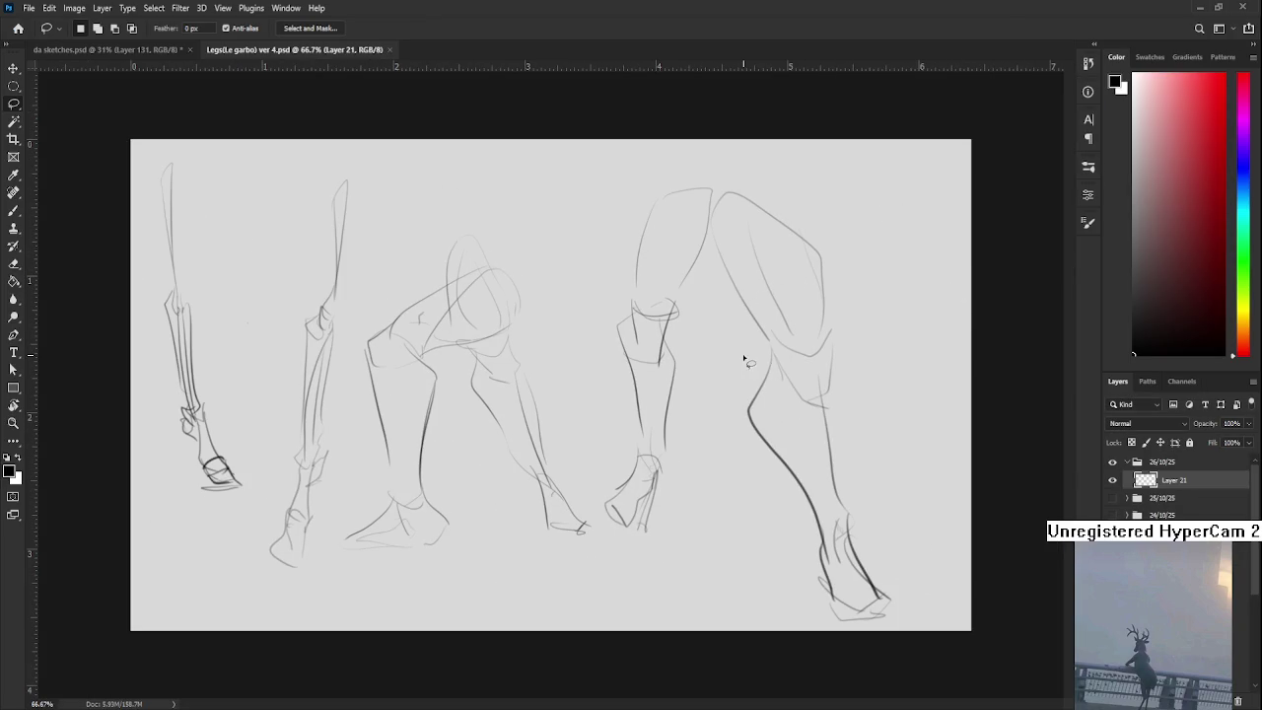
{"action": "left_click", "coordinate": [1127, 462]}
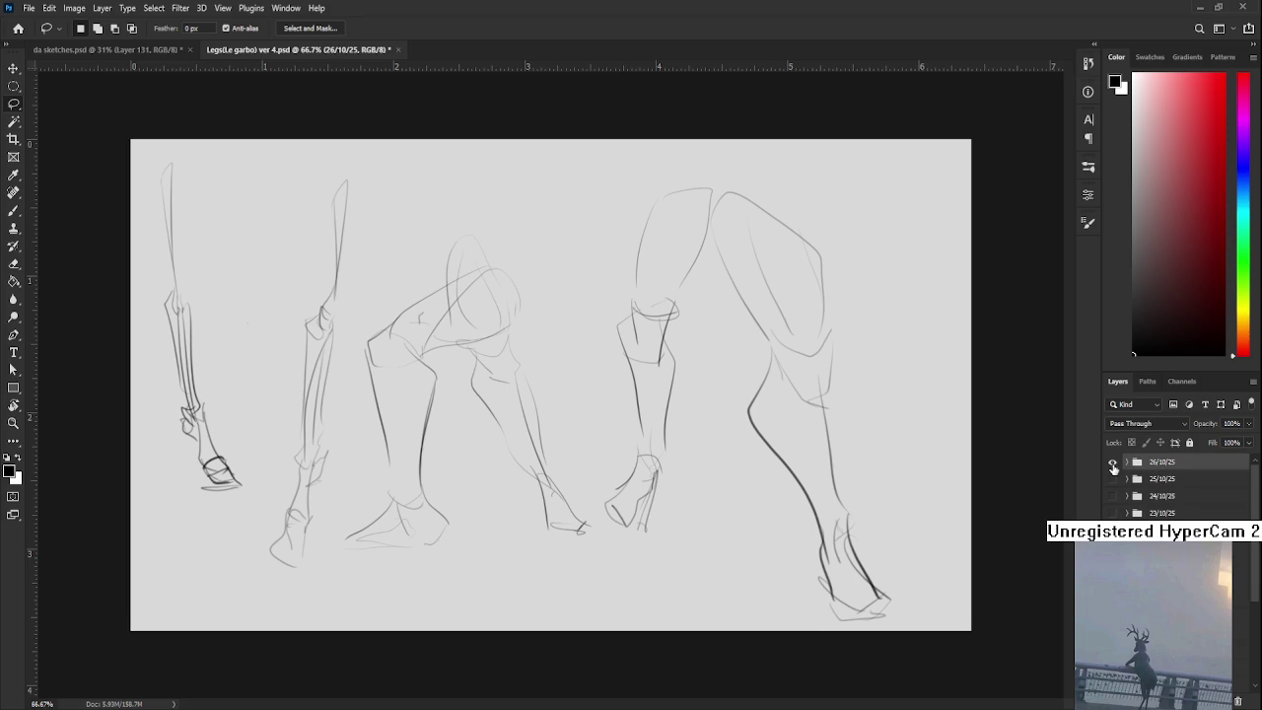
{"action": "left_click", "coordinate": [1112, 478]}
{"action": "scroll", "coordinate": [848, 431], "scroll_direction": "down", "scroll_amount": 5}
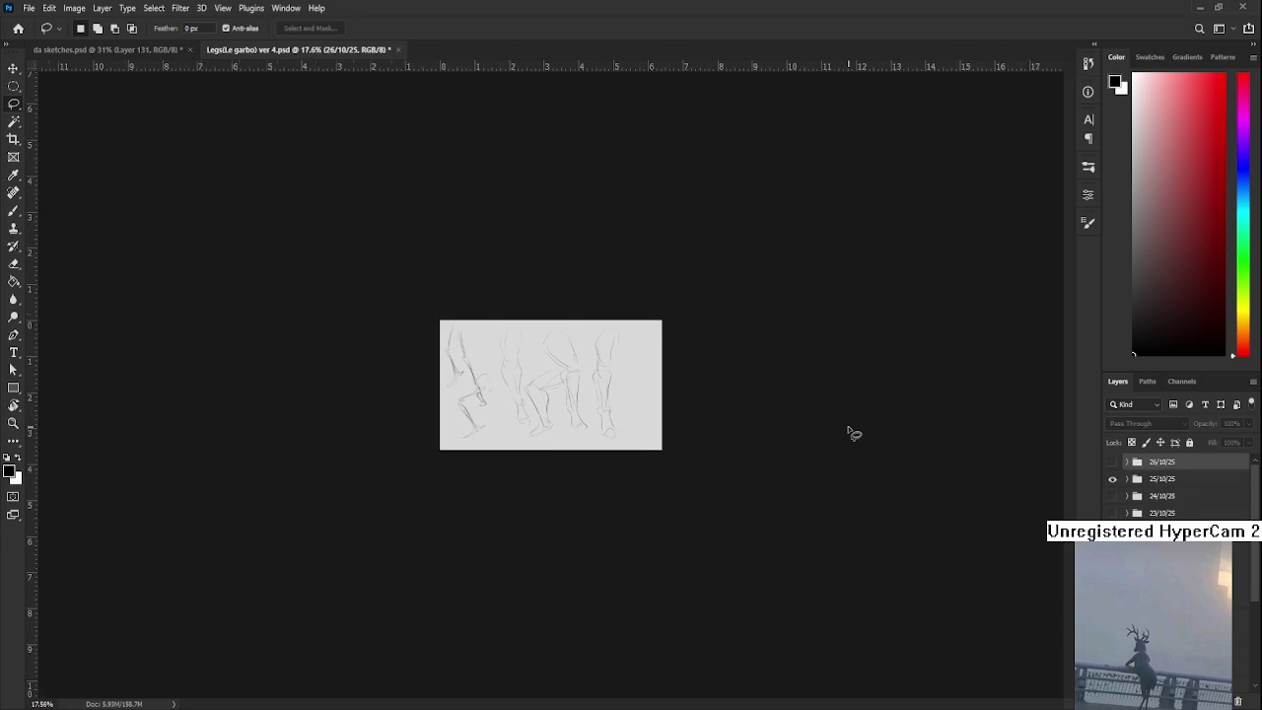
{"action": "left_click", "coordinate": [1112, 479]}
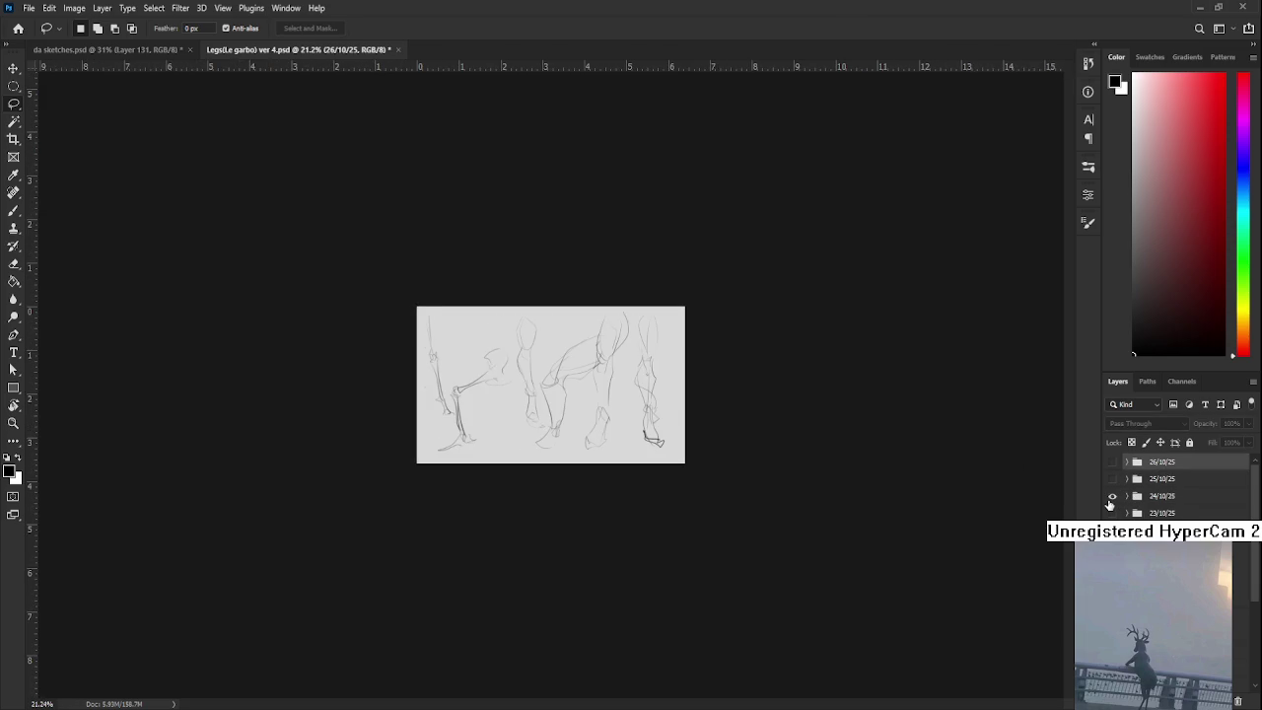
- Toggle the 24/10/25, 23/10/25 and other dated leg-sketch groups on and off to compare them
{"action": "left_click", "coordinate": [1112, 495]}
{"action": "left_click", "coordinate": [1113, 513]}
{"action": "left_click", "coordinate": [1112, 530]}
{"action": "left_click", "coordinate": [1112, 529]}
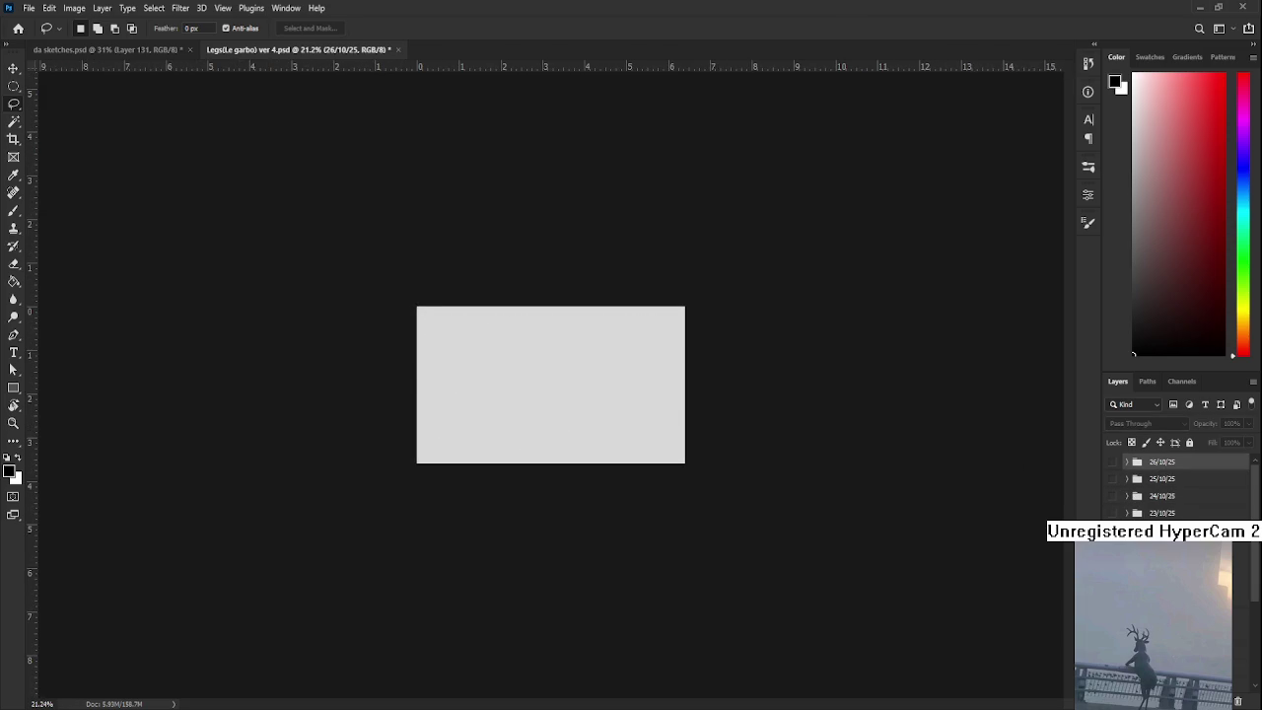
{"action": "left_click", "coordinate": [1112, 563]}
{"action": "left_click", "coordinate": [1113, 563]}
{"action": "left_click", "coordinate": [1113, 579]}
{"action": "left_click", "coordinate": [1163, 580]}
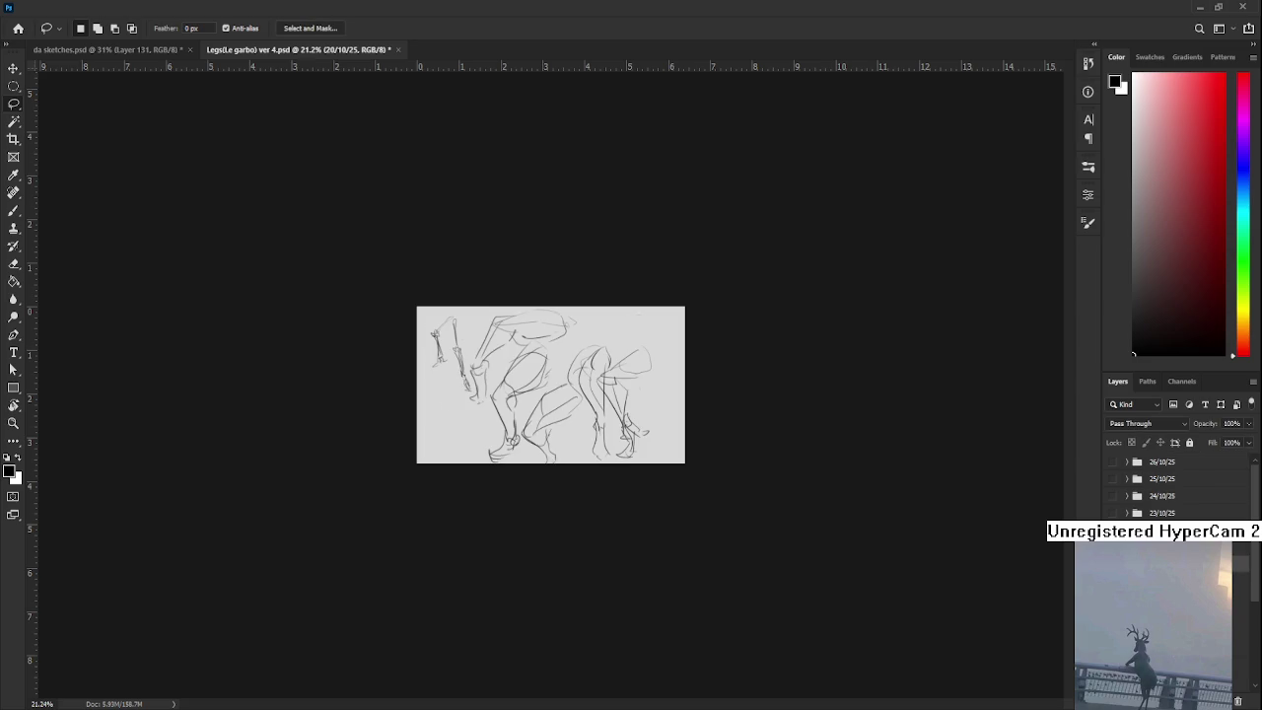
{"action": "left_click", "coordinate": [1112, 546]}
- Review the 26/10/25 group again, then hide it to leave a blank canvas
{"action": "left_click", "coordinate": [1113, 461]}
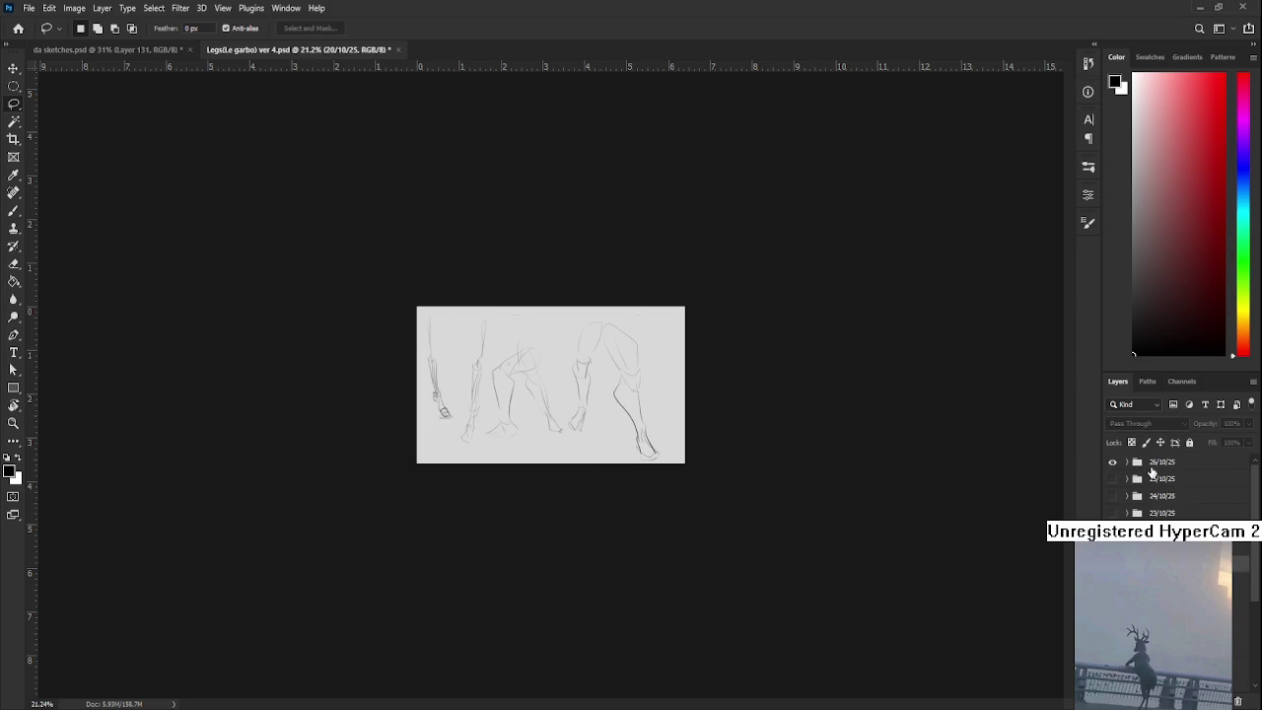
{"action": "left_click", "coordinate": [1164, 462]}
{"action": "scroll", "coordinate": [690, 380], "scroll_direction": "up", "scroll_amount": 1}
{"action": "scroll", "coordinate": [688, 378], "scroll_direction": "up", "scroll_amount": 1}
{"action": "scroll", "coordinate": [678, 380], "scroll_direction": "up", "scroll_amount": 3}
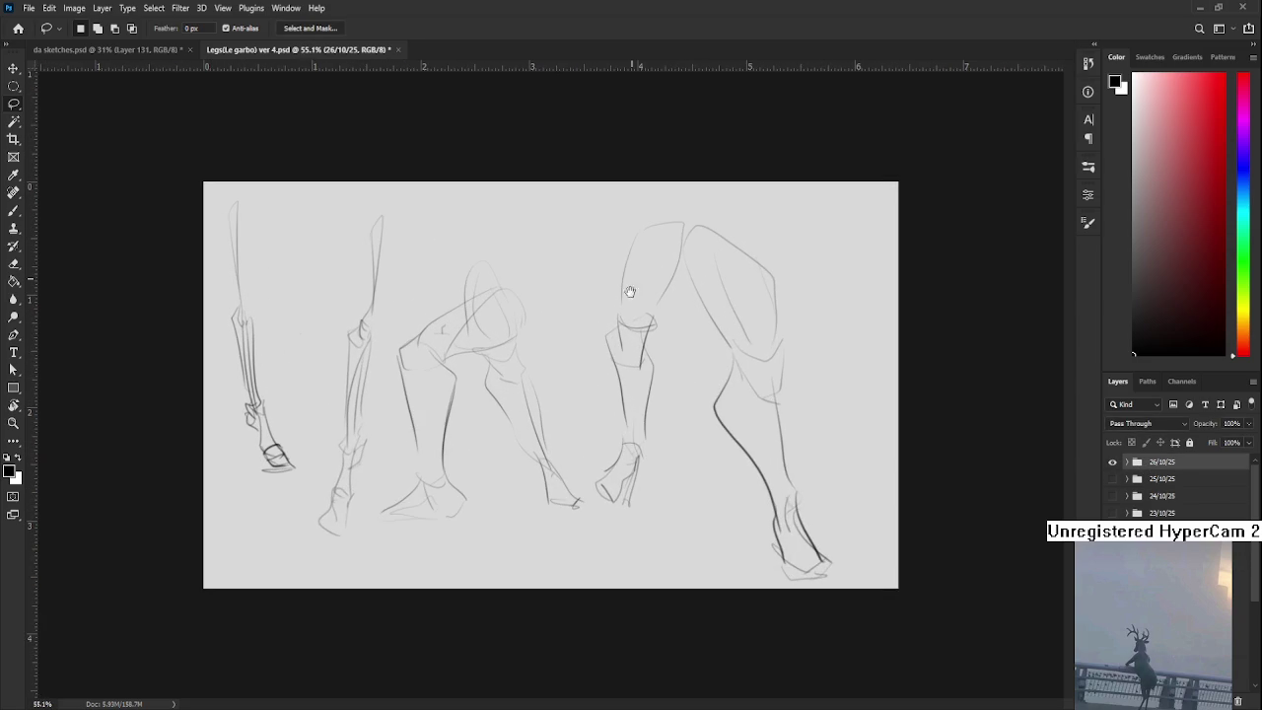
{"action": "scroll", "coordinate": [623, 385], "scroll_direction": "down", "scroll_amount": 1}
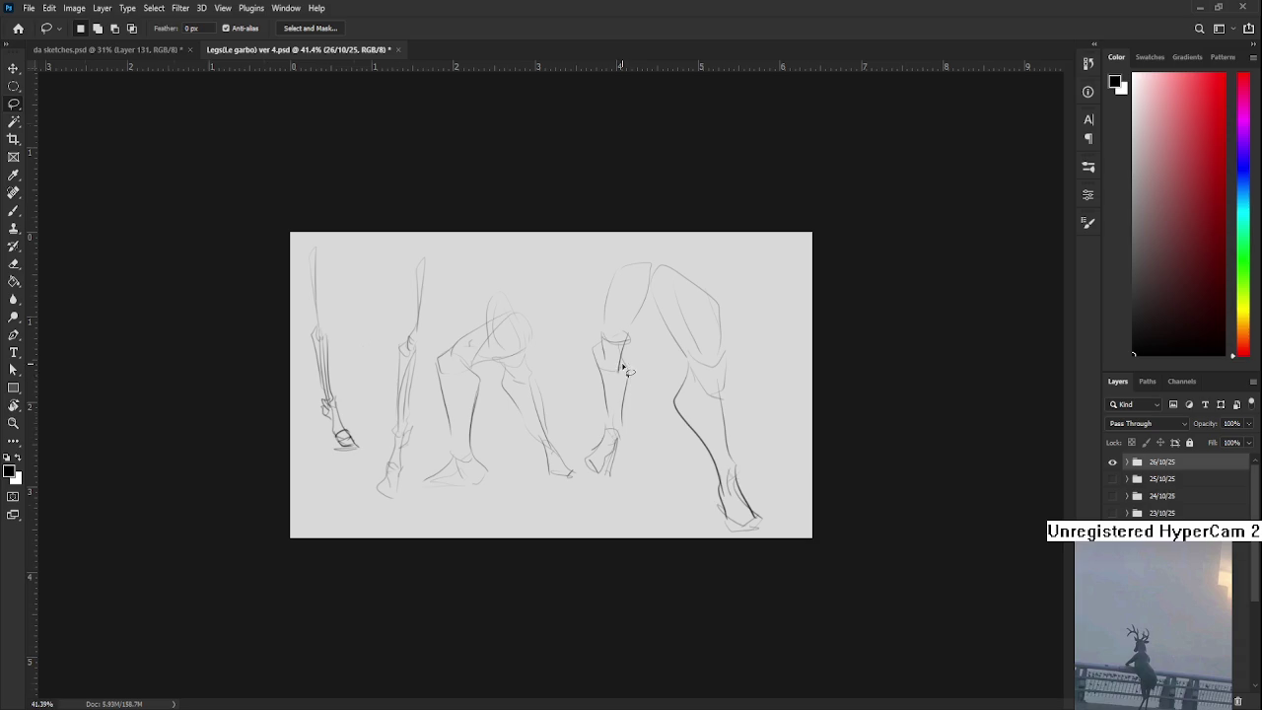
{"action": "scroll", "coordinate": [623, 368], "scroll_direction": "up", "scroll_amount": 1}
{"action": "left_click", "coordinate": [1113, 461]}
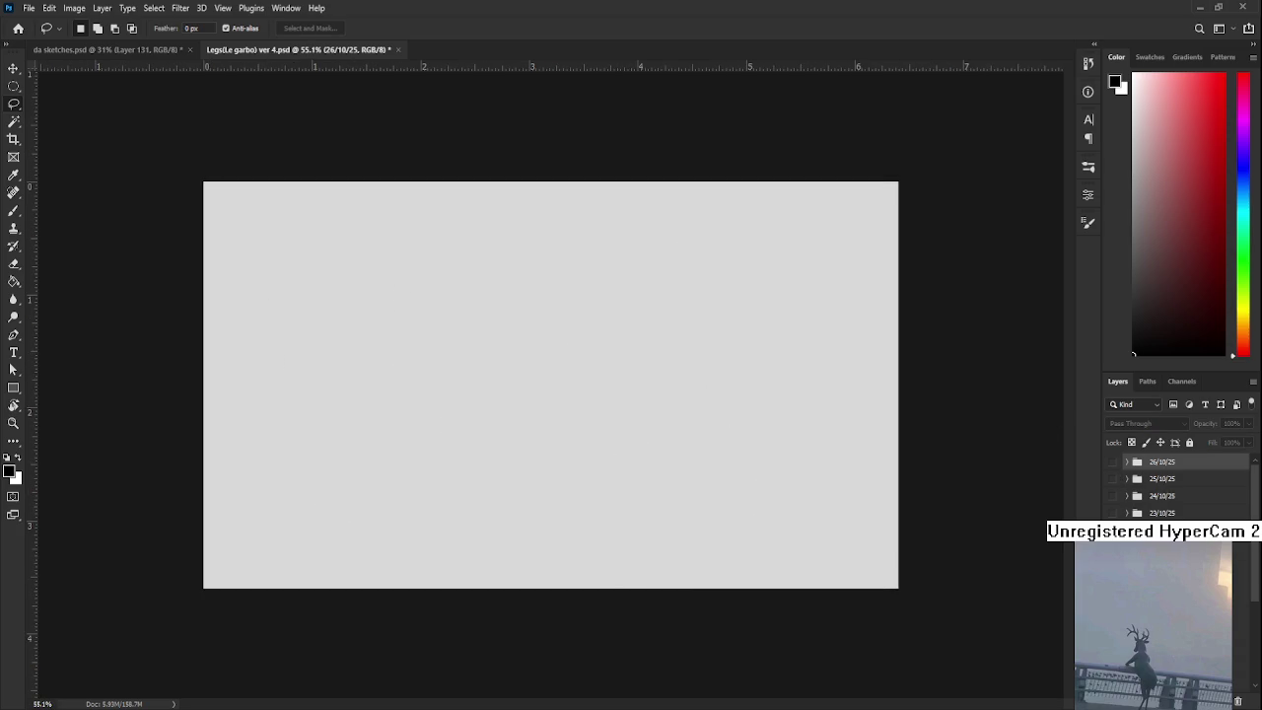
- Add a new layer and try first limb curves with a thinner brush
{"action": "key", "text": "ctrl+shift+alt+n"}
{"action": "key", "text": "b"}
{"action": "left_click_drag", "start_coordinate": [547, 245], "coordinate": [501, 325]}
{"action": "key", "text": "ctrl+z"}
{"action": "key", "text": "bracketleft"}
{"action": "key", "text": "bracketleft"}
{"action": "left_click_drag", "start_coordinate": [495, 263], "coordinate": [464, 359]}
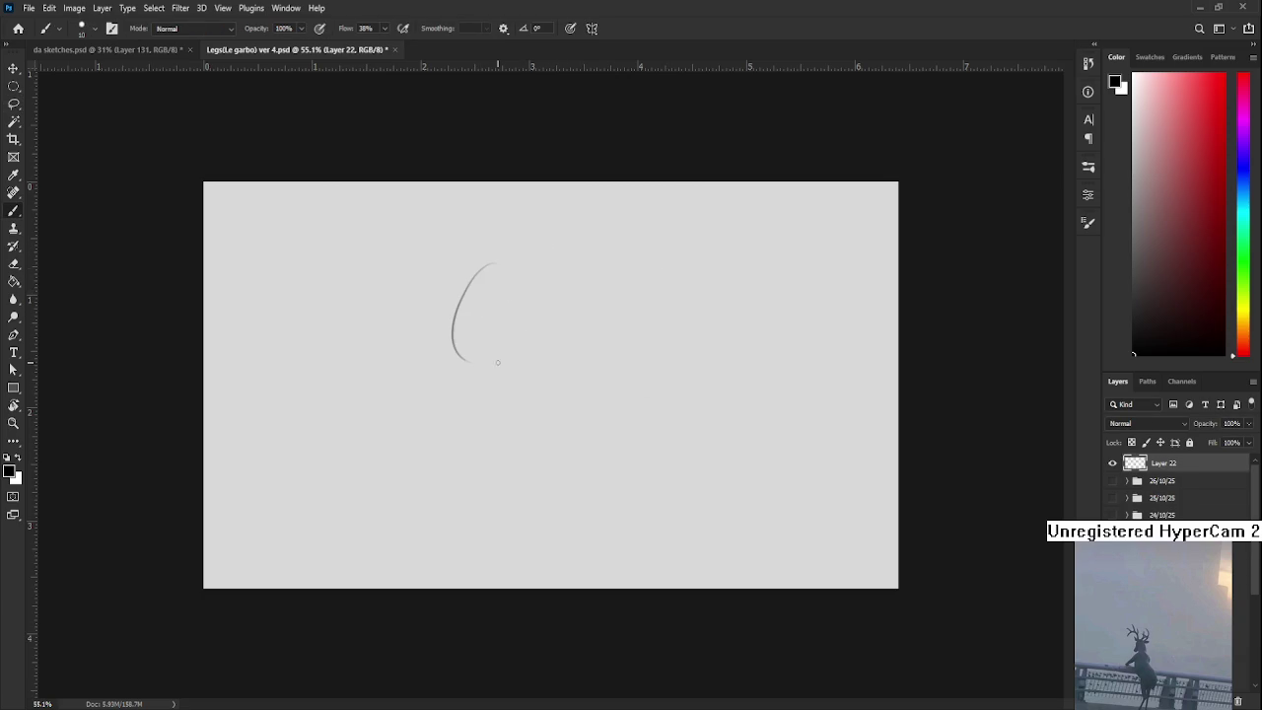
{"action": "key", "text": "ctrl+z"}
{"action": "left_click_drag", "start_coordinate": [493, 265], "coordinate": [429, 409]}
{"action": "key", "text": "ctrl+z"}
{"action": "mouse_move", "coordinate": [469, 267]}
{"action": "left_mouse_down"}
{"action": "mouse_move", "coordinate": [424, 375]}
{"action": "mouse_move", "coordinate": [601, 313]}
{"action": "mouse_move", "coordinate": [677, 305]}
{"action": "mouse_move", "coordinate": [591, 286]}
{"action": "mouse_move", "coordinate": [547, 395]}
{"action": "left_mouse_up"}
{"action": "key", "text": "ctrl+z"}
- Draw the rounded upper limb segment with left, right and bottom curves
{"action": "key", "text": "ctrl+z"}
{"action": "key", "text": "ctrl+z"}
{"action": "left_click_drag", "start_coordinate": [592, 286], "coordinate": [568, 412]}
{"action": "left_click_drag", "start_coordinate": [647, 301], "coordinate": [659, 408]}
{"action": "left_click_drag", "start_coordinate": [587, 431], "coordinate": [639, 439]}
{"action": "left_click_drag", "start_coordinate": [426, 377], "coordinate": [636, 440]}
{"action": "key", "text": "ctrl+z"}
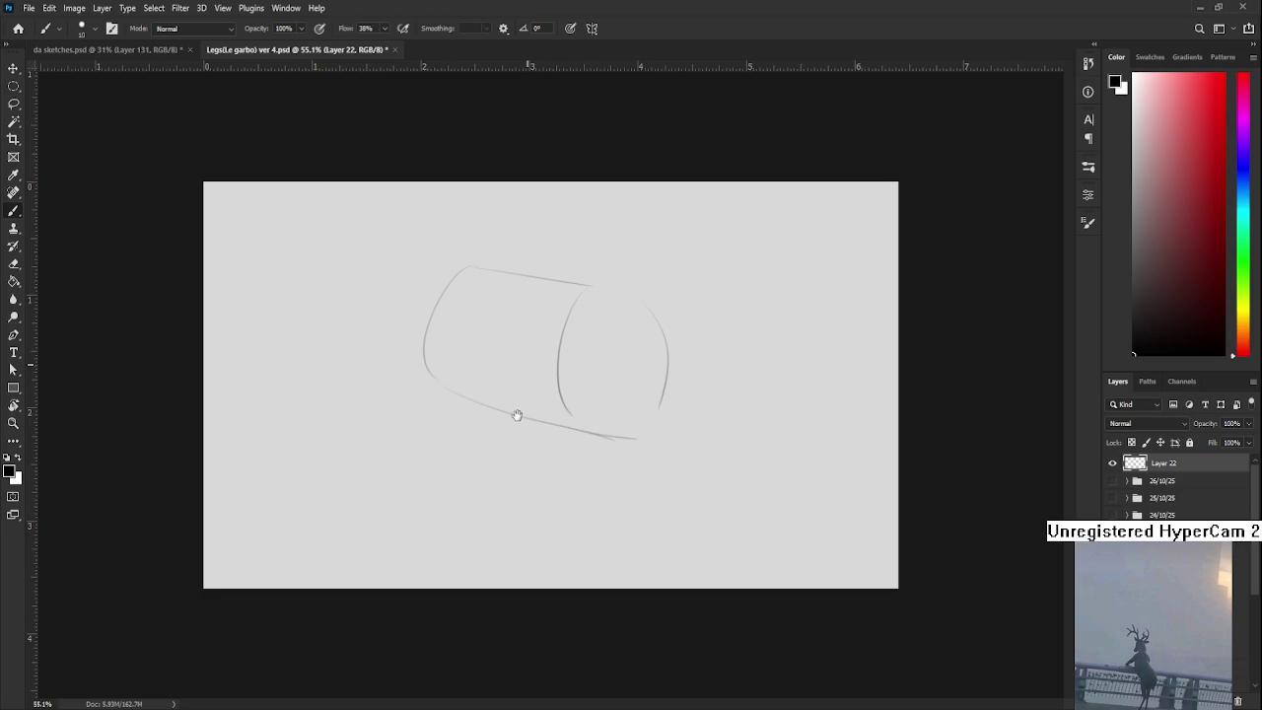
{"action": "key", "text": "ctrl+z"}
{"action": "mouse_move", "coordinate": [352, 231]}
{"action": "left_mouse_down"}
{"action": "mouse_move", "coordinate": [369, 357]}
{"action": "mouse_move", "coordinate": [448, 373]}
{"action": "left_mouse_up"}
{"action": "key", "text": "ctrl+z"}
{"action": "mouse_move", "coordinate": [377, 359]}
{"action": "left_mouse_down"}
{"action": "mouse_move", "coordinate": [457, 377]}
{"action": "mouse_move", "coordinate": [505, 291]}
{"action": "left_mouse_up"}
{"action": "key", "text": "ctrl+z"}
- Add the top arc, a new bottom line and extend the top toward the bend
{"action": "mouse_move", "coordinate": [456, 373]}
{"action": "left_mouse_down"}
{"action": "mouse_move", "coordinate": [481, 296]}
{"action": "mouse_move", "coordinate": [507, 276]}
{"action": "left_mouse_up"}
{"action": "mouse_move", "coordinate": [353, 230]}
{"action": "left_mouse_down"}
{"action": "mouse_move", "coordinate": [414, 214]}
{"action": "mouse_move", "coordinate": [551, 269]}
{"action": "left_mouse_up"}
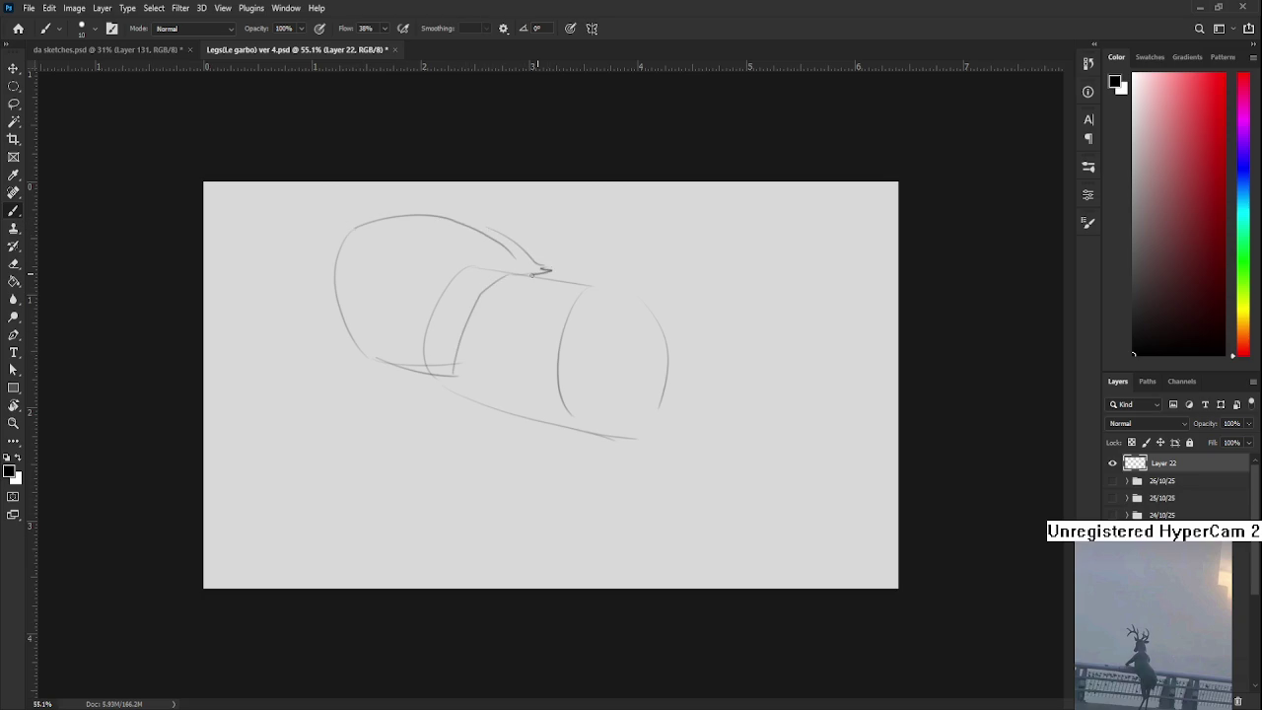
{"action": "left_click_drag", "start_coordinate": [445, 378], "coordinate": [530, 455]}
{"action": "key", "text": "ctrl+z"}
{"action": "left_click_drag", "start_coordinate": [461, 401], "coordinate": [592, 424]}
{"action": "left_click_drag", "start_coordinate": [544, 272], "coordinate": [637, 286]}
{"action": "mouse_move", "coordinate": [638, 286]}
{"action": "left_mouse_down"}
{"action": "mouse_move", "coordinate": [698, 397]}
{"action": "mouse_move", "coordinate": [694, 342]}
{"action": "left_mouse_up"}
{"action": "key", "text": "ctrl+z"}
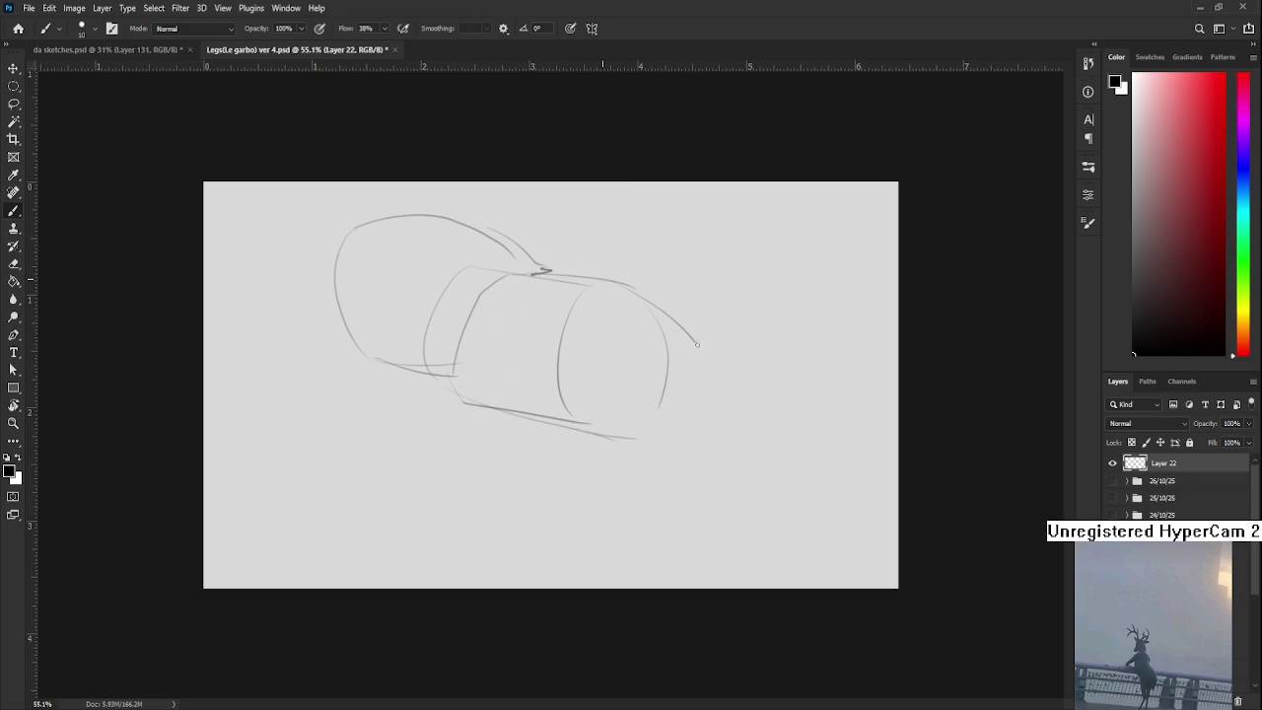
{"action": "mouse_move", "coordinate": [641, 282]}
{"action": "left_mouse_down"}
{"action": "mouse_move", "coordinate": [800, 327]}
{"action": "mouse_move", "coordinate": [822, 347]}
{"action": "left_mouse_up"}
{"action": "key", "text": "ctrl+z"}
{"action": "mouse_move", "coordinate": [682, 304]}
{"action": "left_mouse_down"}
{"action": "mouse_move", "coordinate": [622, 338]}
{"action": "mouse_move", "coordinate": [640, 342]}
{"action": "left_mouse_up"}
{"action": "key", "text": "ctrl+z"}
- Draw the lower limb and its tip, then scale the sketch to about 49% and tilt it 7.43°
{"action": "key", "text": "ctrl+z"}
{"action": "mouse_move", "coordinate": [723, 318]}
{"action": "left_mouse_down"}
{"action": "mouse_move", "coordinate": [547, 459]}
{"action": "mouse_move", "coordinate": [544, 557]}
{"action": "left_mouse_up"}
{"action": "key", "text": "ctrl+z"}
{"action": "left_click_drag", "start_coordinate": [490, 525], "coordinate": [575, 567]}
{"action": "key", "text": "ctrl+z"}
{"action": "mouse_move", "coordinate": [580, 428]}
{"action": "left_mouse_down"}
{"action": "mouse_move", "coordinate": [532, 499]}
{"action": "mouse_move", "coordinate": [594, 558]}
{"action": "mouse_move", "coordinate": [756, 459]}
{"action": "left_mouse_up"}
{"action": "left_click_drag", "start_coordinate": [776, 442], "coordinate": [835, 350]}
{"action": "left_click_drag", "start_coordinate": [834, 351], "coordinate": [821, 367]}
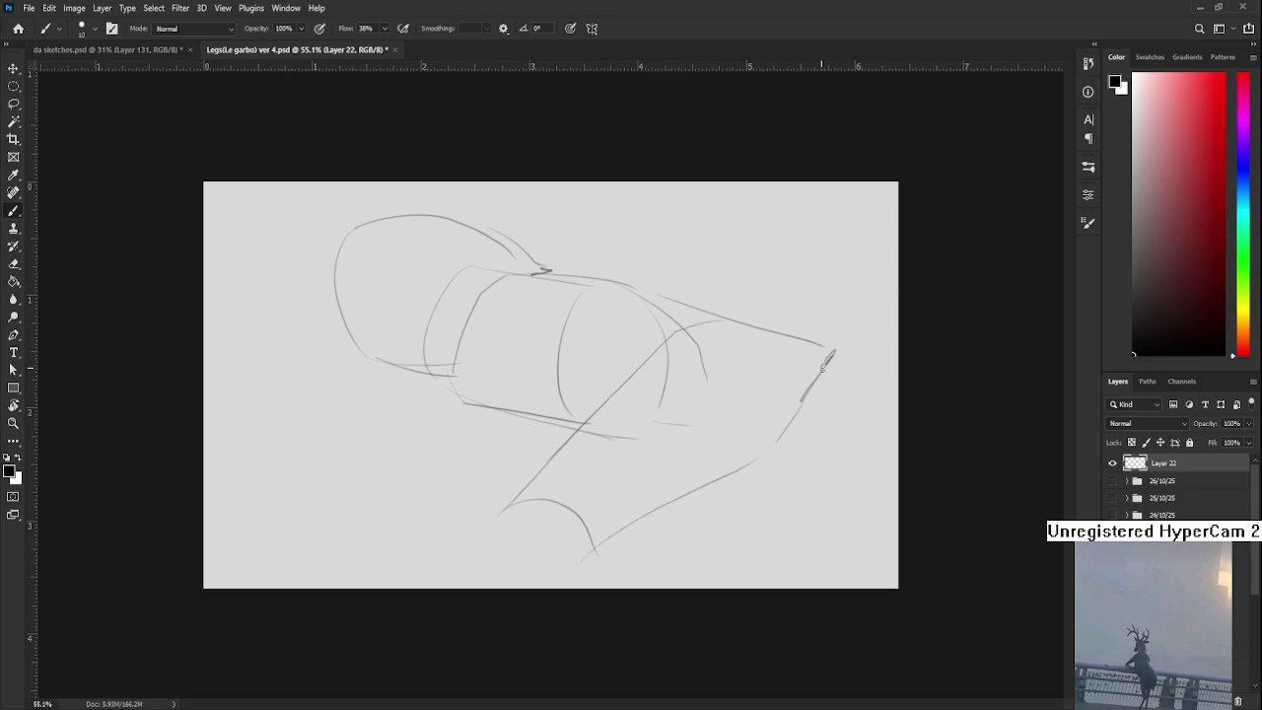
{"action": "key", "text": "ctrl+t"}
{"action": "mouse_move", "coordinate": [871, 213]}
{"action": "left_mouse_down"}
{"action": "mouse_move", "coordinate": [663, 351]}
{"action": "mouse_move", "coordinate": [599, 437]}
{"action": "mouse_move", "coordinate": [671, 352]}
{"action": "left_mouse_up"}
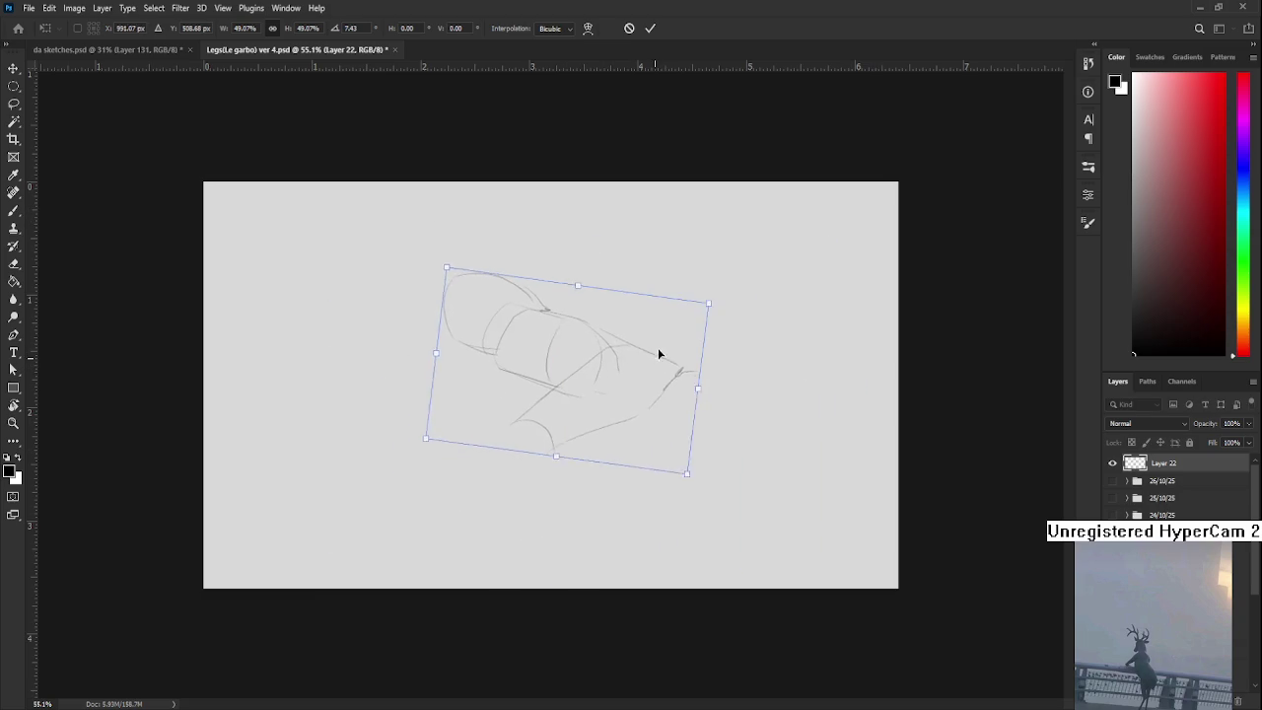
- Commit the transformed sketch and add lower-leg lines beneath it
{"action": "key", "text": "Return"}
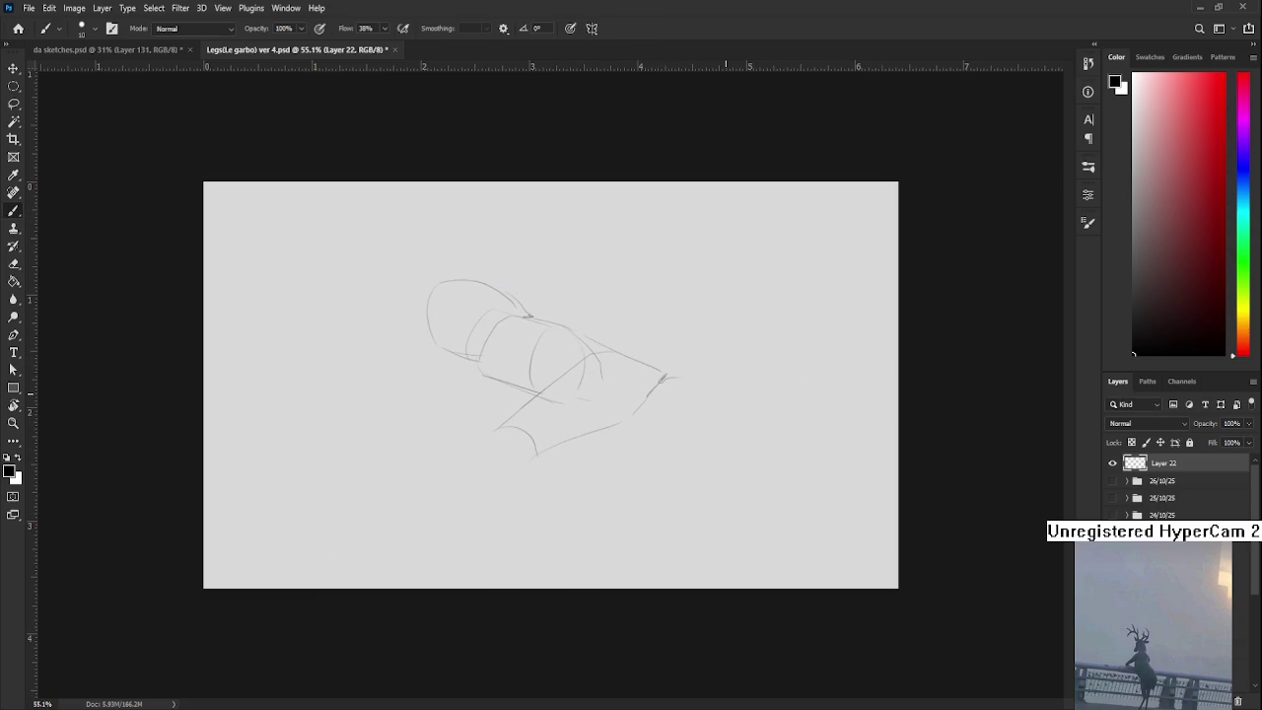
{"action": "scroll", "coordinate": [532, 336], "scroll_direction": "down", "scroll_amount": 2}
{"action": "scroll", "coordinate": [518, 327], "scroll_direction": "up", "scroll_amount": 3}
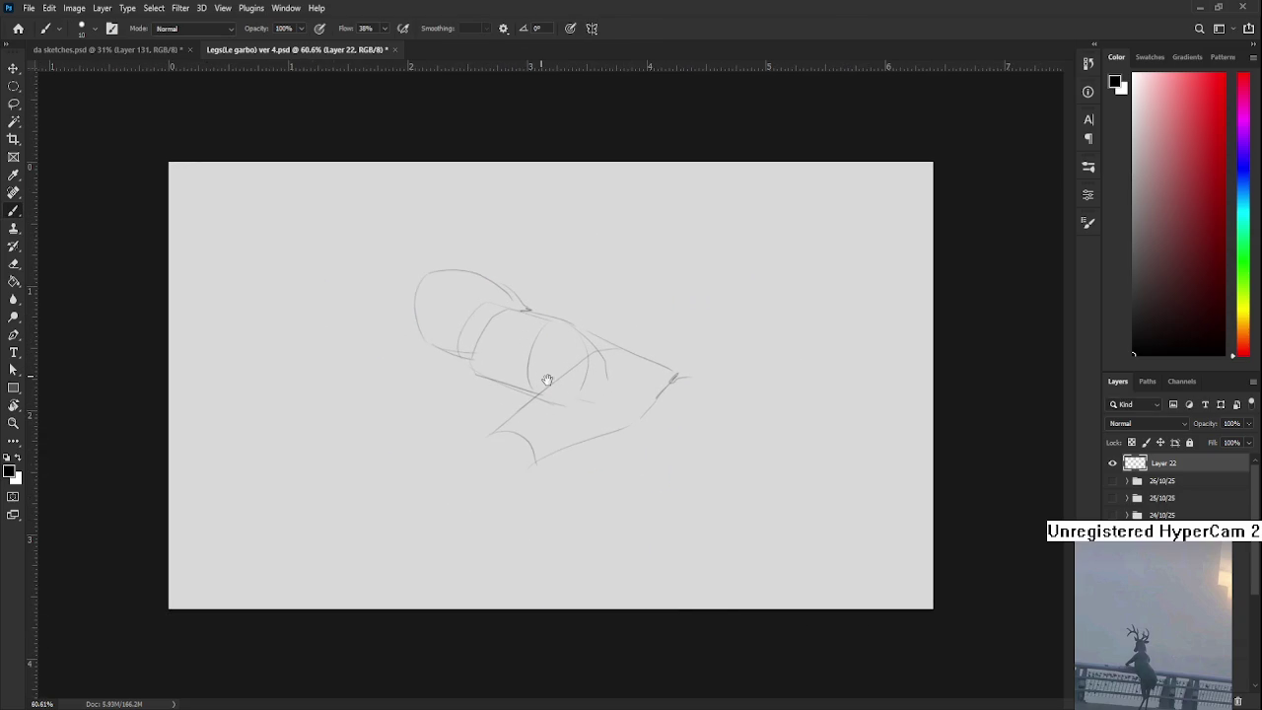
{"action": "mouse_move", "coordinate": [483, 434]}
{"action": "left_mouse_down"}
{"action": "mouse_move", "coordinate": [474, 488]}
{"action": "mouse_move", "coordinate": [507, 535]}
{"action": "left_mouse_up"}
{"action": "mouse_move", "coordinate": [532, 466]}
{"action": "left_mouse_down"}
{"action": "mouse_move", "coordinate": [539, 520]}
{"action": "mouse_move", "coordinate": [521, 536]}
{"action": "mouse_move", "coordinate": [545, 500]}
{"action": "left_mouse_up"}
{"action": "scroll", "coordinate": [563, 506], "scroll_direction": "down", "scroll_amount": 1}
{"action": "scroll", "coordinate": [578, 450], "scroll_direction": "down", "scroll_amount": 3}
{"action": "scroll", "coordinate": [642, 437], "scroll_direction": "up", "scroll_amount": 3}
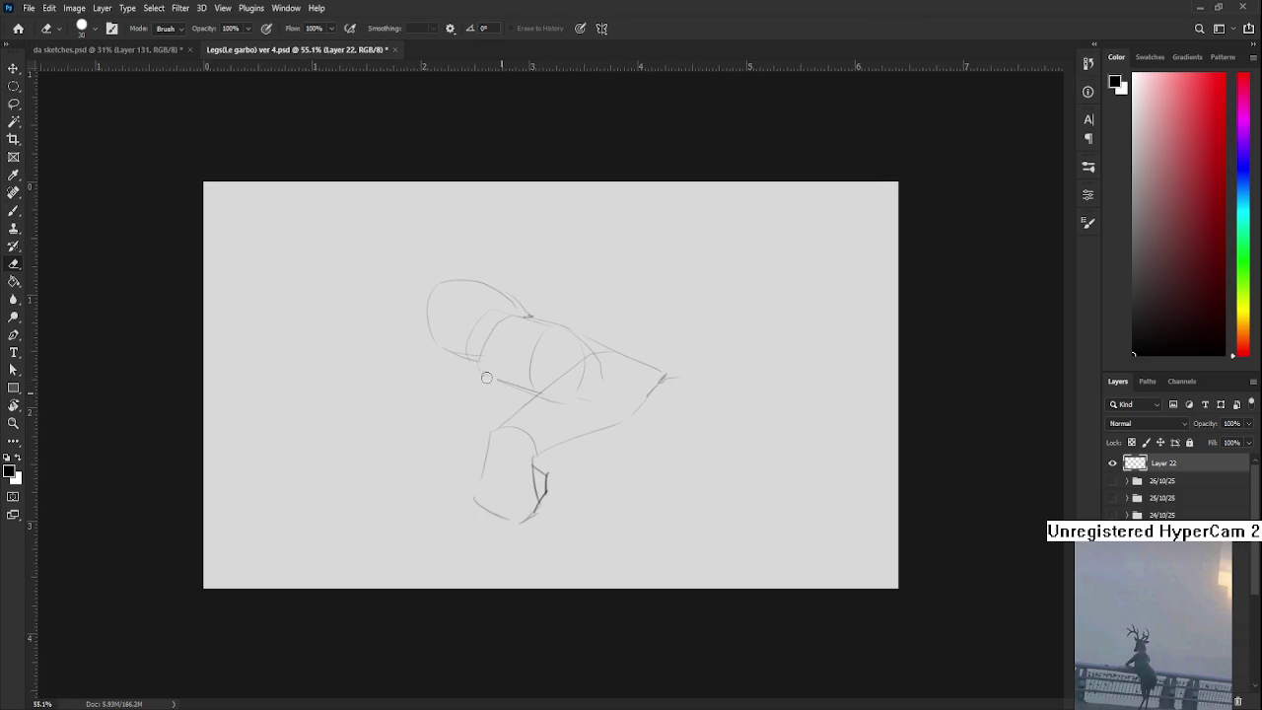
- Redraw the lower curve darker and add up-right and down-left diagonal lines
{"action": "left_click_drag", "start_coordinate": [481, 359], "coordinate": [510, 385]}
{"action": "key", "text": "ctrl+z"}
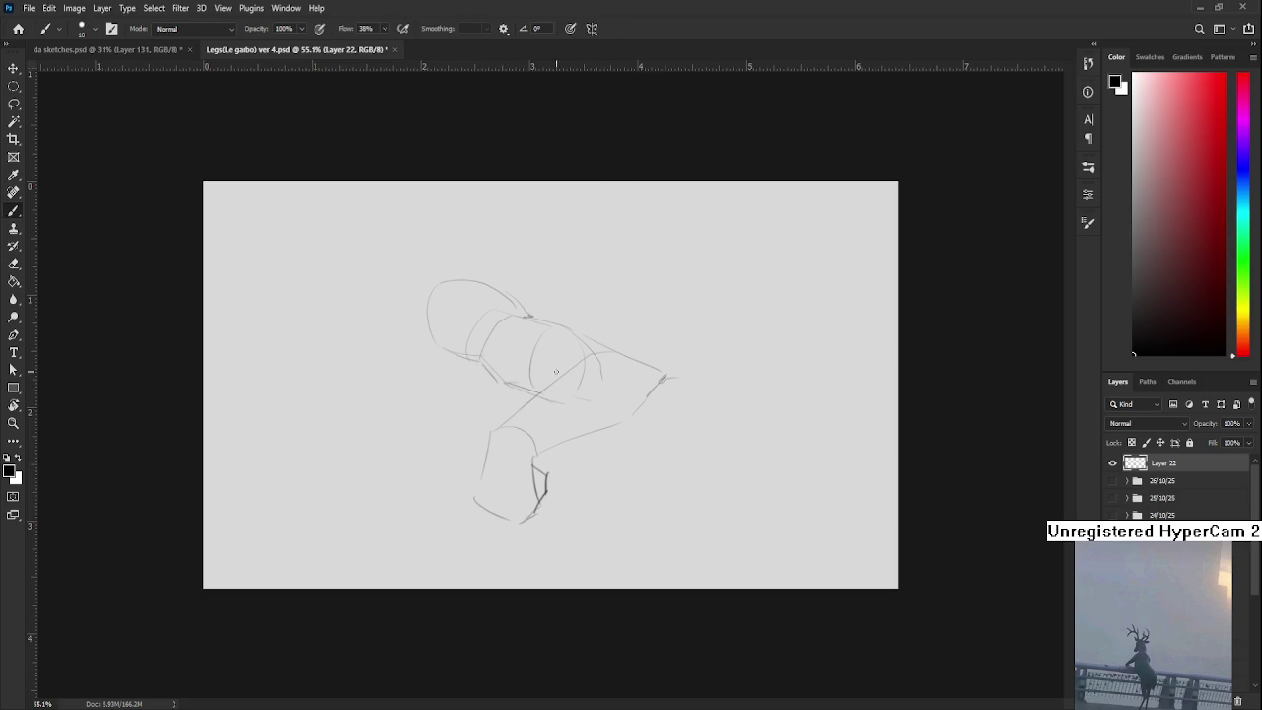
{"action": "left_click_drag", "start_coordinate": [520, 448], "coordinate": [618, 424]}
{"action": "left_click_drag", "start_coordinate": [488, 442], "coordinate": [585, 363]}
{"action": "left_click_drag", "start_coordinate": [597, 355], "coordinate": [544, 430]}
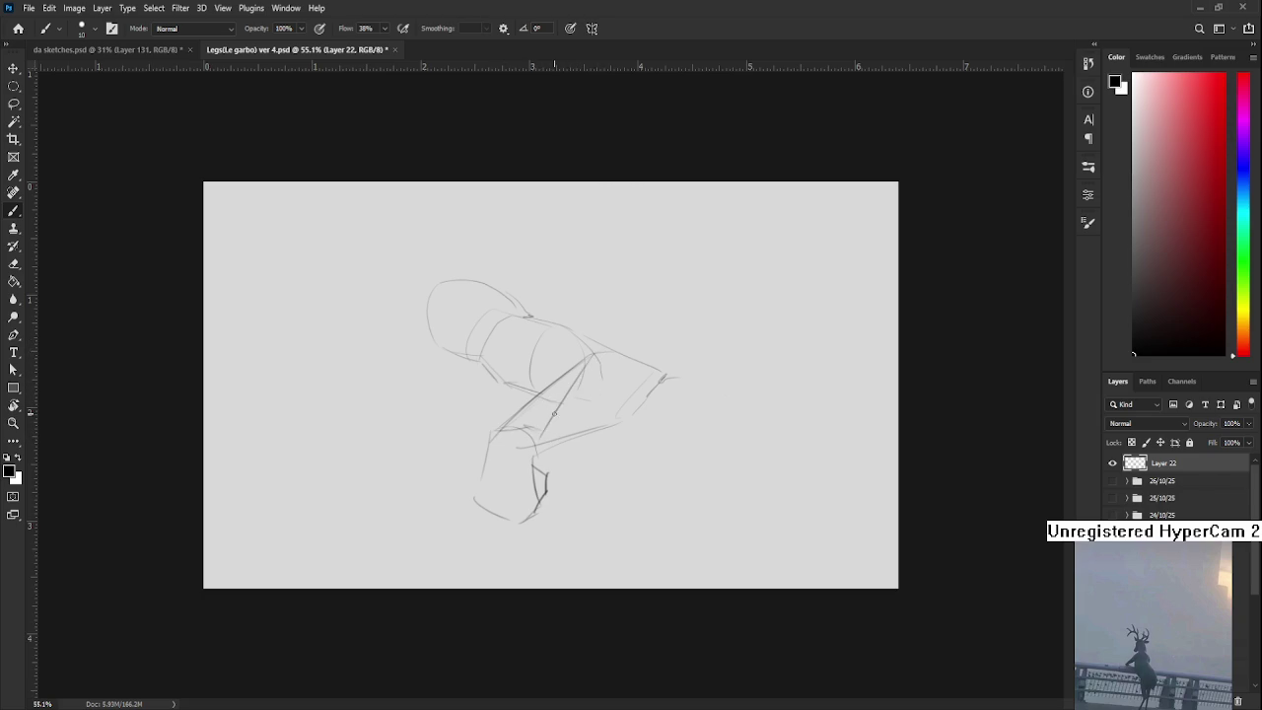
{"action": "left_click_drag", "start_coordinate": [594, 357], "coordinate": [521, 433]}
{"action": "key", "text": "ctrl+z"}
{"action": "left_click_drag", "start_coordinate": [587, 357], "coordinate": [522, 432]}
{"action": "key", "text": "ctrl+z"}
{"action": "left_click_drag", "start_coordinate": [595, 353], "coordinate": [523, 434]}
- Lasso the head and another part of the sketch and shift them up-left
{"action": "key", "text": "l"}
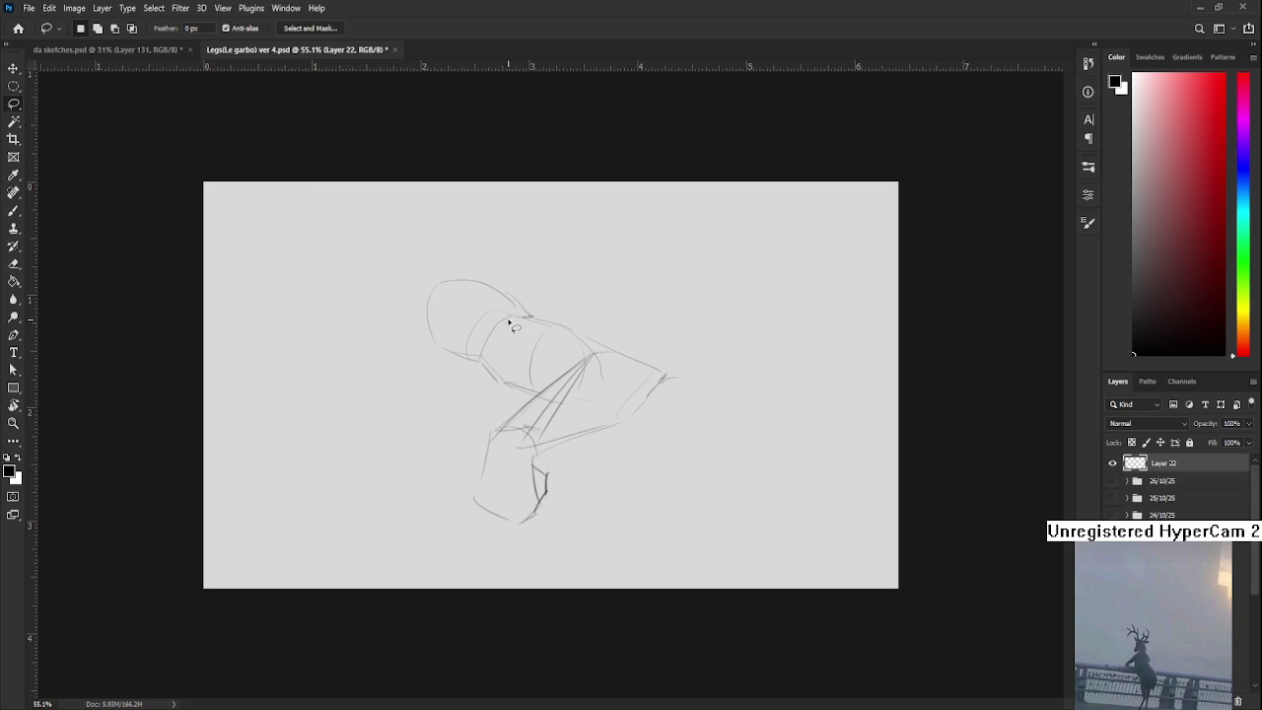
{"action": "mouse_move", "coordinate": [509, 323]}
{"action": "left_mouse_down"}
{"action": "mouse_move", "coordinate": [540, 321]}
{"action": "mouse_move", "coordinate": [422, 307]}
{"action": "left_mouse_up"}
{"action": "key", "text": "ctrl+t"}
{"action": "key", "text": "Return"}
{"action": "mouse_move", "coordinate": [555, 304]}
{"action": "left_mouse_down"}
{"action": "mouse_move", "coordinate": [643, 321]}
{"action": "mouse_move", "coordinate": [556, 306]}
{"action": "mouse_move", "coordinate": [561, 324]}
{"action": "left_mouse_up"}
{"action": "key", "text": "ctrl+t"}
{"action": "key", "text": "Return"}
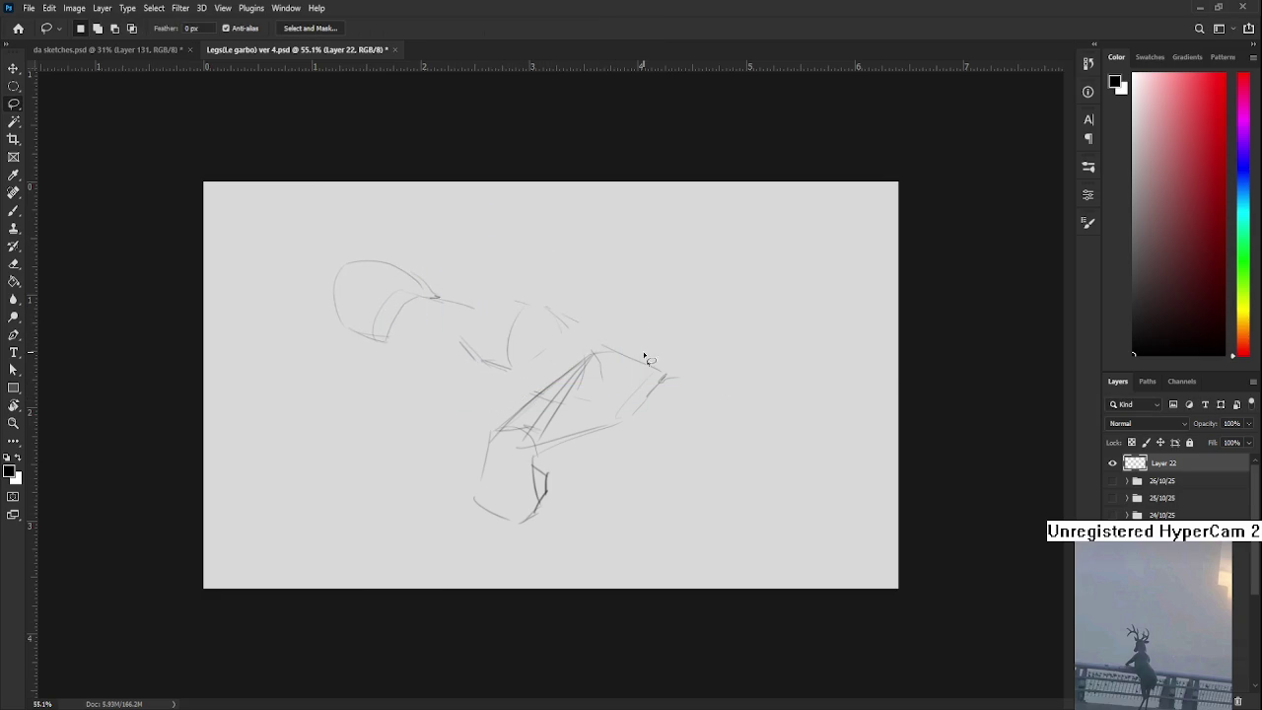
- Undo recent changes, then lasso the whole sketch, delete it and deselect
{"action": "key", "text": "b"}
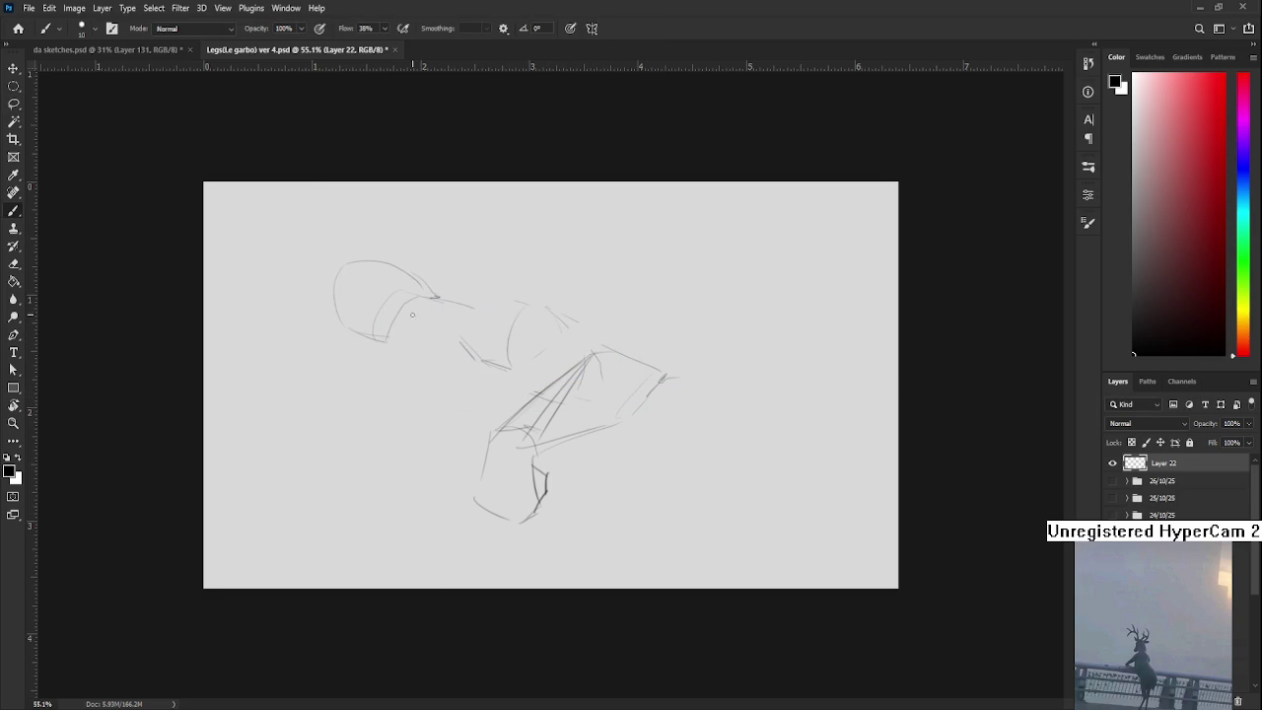
{"action": "key", "text": "ctrl+z"}
{"action": "key", "text": "ctrl+z"}
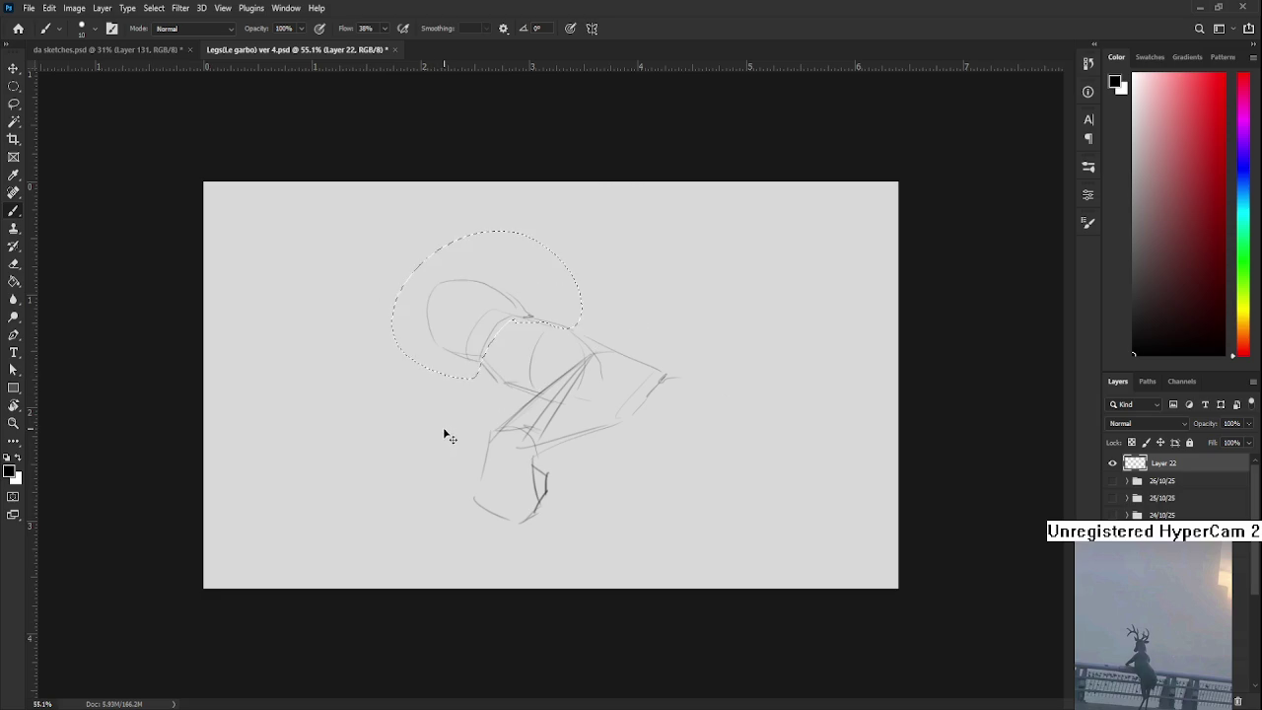
{"action": "key", "text": "l"}
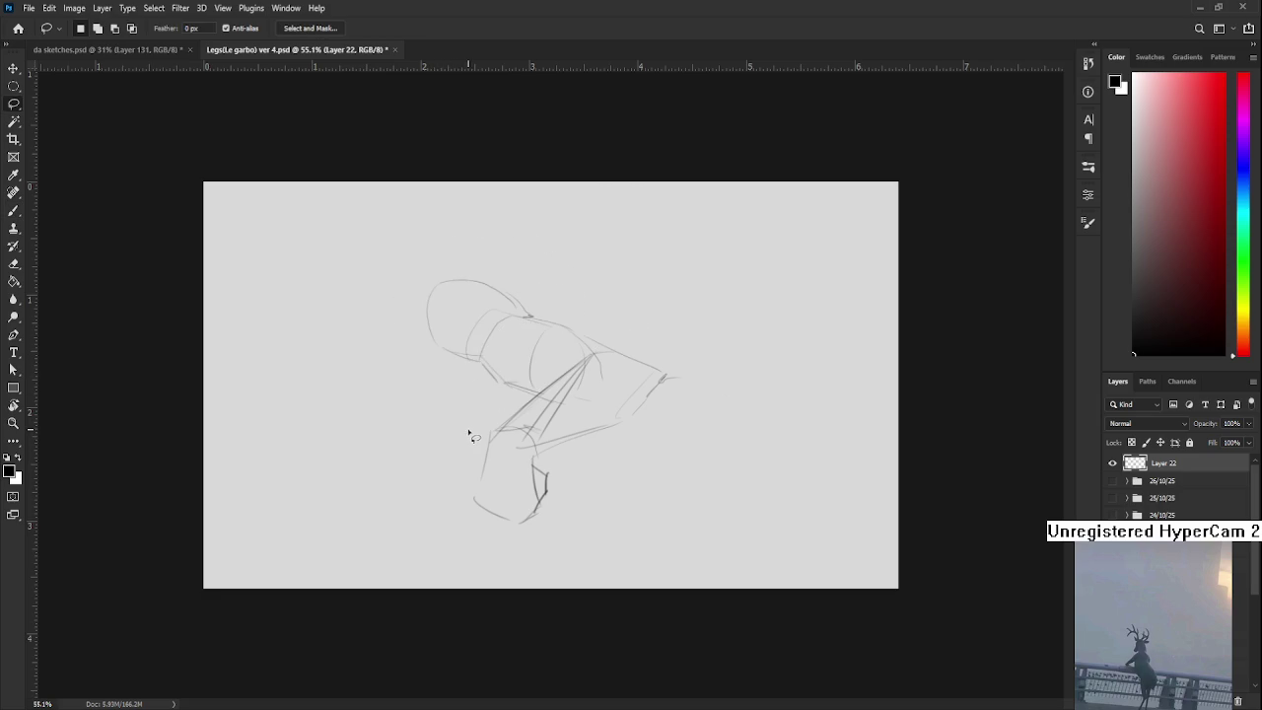
{"action": "mouse_move", "coordinate": [363, 296]}
{"action": "left_mouse_down"}
{"action": "mouse_move", "coordinate": [653, 283]}
{"action": "mouse_move", "coordinate": [367, 301]}
{"action": "left_mouse_up"}
{"action": "key", "text": "Delete"}
{"action": "key", "text": "ctrl+d"}
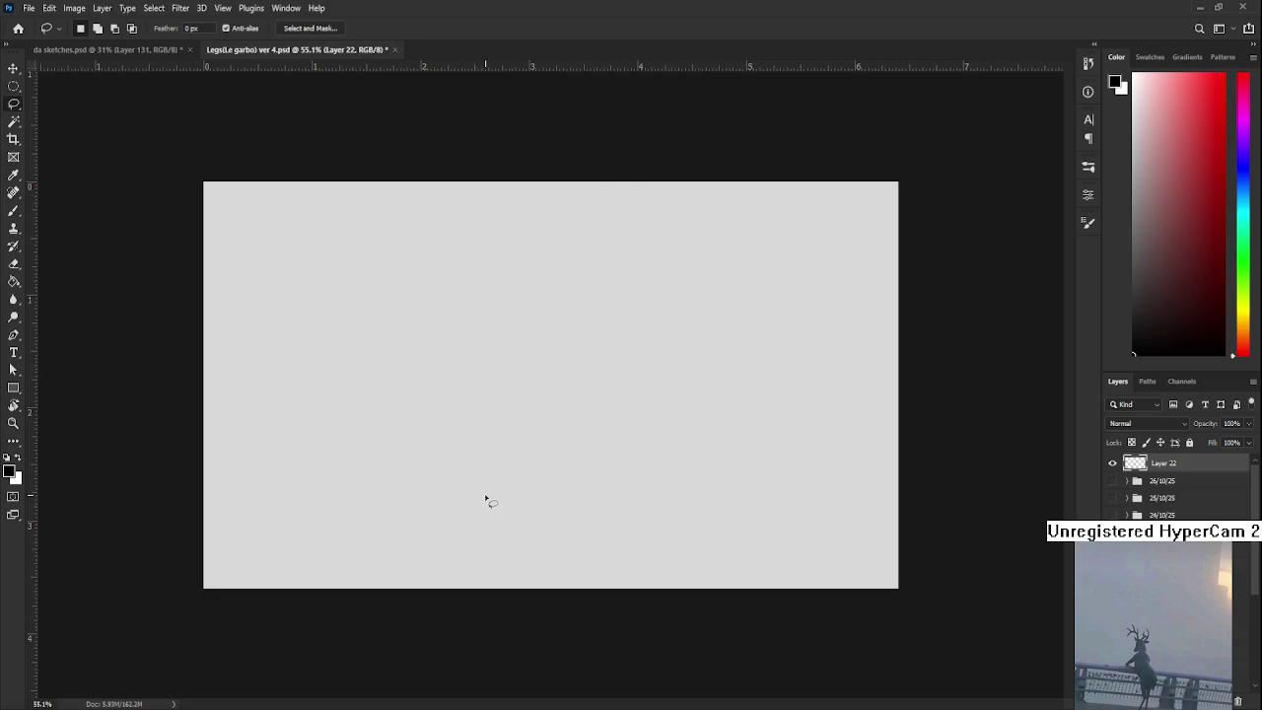
{"action": "key", "text": "b"}
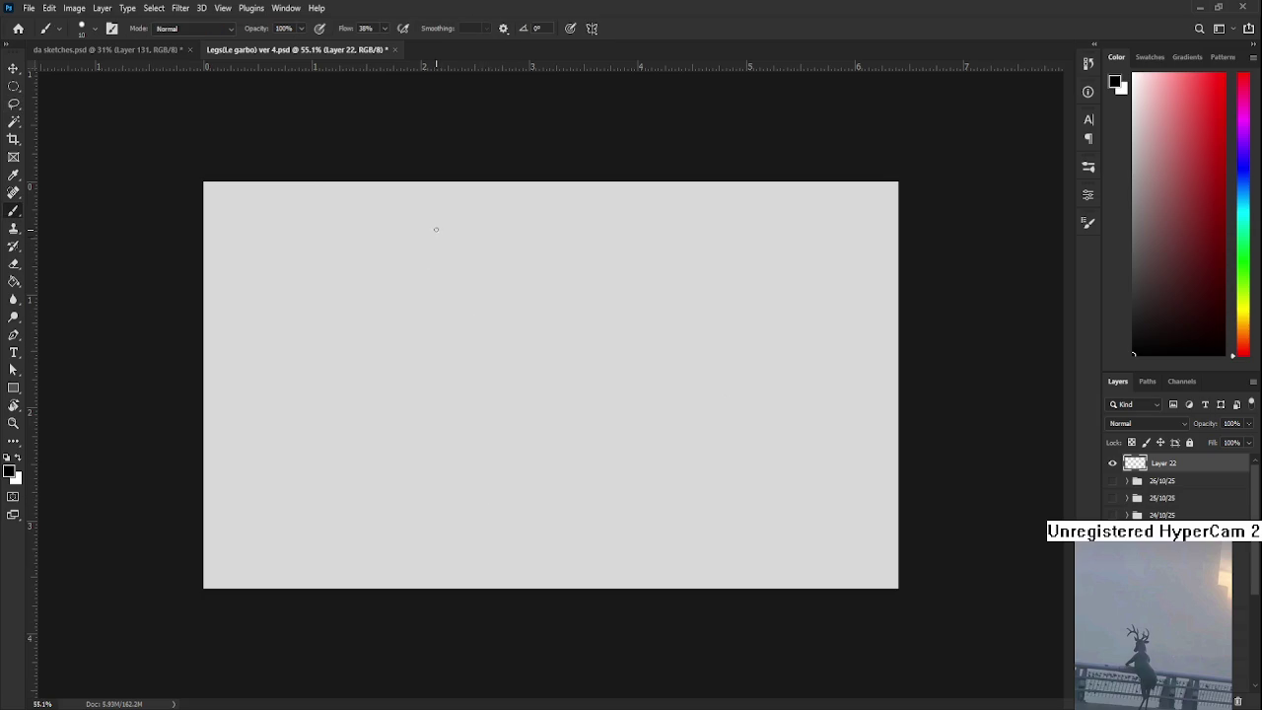
{"action": "key", "text": "ctrl+z"}
{"action": "mouse_move", "coordinate": [431, 252]}
{"action": "left_mouse_down"}
{"action": "mouse_move", "coordinate": [459, 234]}
{"action": "mouse_move", "coordinate": [549, 333]}
{"action": "left_mouse_up"}
{"action": "mouse_move", "coordinate": [473, 235]}
{"action": "left_mouse_down"}
{"action": "mouse_move", "coordinate": [609, 353]}
{"action": "mouse_move", "coordinate": [463, 461]}
{"action": "left_mouse_up"}
{"action": "key", "text": "ctrl+z"}
{"action": "mouse_move", "coordinate": [548, 337]}
{"action": "left_mouse_down"}
{"action": "mouse_move", "coordinate": [471, 445]}
{"action": "mouse_move", "coordinate": [543, 377]}
{"action": "left_mouse_up"}
{"action": "key", "text": "ctrl+z"}
{"action": "mouse_move", "coordinate": [461, 491]}
{"action": "left_mouse_down"}
{"action": "mouse_move", "coordinate": [565, 348]}
{"action": "mouse_move", "coordinate": [490, 507]}
{"action": "left_mouse_up"}
{"action": "key", "text": "ctrl+z"}
{"action": "mouse_move", "coordinate": [596, 361]}
{"action": "left_mouse_down"}
{"action": "mouse_move", "coordinate": [491, 495]}
{"action": "mouse_move", "coordinate": [459, 493]}
{"action": "mouse_move", "coordinate": [449, 560]}
{"action": "left_mouse_up"}
{"action": "key", "text": "ctrl+z"}
{"action": "mouse_move", "coordinate": [453, 491]}
{"action": "left_mouse_down"}
{"action": "mouse_move", "coordinate": [461, 534]}
{"action": "mouse_move", "coordinate": [519, 531]}
{"action": "left_mouse_up"}
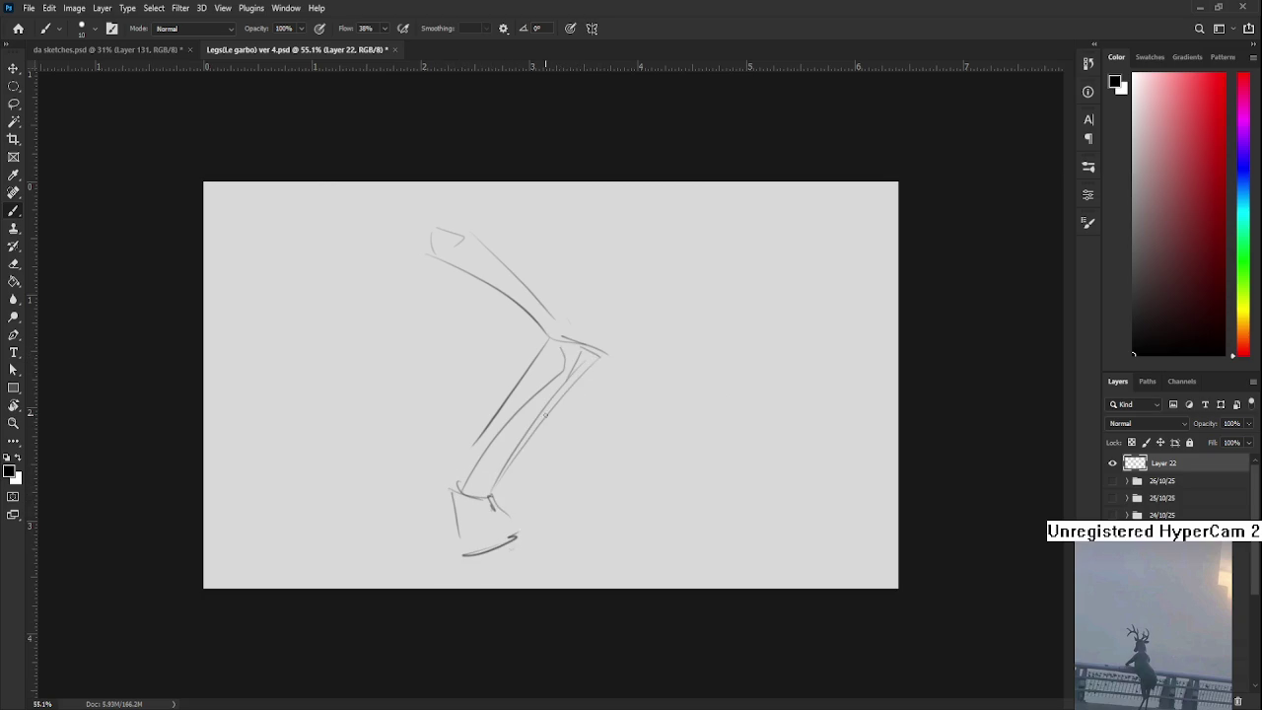
{"action": "key", "text": "l"}
{"action": "mouse_move", "coordinate": [394, 226]}
{"action": "left_mouse_down"}
{"action": "mouse_move", "coordinate": [704, 451]}
{"action": "mouse_move", "coordinate": [397, 236]}
{"action": "left_mouse_up"}
{"action": "key", "text": "ctrl+t"}
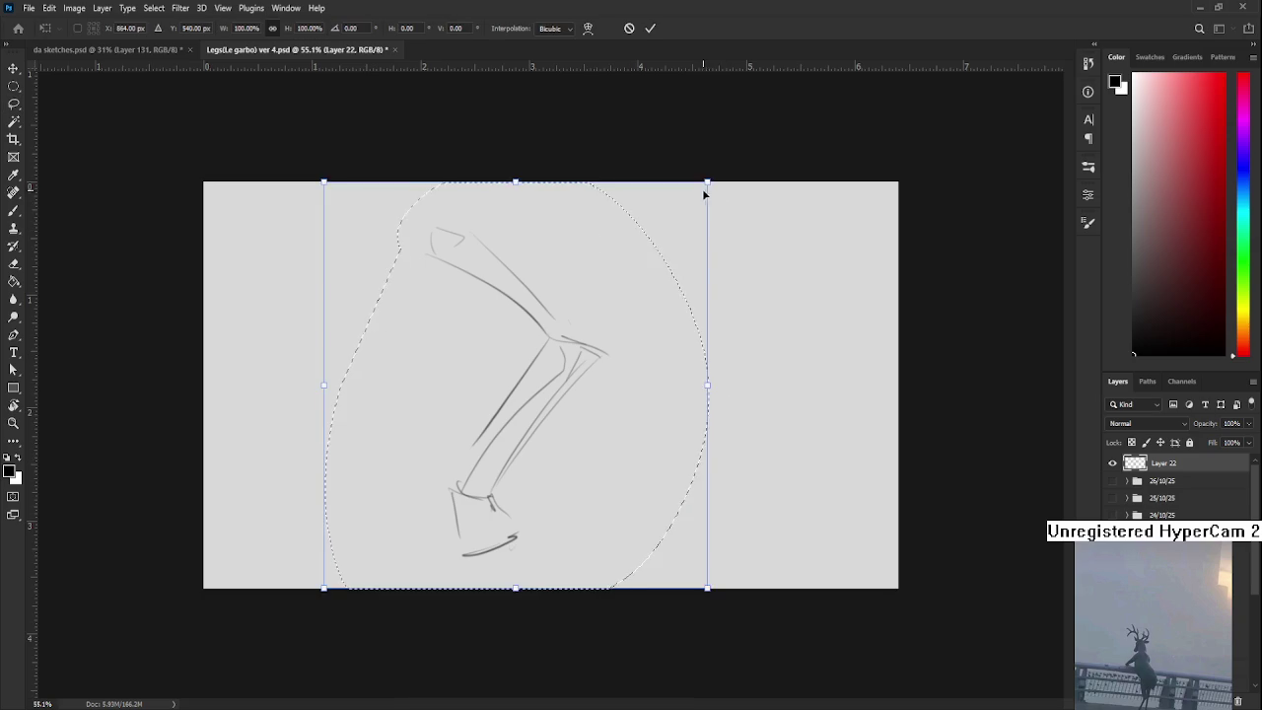
{"action": "left_click_drag", "start_coordinate": [706, 195], "coordinate": [580, 329]}
{"action": "left_click_drag", "start_coordinate": [502, 411], "coordinate": [578, 349]}
{"action": "key", "text": "Return"}
{"action": "key", "text": "ctrl+d"}
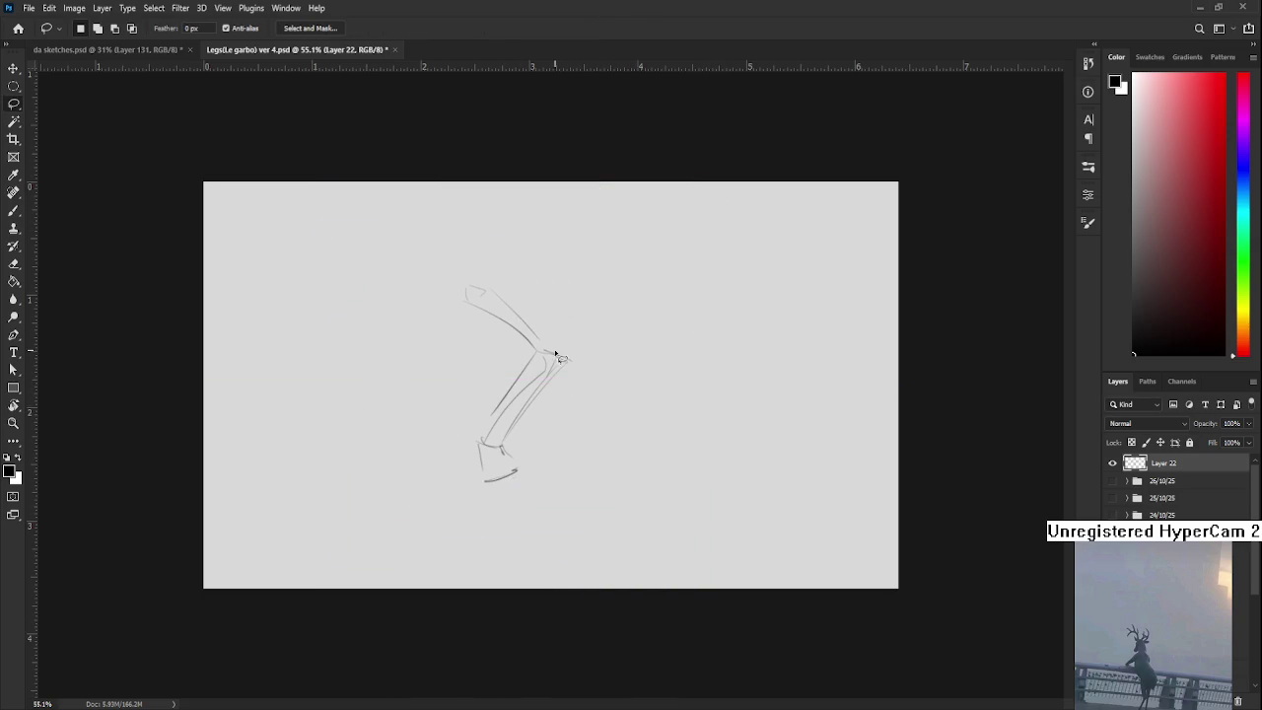
{"action": "key", "text": "b"}
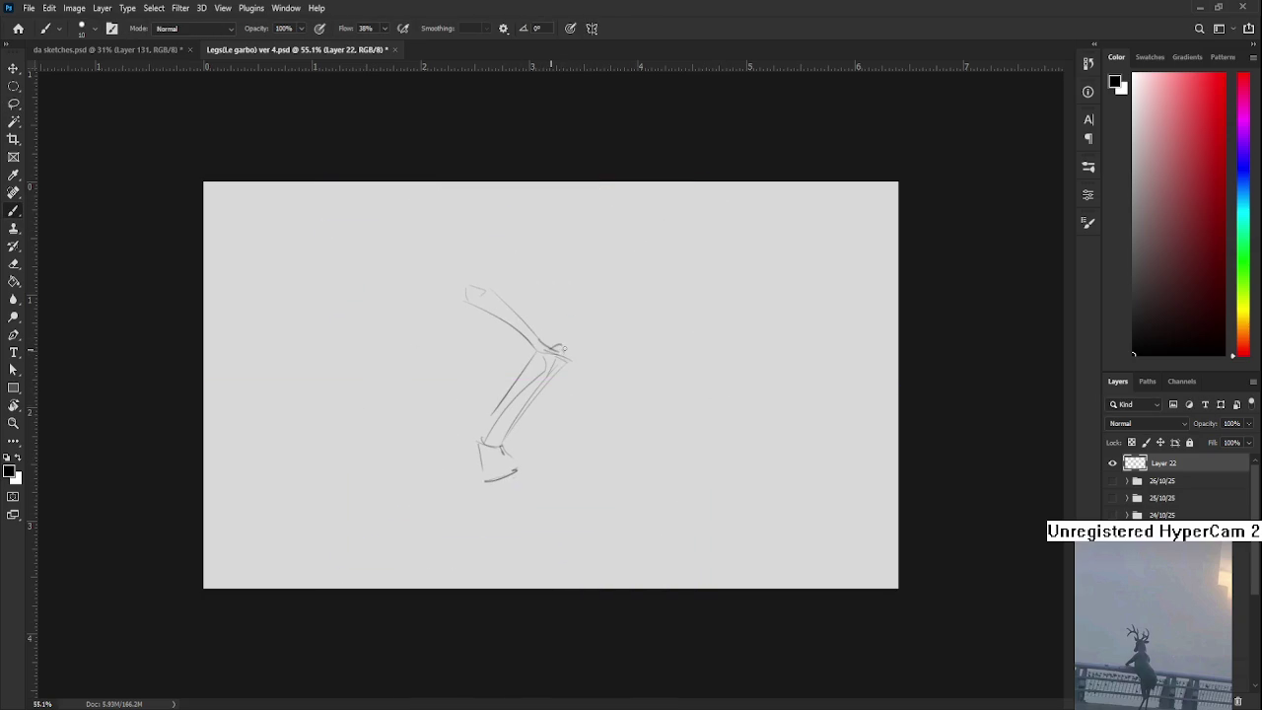
{"action": "left_click_drag", "start_coordinate": [553, 349], "coordinate": [574, 352]}
{"action": "left_click_drag", "start_coordinate": [482, 477], "coordinate": [498, 501]}
{"action": "mouse_move", "coordinate": [482, 449]}
{"action": "left_mouse_down"}
{"action": "mouse_move", "coordinate": [508, 499]}
{"action": "mouse_move", "coordinate": [512, 467]}
{"action": "mouse_move", "coordinate": [502, 511]}
{"action": "mouse_move", "coordinate": [519, 495]}
{"action": "left_mouse_up"}
{"action": "left_click_drag", "start_coordinate": [507, 444], "coordinate": [529, 468]}
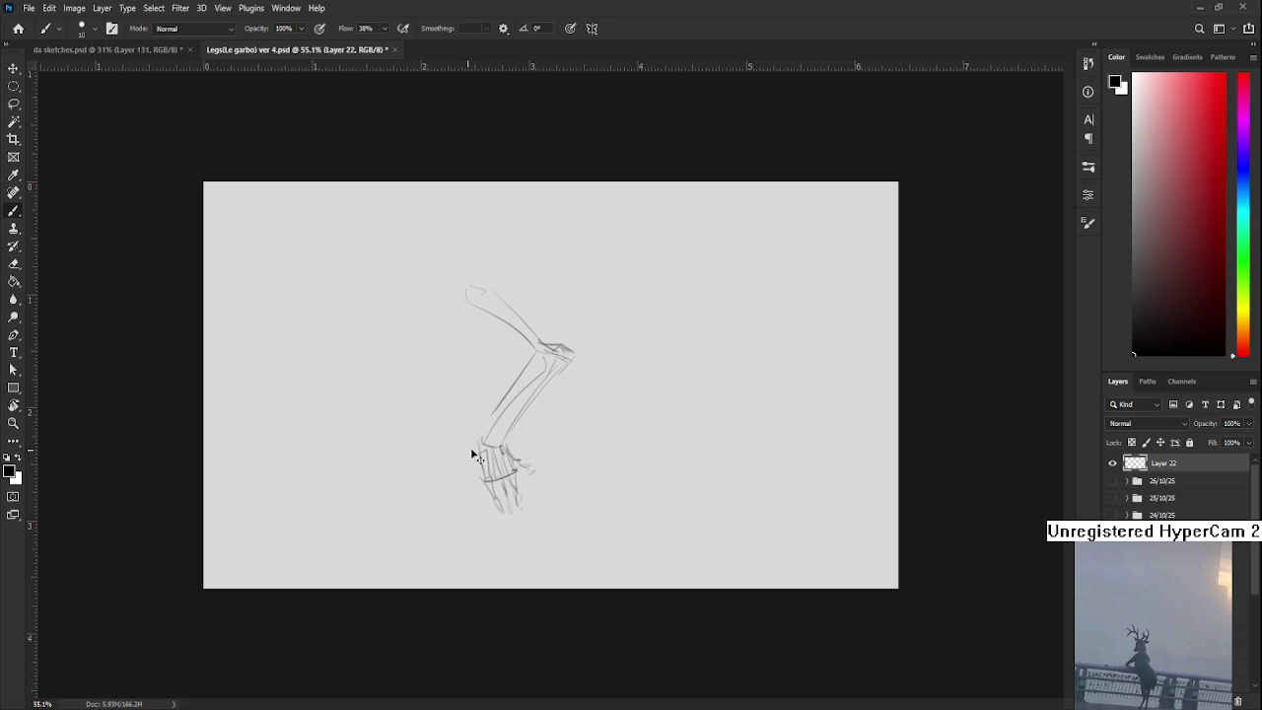
{"action": "key", "text": "ctrl+z"}
{"action": "key", "text": "ctrl+z"}
{"action": "left_click_drag", "start_coordinate": [479, 445], "coordinate": [462, 474]}
{"action": "mouse_move", "coordinate": [459, 294]}
{"action": "left_mouse_down"}
{"action": "mouse_move", "coordinate": [489, 273]}
{"action": "mouse_move", "coordinate": [461, 302]}
{"action": "left_mouse_up"}
{"action": "scroll", "coordinate": [544, 335], "scroll_direction": "down", "scroll_amount": 2}
{"action": "scroll", "coordinate": [547, 334], "scroll_direction": "up", "scroll_amount": 4}
{"action": "scroll", "coordinate": [551, 333], "scroll_direction": "down", "scroll_amount": 3}
{"action": "key", "text": "l"}
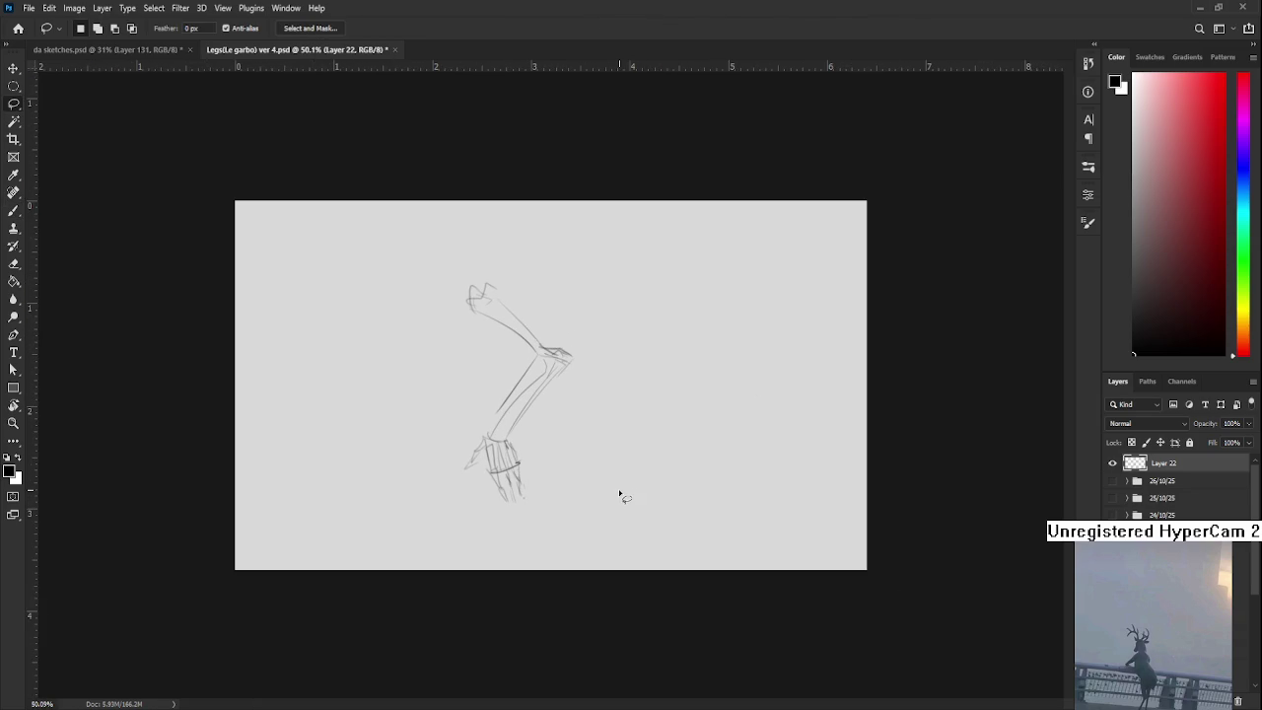
{"action": "left_click_drag", "start_coordinate": [665, 464], "coordinate": [749, 493]}
{"action": "key", "text": "Delete"}
{"action": "key", "text": "ctrl+d"}
{"action": "scroll", "coordinate": [566, 388], "scroll_direction": "up", "scroll_amount": 1}
{"action": "scroll", "coordinate": [566, 388], "scroll_direction": "up", "scroll_amount": 1}
{"action": "scroll", "coordinate": [566, 388], "scroll_direction": "down", "scroll_amount": 1}
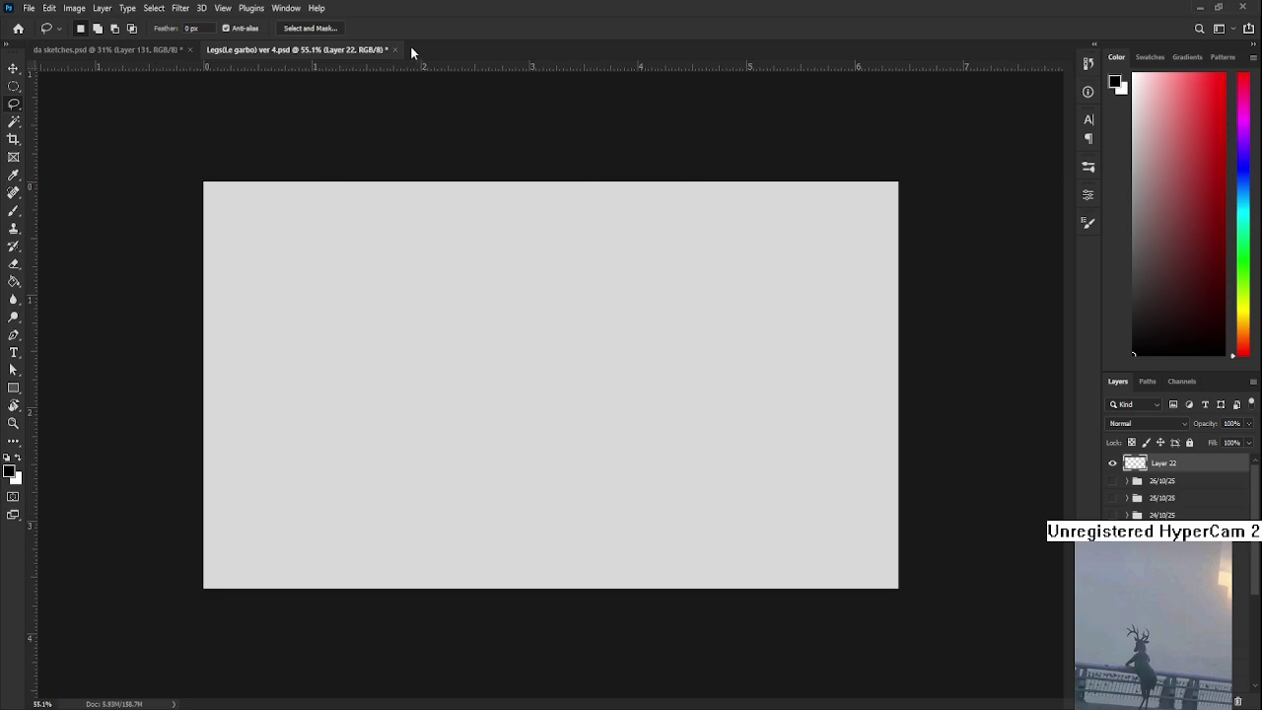
- Close the Legs document to return to the da sketches sheet
{"action": "key", "text": "ctrl+w"}
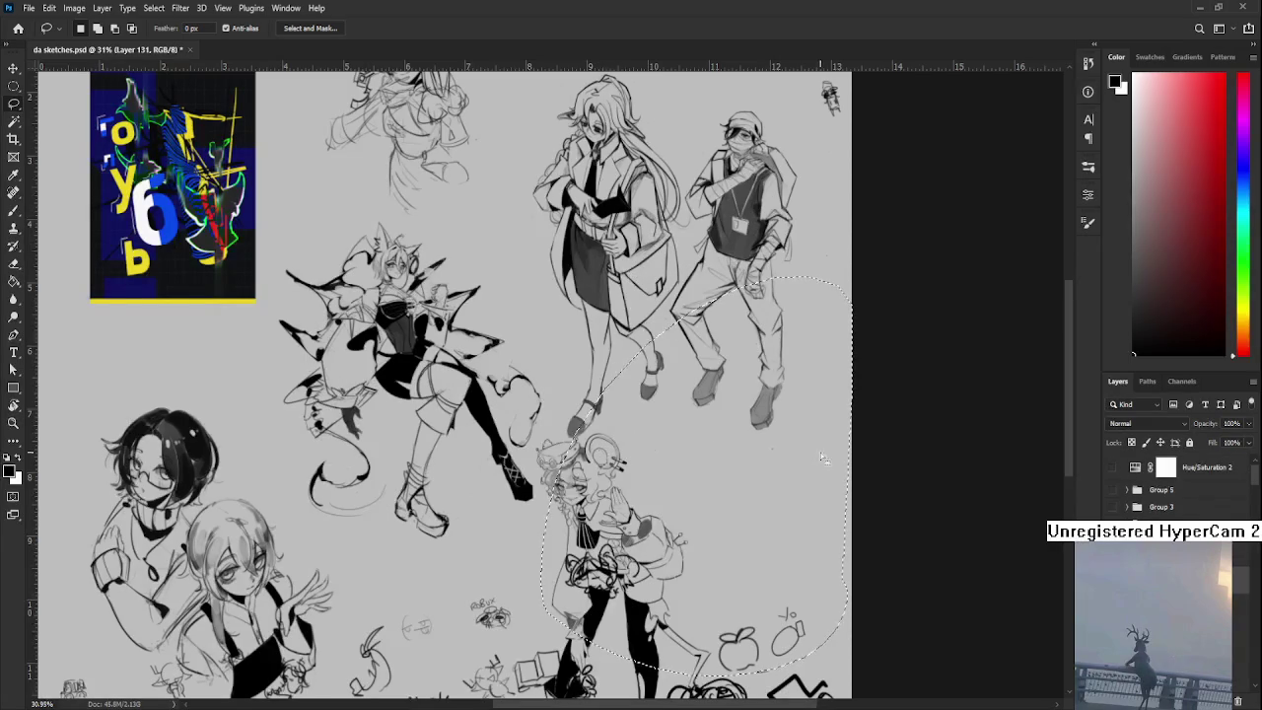
{"action": "scroll", "coordinate": [815, 493], "scroll_direction": "down", "scroll_amount": 2}
{"action": "scroll", "coordinate": [691, 553], "scroll_direction": "up", "scroll_amount": 3}
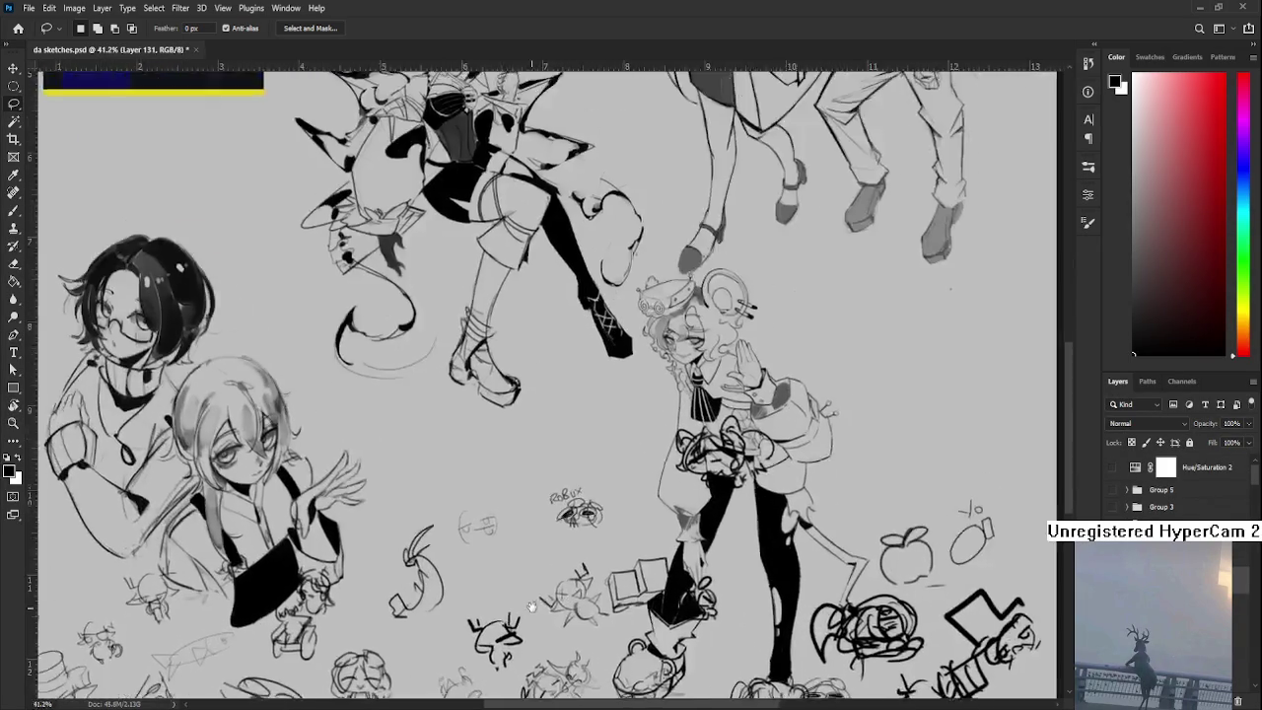
{"action": "scroll", "coordinate": [1173, 488], "scroll_direction": "down", "scroll_amount": 10}
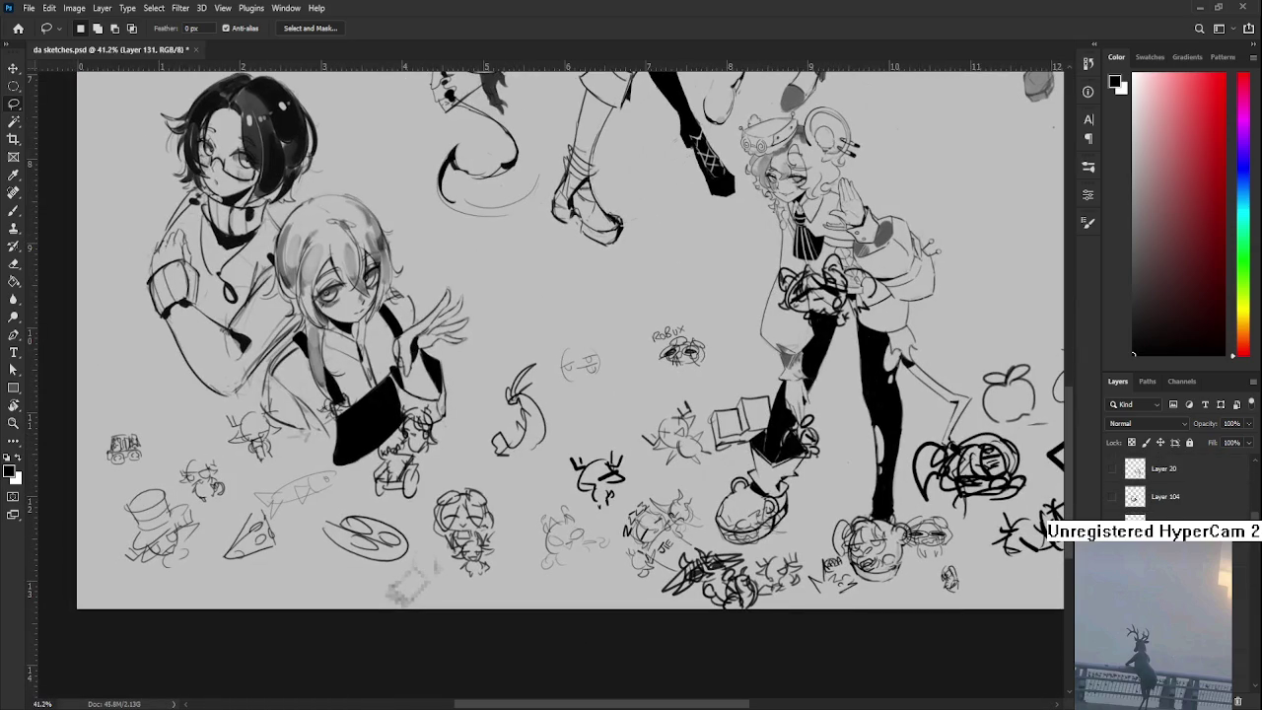
- Sketch a rough oval with inner strokes among the lower doodles on Layer 3
{"action": "key", "text": "b"}
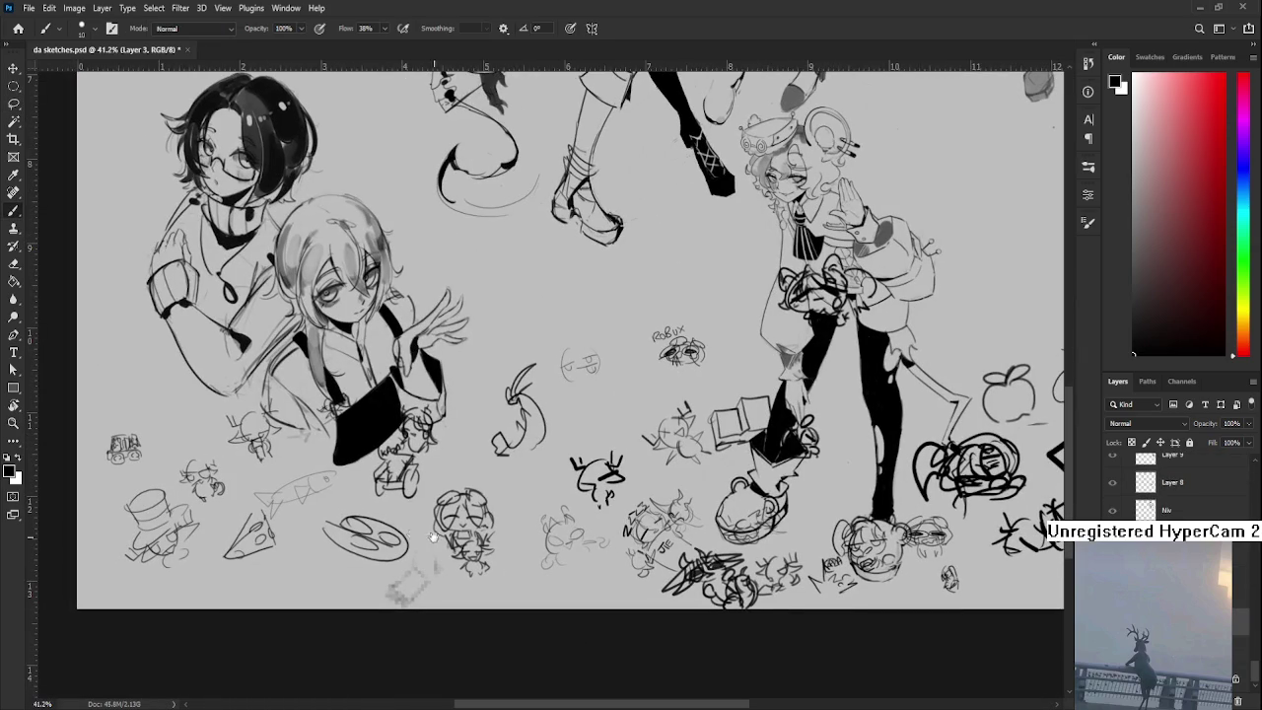
{"action": "left_click_drag", "start_coordinate": [370, 496], "coordinate": [414, 559]}
{"action": "mouse_move", "coordinate": [562, 531]}
{"action": "left_mouse_down"}
{"action": "mouse_move", "coordinate": [554, 608]}
{"action": "mouse_move", "coordinate": [588, 599]}
{"action": "mouse_move", "coordinate": [552, 594]}
{"action": "mouse_move", "coordinate": [580, 593]}
{"action": "left_mouse_up"}
{"action": "key", "text": "ctrl+z"}
{"action": "mouse_move", "coordinate": [551, 549]}
{"action": "left_mouse_down"}
{"action": "mouse_move", "coordinate": [577, 576]}
{"action": "mouse_move", "coordinate": [568, 562]}
{"action": "mouse_move", "coordinate": [597, 566]}
{"action": "mouse_move", "coordinate": [550, 582]}
{"action": "mouse_move", "coordinate": [558, 556]}
{"action": "mouse_move", "coordinate": [594, 546]}
{"action": "mouse_move", "coordinate": [560, 603]}
{"action": "left_mouse_up"}
{"action": "mouse_move", "coordinate": [560, 593]}
{"action": "left_mouse_down"}
{"action": "mouse_move", "coordinate": [580, 612]}
{"action": "mouse_move", "coordinate": [588, 590]}
{"action": "mouse_move", "coordinate": [566, 598]}
{"action": "mouse_move", "coordinate": [593, 589]}
{"action": "left_mouse_up"}
{"action": "key", "text": "ctrl+z"}
{"action": "key", "text": "ctrl+z"}
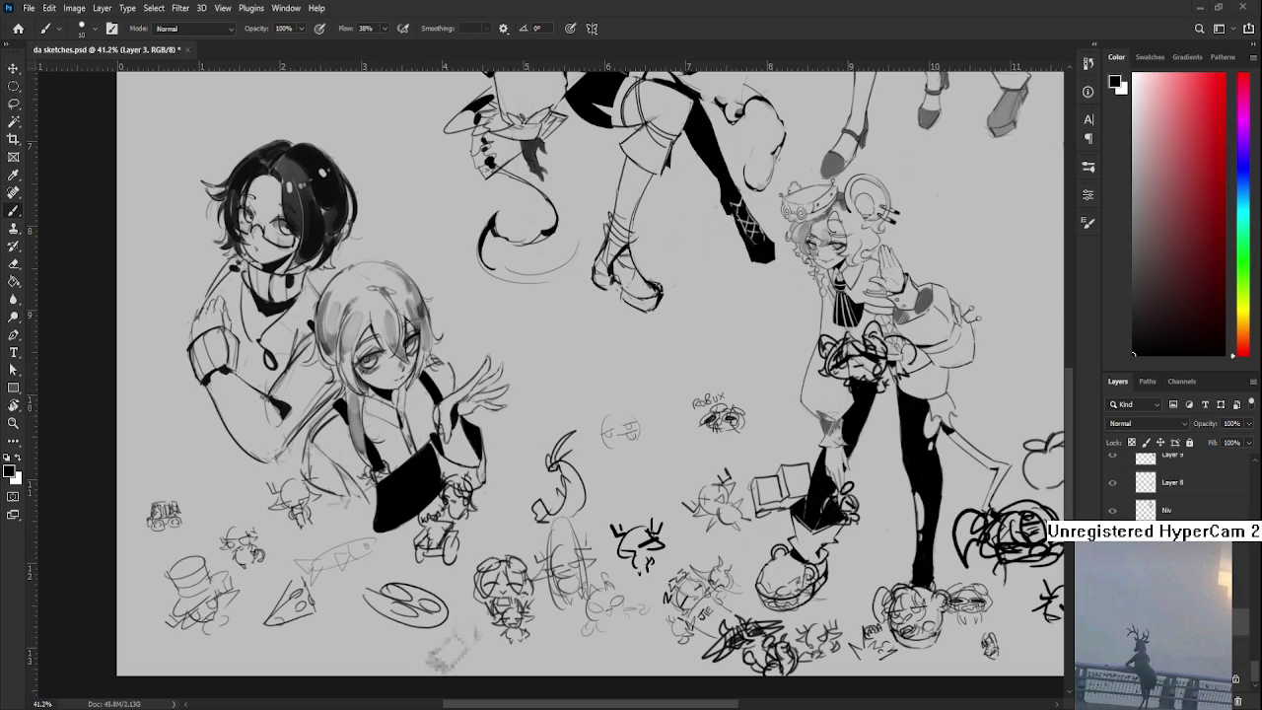
- Pan across the sheet and add a curved stroke below the poster image
{"action": "scroll", "coordinate": [612, 434], "scroll_direction": "up", "scroll_amount": 5}
{"action": "scroll", "coordinate": [591, 552], "scroll_direction": "up", "scroll_amount": 3}
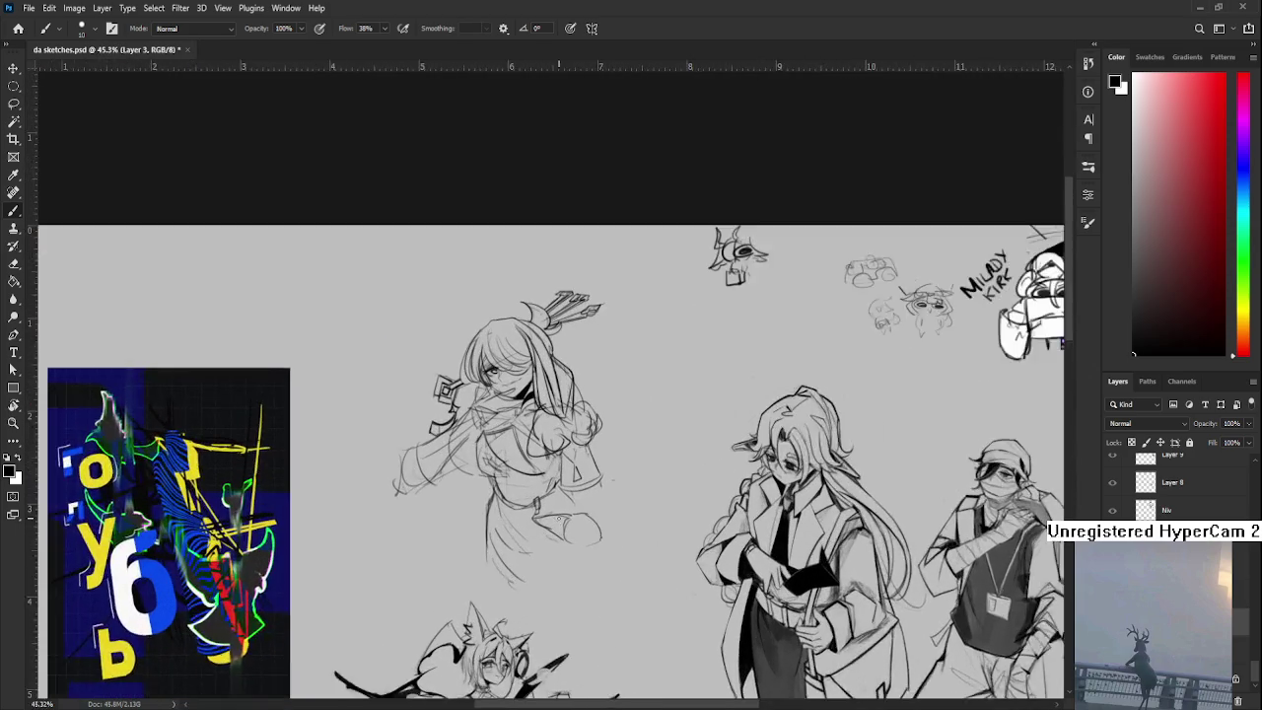
{"action": "scroll", "coordinate": [559, 516], "scroll_direction": "up", "scroll_amount": 2}
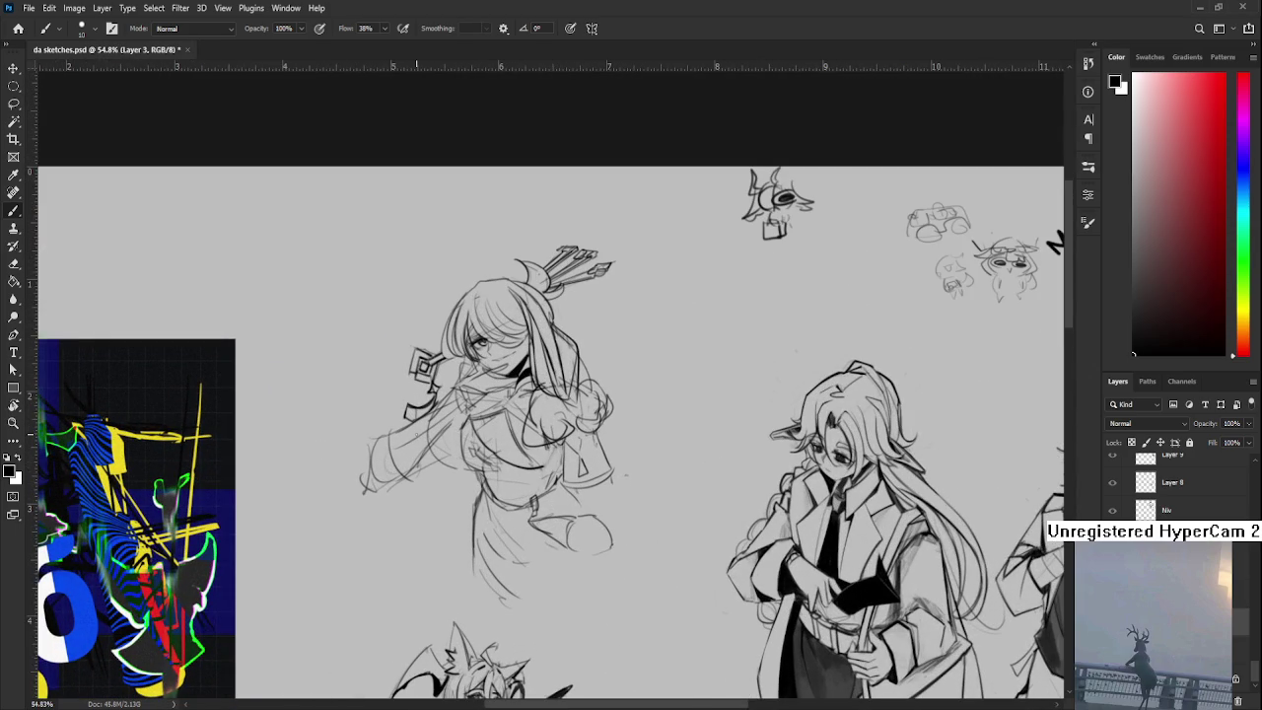
{"action": "scroll", "coordinate": [691, 410], "scroll_direction": "down", "scroll_amount": 3}
{"action": "scroll", "coordinate": [691, 410], "scroll_direction": "up", "scroll_amount": 1}
{"action": "scroll", "coordinate": [691, 410], "scroll_direction": "up", "scroll_amount": 1}
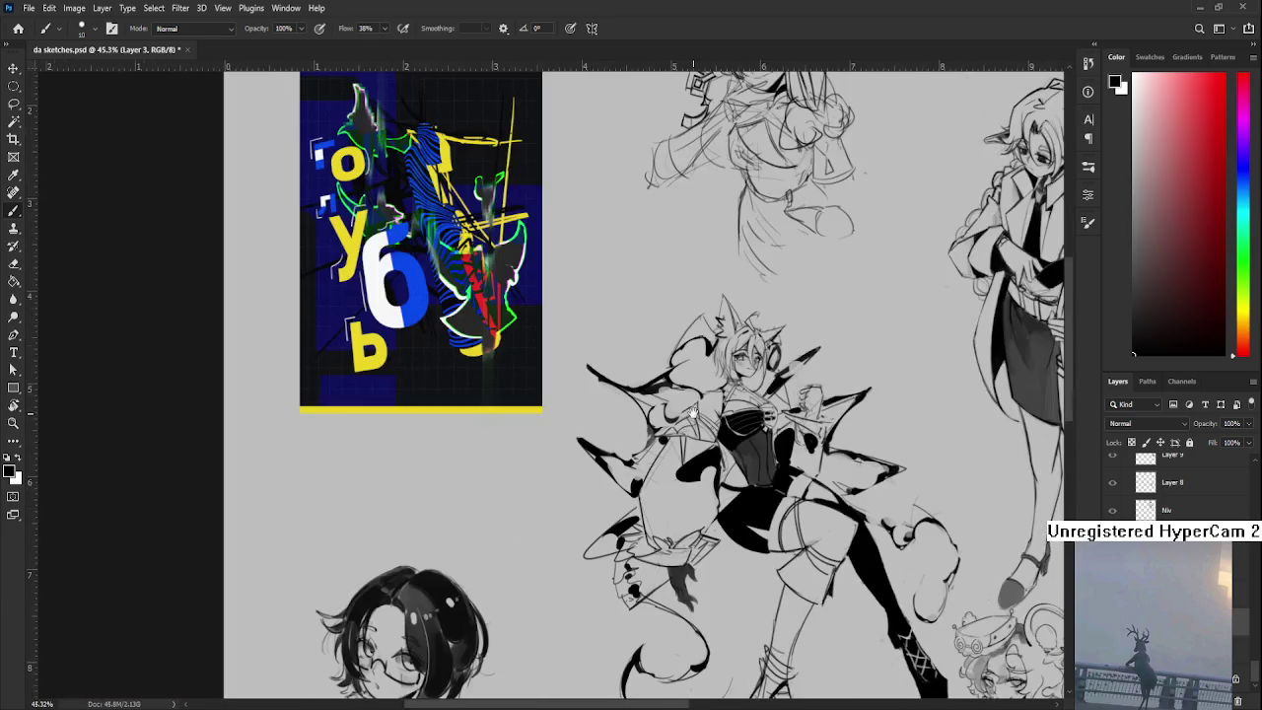
{"action": "scroll", "coordinate": [691, 410], "scroll_direction": "left", "scroll_amount": 2}
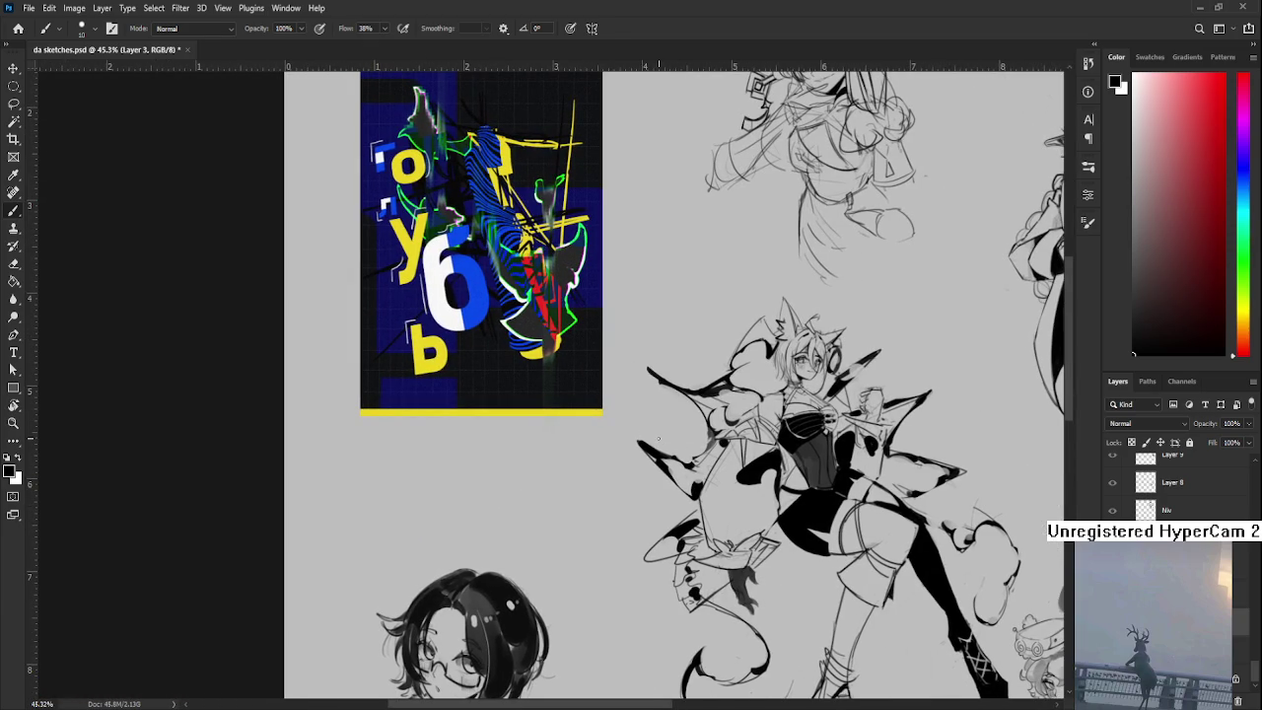
{"action": "scroll", "coordinate": [493, 419], "scroll_direction": "down", "scroll_amount": 1}
{"action": "scroll", "coordinate": [493, 419], "scroll_direction": "left", "scroll_amount": 1}
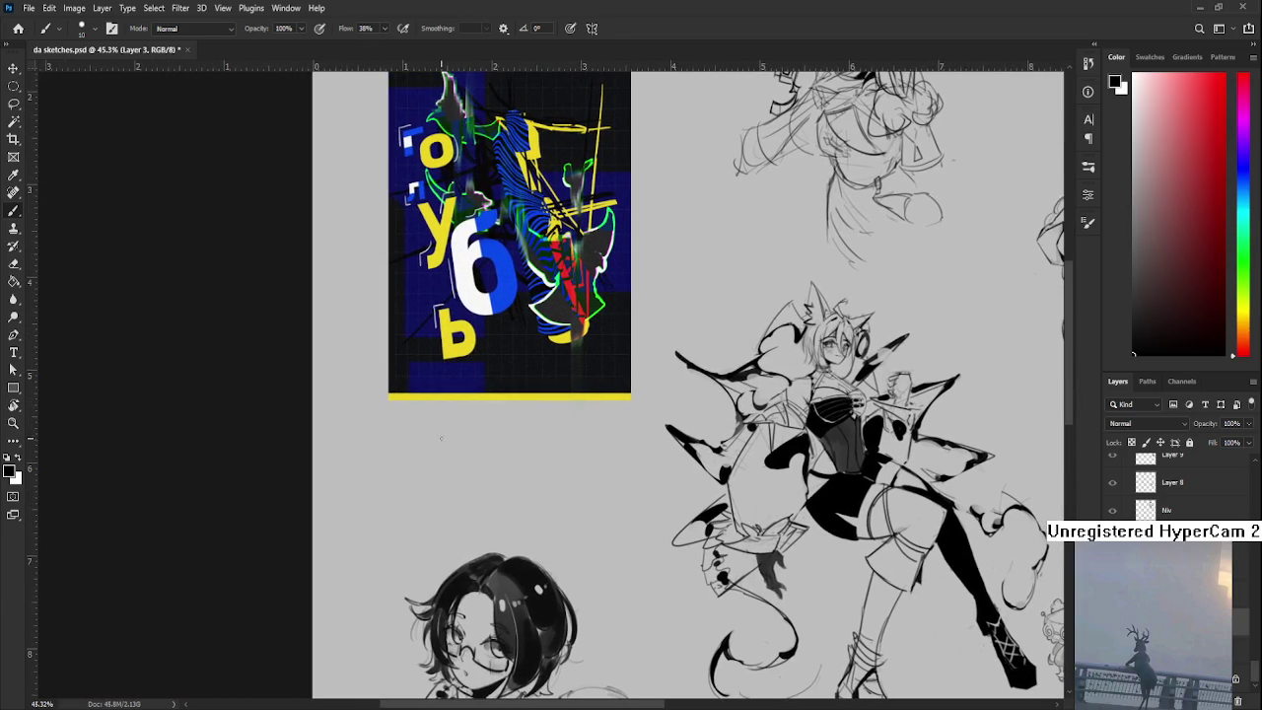
{"action": "mouse_move", "coordinate": [364, 444]}
{"action": "left_mouse_down"}
{"action": "mouse_move", "coordinate": [396, 511]}
{"action": "mouse_move", "coordinate": [360, 442]}
{"action": "mouse_move", "coordinate": [451, 454]}
{"action": "left_mouse_up"}
- Sketch a small head outline and a rough box beside it below the poster, undoing trial strokes
{"action": "key", "text": "ctrl+z"}
{"action": "mouse_move", "coordinate": [400, 488]}
{"action": "left_mouse_down"}
{"action": "mouse_move", "coordinate": [443, 458]}
{"action": "mouse_move", "coordinate": [485, 460]}
{"action": "left_mouse_up"}
{"action": "key", "text": "ctrl+z"}
{"action": "key", "text": "ctrl+z"}
{"action": "key", "text": "ctrl+z"}
{"action": "key", "text": "ctrl+z"}
{"action": "key", "text": "ctrl+z"}
{"action": "left_click_drag", "start_coordinate": [370, 484], "coordinate": [385, 440]}
{"action": "key", "text": "ctrl+z"}
{"action": "mouse_move", "coordinate": [363, 485]}
{"action": "left_mouse_down"}
{"action": "mouse_move", "coordinate": [352, 436]}
{"action": "mouse_move", "coordinate": [384, 501]}
{"action": "mouse_move", "coordinate": [395, 449]}
{"action": "mouse_move", "coordinate": [470, 504]}
{"action": "left_mouse_up"}
{"action": "key", "text": "ctrl+z"}
{"action": "key", "text": "ctrl+z"}
{"action": "key", "text": "ctrl+z"}
{"action": "mouse_move", "coordinate": [445, 453]}
{"action": "left_mouse_down"}
{"action": "mouse_move", "coordinate": [499, 466]}
{"action": "mouse_move", "coordinate": [497, 438]}
{"action": "mouse_move", "coordinate": [474, 478]}
{"action": "left_mouse_up"}
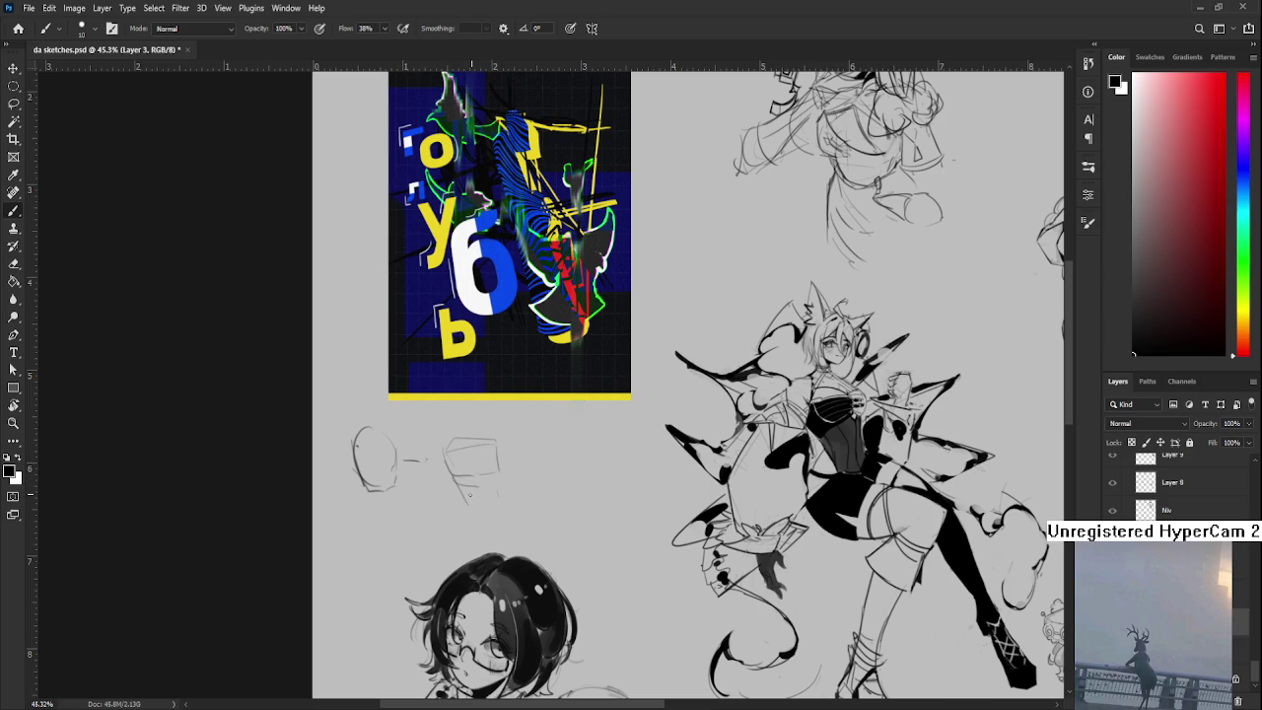
- Add a small oval and a box study to the right, redrawing the box's right side and bottom
{"action": "mouse_move", "coordinate": [525, 445]}
{"action": "left_mouse_down"}
{"action": "mouse_move", "coordinate": [542, 456]}
{"action": "mouse_move", "coordinate": [519, 514]}
{"action": "mouse_move", "coordinate": [532, 503]}
{"action": "mouse_move", "coordinate": [531, 513]}
{"action": "left_mouse_up"}
{"action": "key", "text": "ctrl+z"}
{"action": "key", "text": "ctrl+z"}
{"action": "mouse_move", "coordinate": [561, 459]}
{"action": "left_mouse_down"}
{"action": "mouse_move", "coordinate": [565, 488]}
{"action": "mouse_move", "coordinate": [592, 482]}
{"action": "mouse_move", "coordinate": [590, 434]}
{"action": "mouse_move", "coordinate": [562, 408]}
{"action": "mouse_move", "coordinate": [586, 439]}
{"action": "mouse_move", "coordinate": [580, 489]}
{"action": "left_mouse_up"}
{"action": "key", "text": "ctrl+z"}
{"action": "left_click_drag", "start_coordinate": [596, 445], "coordinate": [590, 489]}
{"action": "left_click_drag", "start_coordinate": [596, 434], "coordinate": [610, 465]}
{"action": "left_click_drag", "start_coordinate": [604, 436], "coordinate": [605, 538]}
- Add a narrow limb, a slanted box with a top stroke, and a curved arrow stroke left of the head
{"action": "mouse_move", "coordinate": [598, 493]}
{"action": "left_mouse_down"}
{"action": "mouse_move", "coordinate": [617, 526]}
{"action": "mouse_move", "coordinate": [619, 595]}
{"action": "left_mouse_up"}
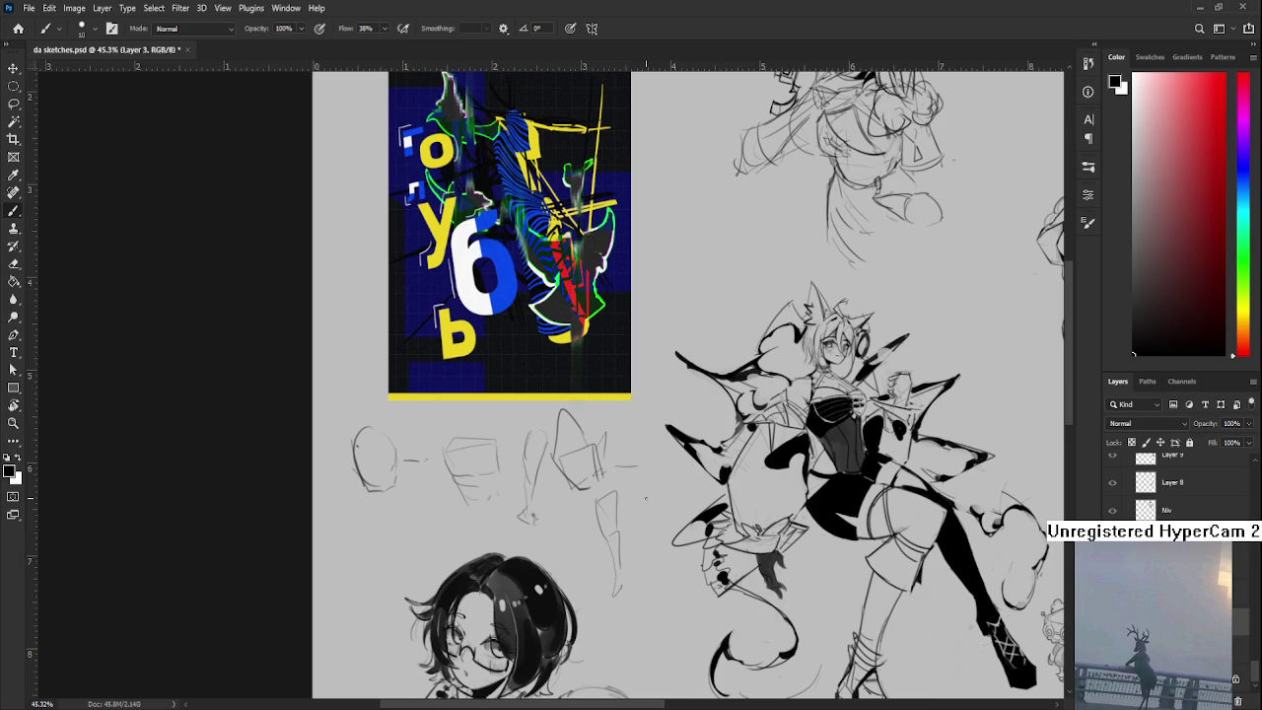
{"action": "mouse_move", "coordinate": [648, 489]}
{"action": "left_mouse_down"}
{"action": "mouse_move", "coordinate": [655, 528]}
{"action": "mouse_move", "coordinate": [676, 514]}
{"action": "left_mouse_up"}
{"action": "mouse_move", "coordinate": [645, 482]}
{"action": "left_mouse_down"}
{"action": "mouse_move", "coordinate": [652, 493]}
{"action": "mouse_move", "coordinate": [668, 480]}
{"action": "left_mouse_up"}
{"action": "left_click_drag", "start_coordinate": [643, 558], "coordinate": [613, 594]}
{"action": "left_click_drag", "start_coordinate": [420, 569], "coordinate": [378, 525]}
{"action": "scroll", "coordinate": [509, 490], "scroll_direction": "down", "scroll_amount": 3}
{"action": "scroll", "coordinate": [523, 488], "scroll_direction": "up", "scroll_amount": 1}
{"action": "scroll", "coordinate": [528, 489], "scroll_direction": "up", "scroll_amount": 1}
{"action": "scroll", "coordinate": [533, 487], "scroll_direction": "up", "scroll_amount": 1}
{"action": "scroll", "coordinate": [534, 487], "scroll_direction": "down", "scroll_amount": 2}
{"action": "scroll", "coordinate": [533, 487], "scroll_direction": "up", "scroll_amount": 2}
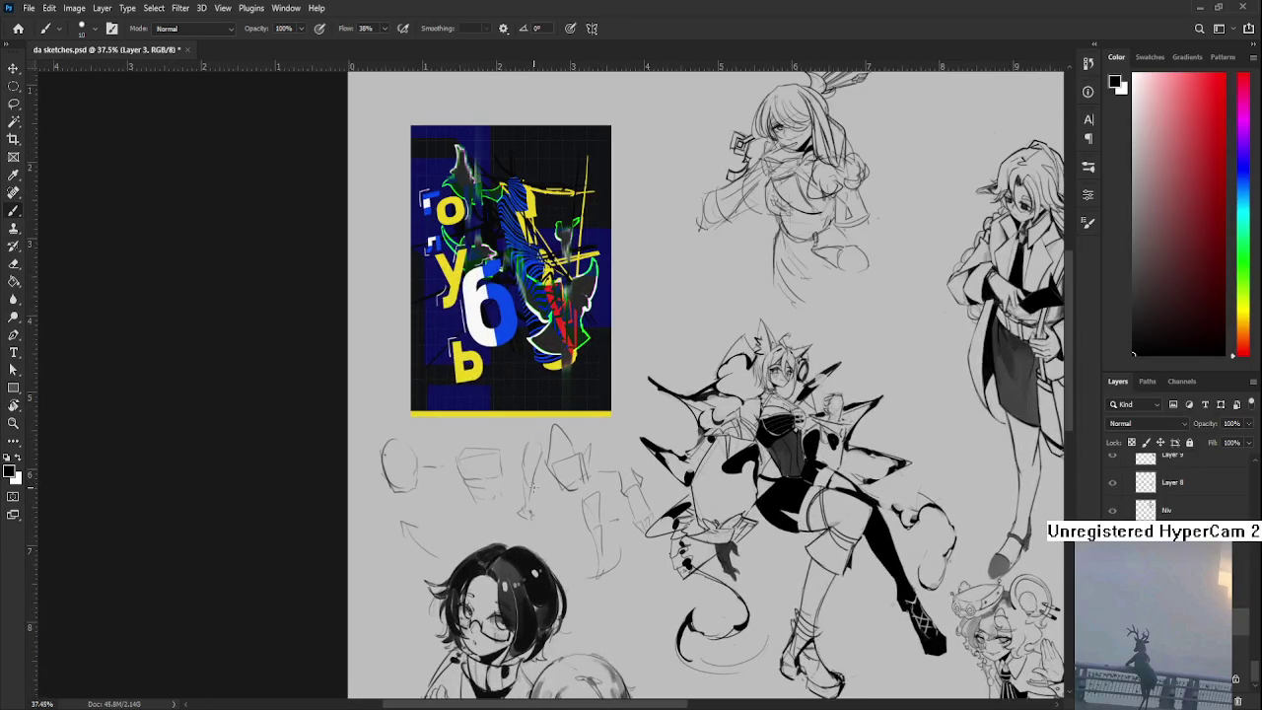
{"action": "scroll", "coordinate": [533, 488], "scroll_direction": "up", "scroll_amount": 1}
{"action": "scroll", "coordinate": [534, 487], "scroll_direction": "down", "scroll_amount": 2}
{"action": "key", "text": "l"}
{"action": "mouse_move", "coordinate": [414, 391]}
{"action": "left_mouse_down"}
{"action": "mouse_move", "coordinate": [678, 505]}
{"action": "mouse_move", "coordinate": [424, 385]}
{"action": "left_mouse_up"}
{"action": "key", "text": "Delete"}
{"action": "scroll", "coordinate": [759, 557], "scroll_direction": "up", "scroll_amount": 2}
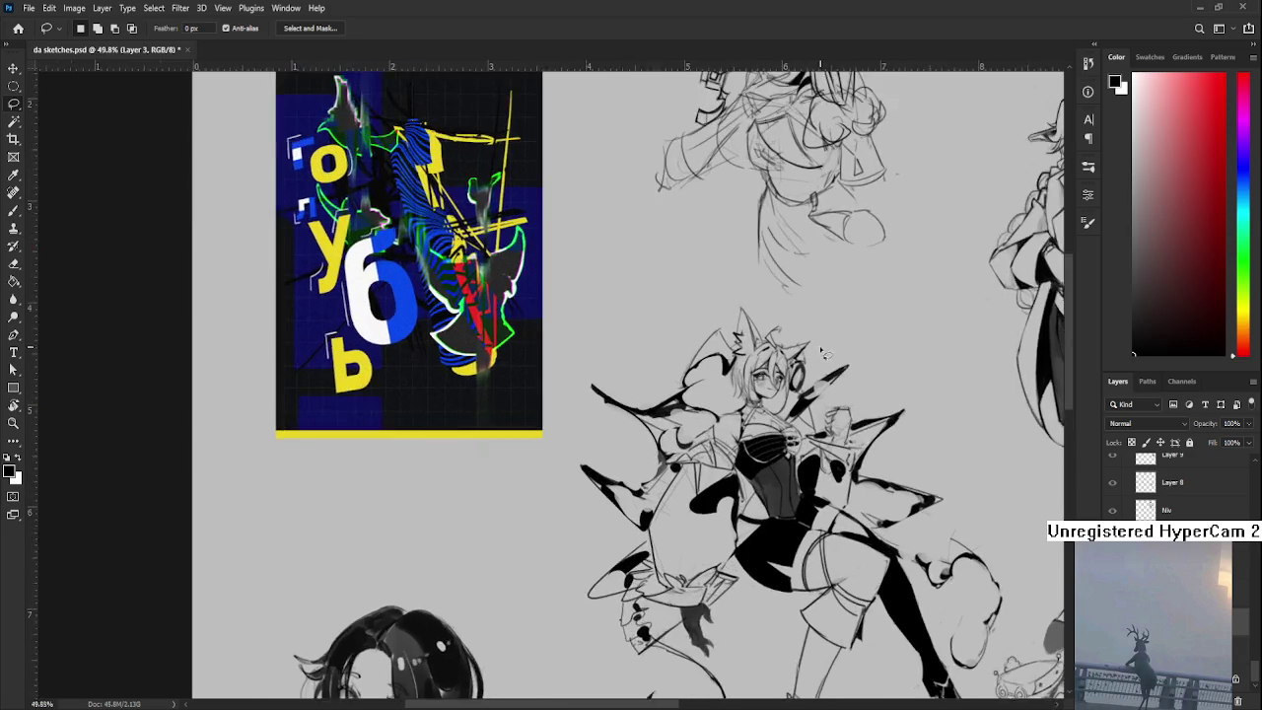
{"action": "scroll", "coordinate": [710, 538], "scroll_direction": "up", "scroll_amount": 2}
{"action": "scroll", "coordinate": [612, 503], "scroll_direction": "up", "scroll_amount": 2}
{"action": "scroll", "coordinate": [532, 479], "scroll_direction": "up", "scroll_amount": 1}
{"action": "left_click_drag", "start_coordinate": [522, 476], "coordinate": [623, 490]}
{"action": "scroll", "coordinate": [1178, 488], "scroll_direction": "up", "scroll_amount": 3}
{"action": "scroll", "coordinate": [1178, 488], "scroll_direction": "up", "scroll_amount": 3}
{"action": "scroll", "coordinate": [1178, 488], "scroll_direction": "up", "scroll_amount": 3}
{"action": "scroll", "coordinate": [1178, 488], "scroll_direction": "up", "scroll_amount": 3}
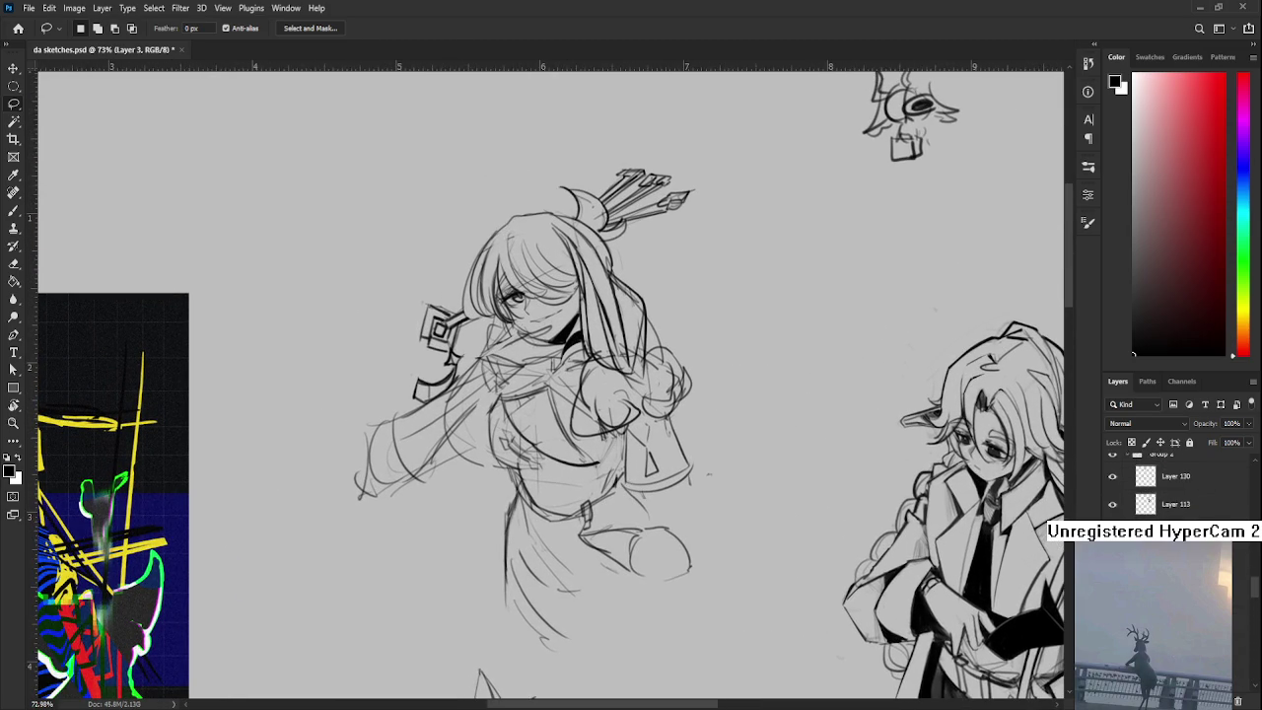
{"action": "scroll", "coordinate": [1178, 483], "scroll_direction": "up", "scroll_amount": 3}
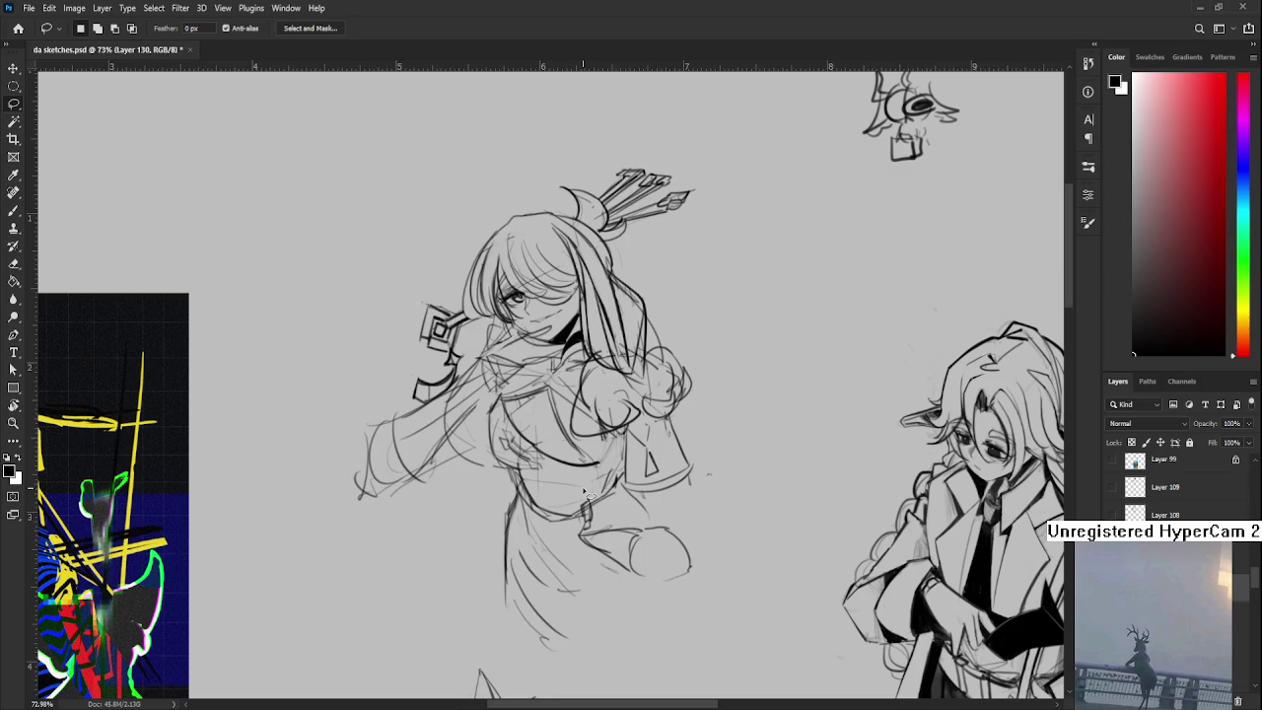
{"action": "left_click_drag", "start_coordinate": [449, 439], "coordinate": [461, 493]}
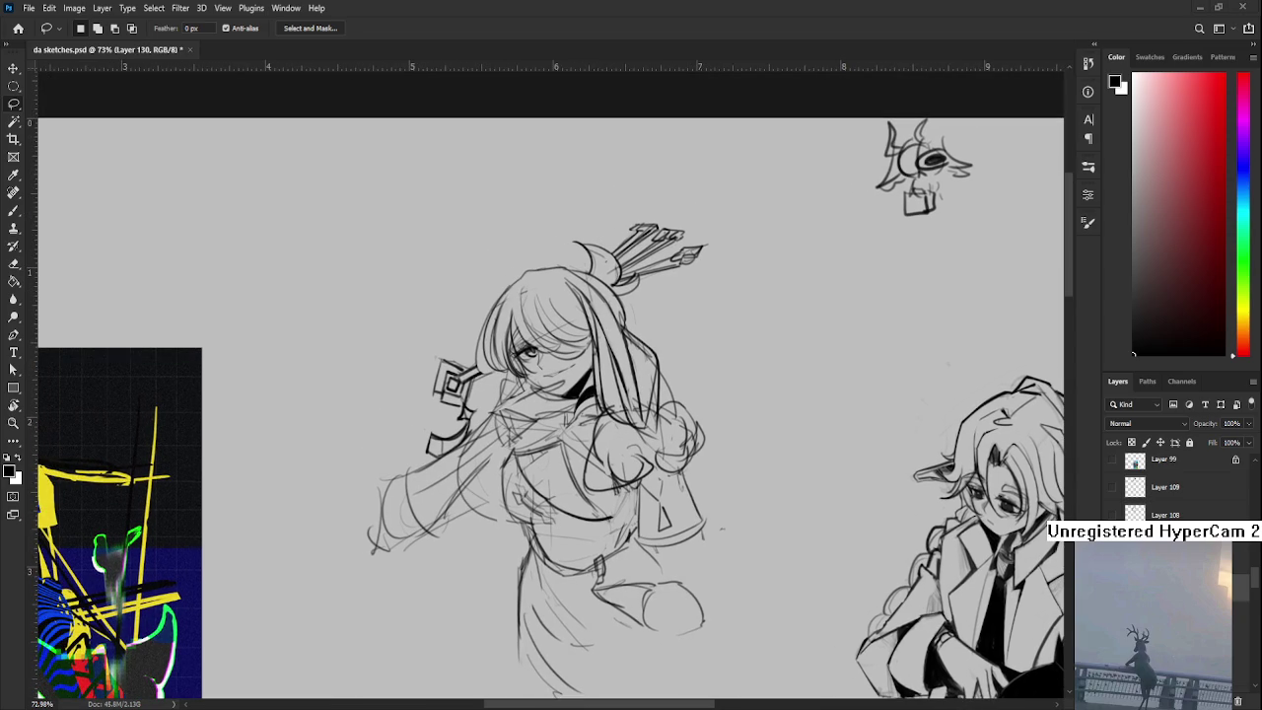
{"action": "scroll", "coordinate": [521, 438], "scroll_direction": "up", "scroll_amount": 2}
{"action": "left_click_drag", "start_coordinate": [484, 460], "coordinate": [477, 505]}
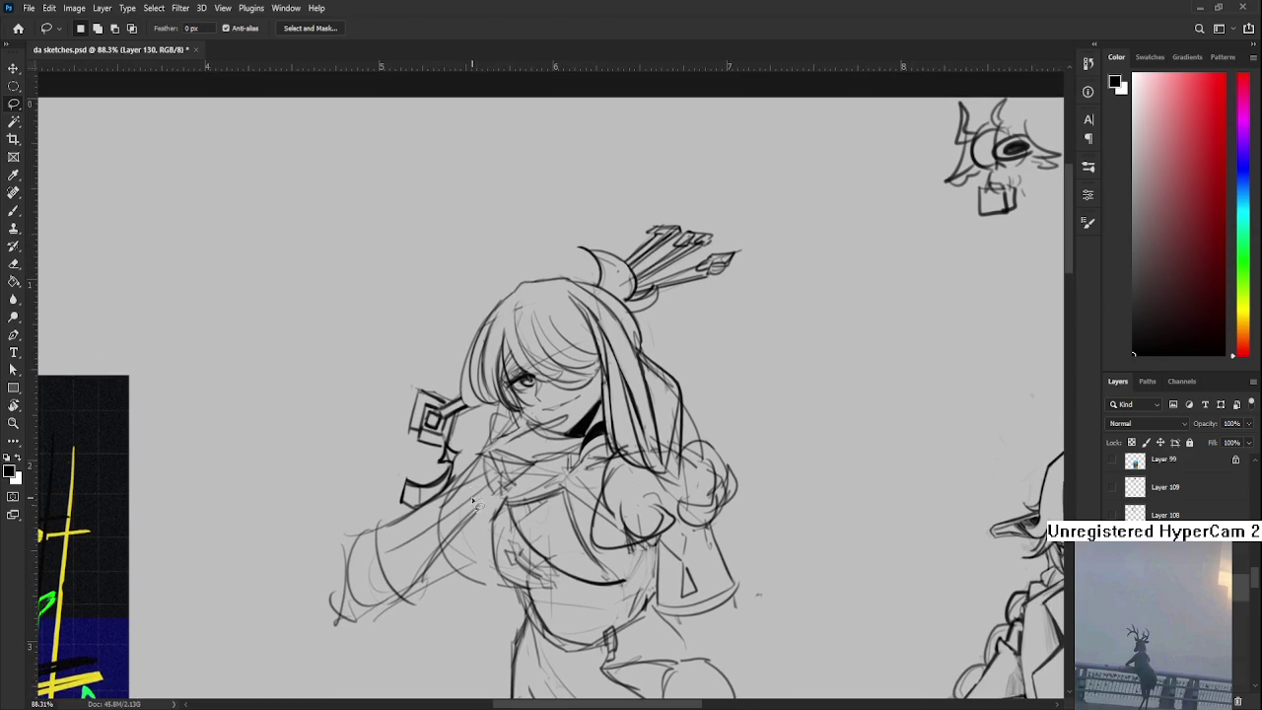
{"action": "key", "text": "b"}
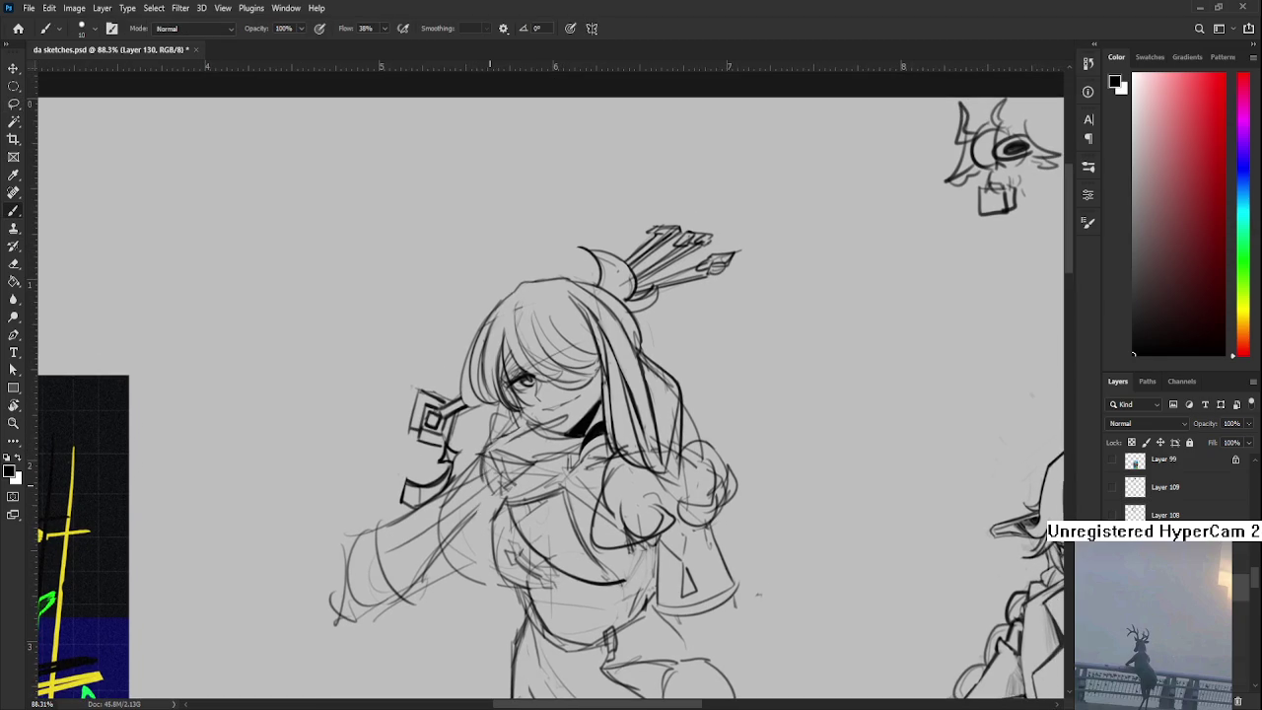
{"action": "scroll", "coordinate": [513, 485], "scroll_direction": "down", "scroll_amount": 2}
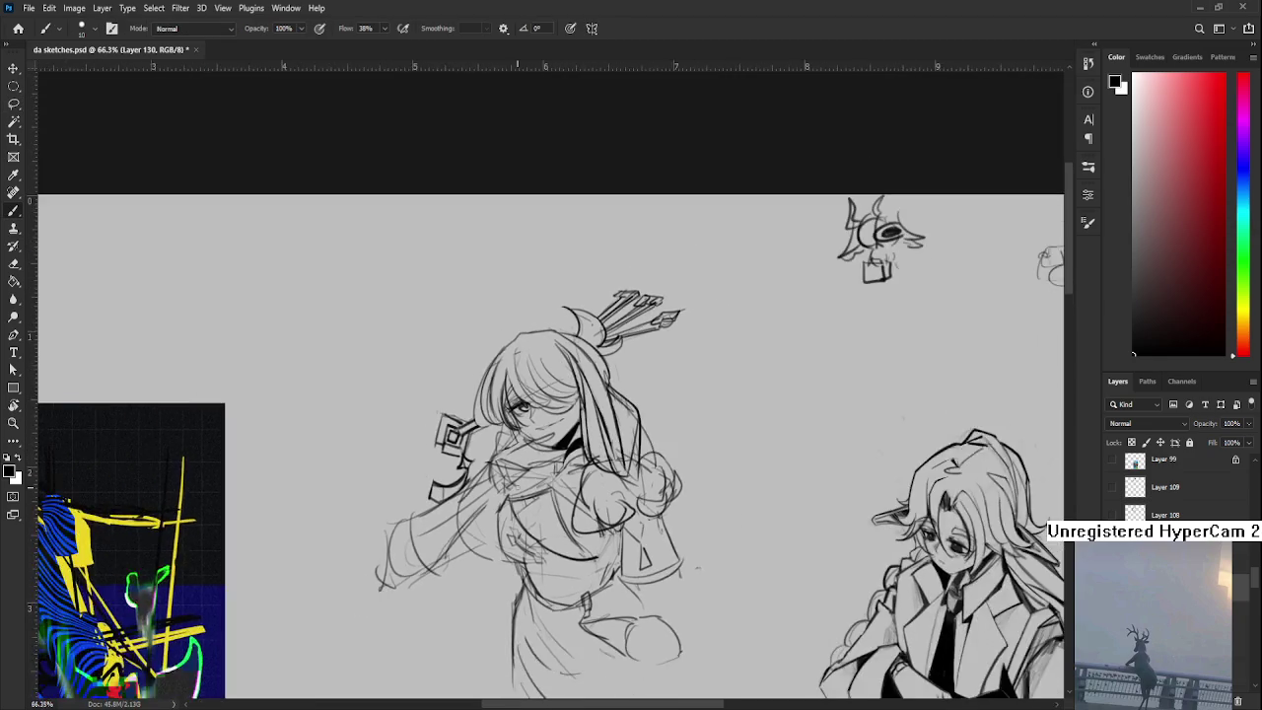
{"action": "scroll", "coordinate": [513, 485], "scroll_direction": "down", "scroll_amount": 2}
{"action": "left_click_drag", "start_coordinate": [394, 641], "coordinate": [533, 404]}
{"action": "mouse_move", "coordinate": [510, 571]}
{"action": "left_mouse_down"}
{"action": "mouse_move", "coordinate": [593, 460]}
{"action": "mouse_move", "coordinate": [761, 387]}
{"action": "left_mouse_up"}
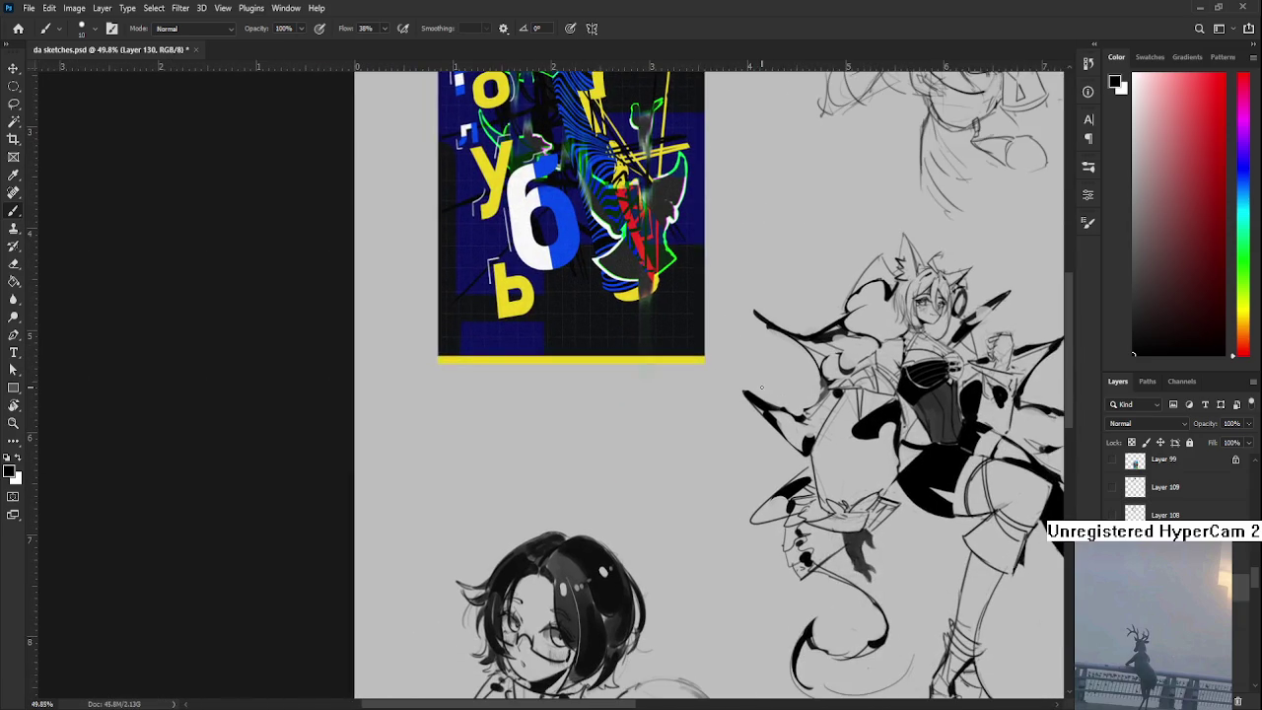
{"action": "mouse_move", "coordinate": [458, 442]}
{"action": "left_mouse_down"}
{"action": "mouse_move", "coordinate": [465, 481]}
{"action": "mouse_move", "coordinate": [452, 490]}
{"action": "mouse_move", "coordinate": [495, 424]}
{"action": "mouse_move", "coordinate": [493, 485]}
{"action": "left_mouse_up"}
{"action": "key", "text": "ctrl+z"}
{"action": "key", "text": "ctrl+z"}
{"action": "left_click_drag", "start_coordinate": [459, 412], "coordinate": [521, 414]}
{"action": "key", "text": "ctrl+z"}
{"action": "mouse_move", "coordinate": [442, 426]}
{"action": "left_mouse_down"}
{"action": "mouse_move", "coordinate": [503, 421]}
{"action": "mouse_move", "coordinate": [510, 481]}
{"action": "left_mouse_up"}
{"action": "key", "text": "ctrl+z"}
{"action": "left_click_drag", "start_coordinate": [444, 425], "coordinate": [515, 418]}
{"action": "key", "text": "ctrl+z"}
{"action": "mouse_move", "coordinate": [593, 421]}
{"action": "left_mouse_down"}
{"action": "mouse_move", "coordinate": [503, 419]}
{"action": "mouse_move", "coordinate": [507, 487]}
{"action": "left_mouse_up"}
{"action": "key", "text": "ctrl+z"}
{"action": "mouse_move", "coordinate": [501, 434]}
{"action": "left_mouse_down"}
{"action": "mouse_move", "coordinate": [505, 483]}
{"action": "mouse_move", "coordinate": [558, 475]}
{"action": "mouse_move", "coordinate": [517, 489]}
{"action": "left_mouse_up"}
{"action": "mouse_move", "coordinate": [499, 483]}
{"action": "left_mouse_down"}
{"action": "mouse_move", "coordinate": [513, 514]}
{"action": "mouse_move", "coordinate": [568, 501]}
{"action": "mouse_move", "coordinate": [558, 489]}
{"action": "left_mouse_up"}
{"action": "mouse_move", "coordinate": [559, 470]}
{"action": "left_mouse_down"}
{"action": "mouse_move", "coordinate": [570, 487]}
{"action": "mouse_move", "coordinate": [529, 524]}
{"action": "left_mouse_up"}
{"action": "key", "text": "ctrl+z"}
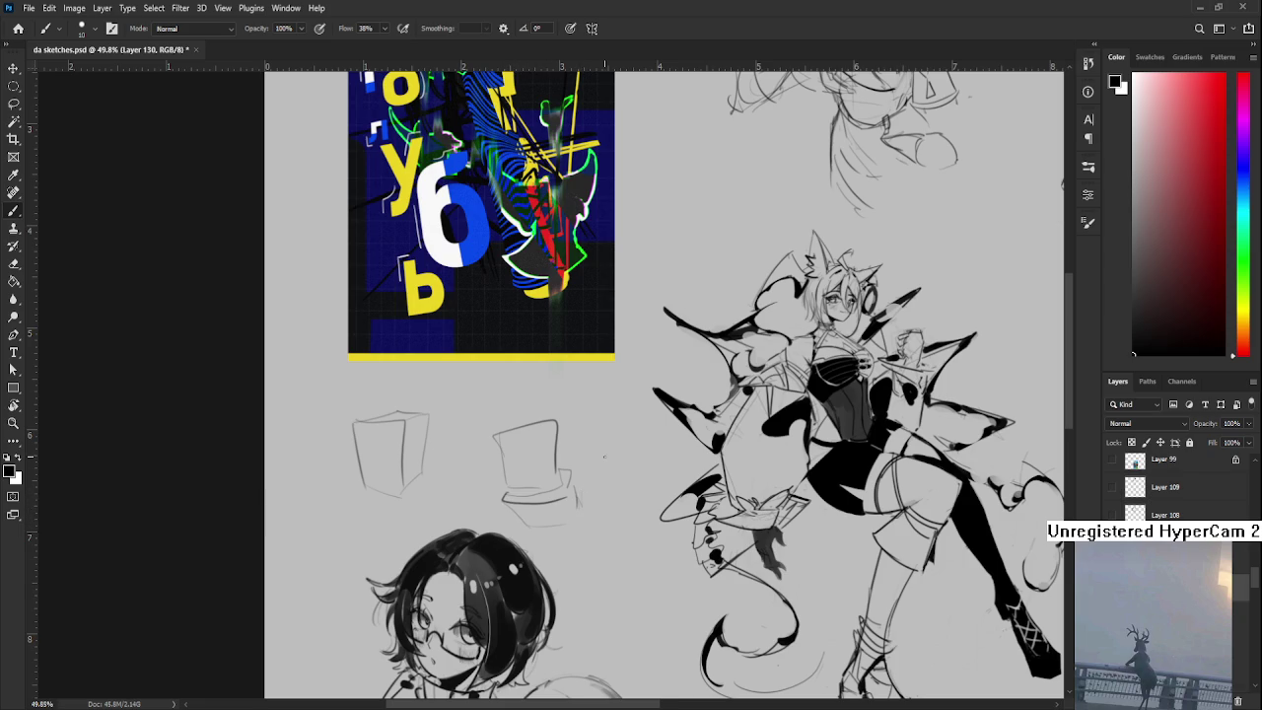
{"action": "left_click_drag", "start_coordinate": [582, 472], "coordinate": [568, 486]}
{"action": "key", "text": "l"}
{"action": "mouse_move", "coordinate": [498, 418]}
{"action": "left_mouse_down"}
{"action": "mouse_move", "coordinate": [595, 512]}
{"action": "mouse_move", "coordinate": [590, 454]}
{"action": "left_mouse_up"}
{"action": "key", "text": "Delete"}
{"action": "mouse_move", "coordinate": [440, 491]}
{"action": "left_mouse_down"}
{"action": "mouse_move", "coordinate": [370, 535]}
{"action": "mouse_move", "coordinate": [420, 426]}
{"action": "left_mouse_up"}
{"action": "key", "text": "Delete"}
{"action": "left_click_drag", "start_coordinate": [585, 338], "coordinate": [510, 435]}
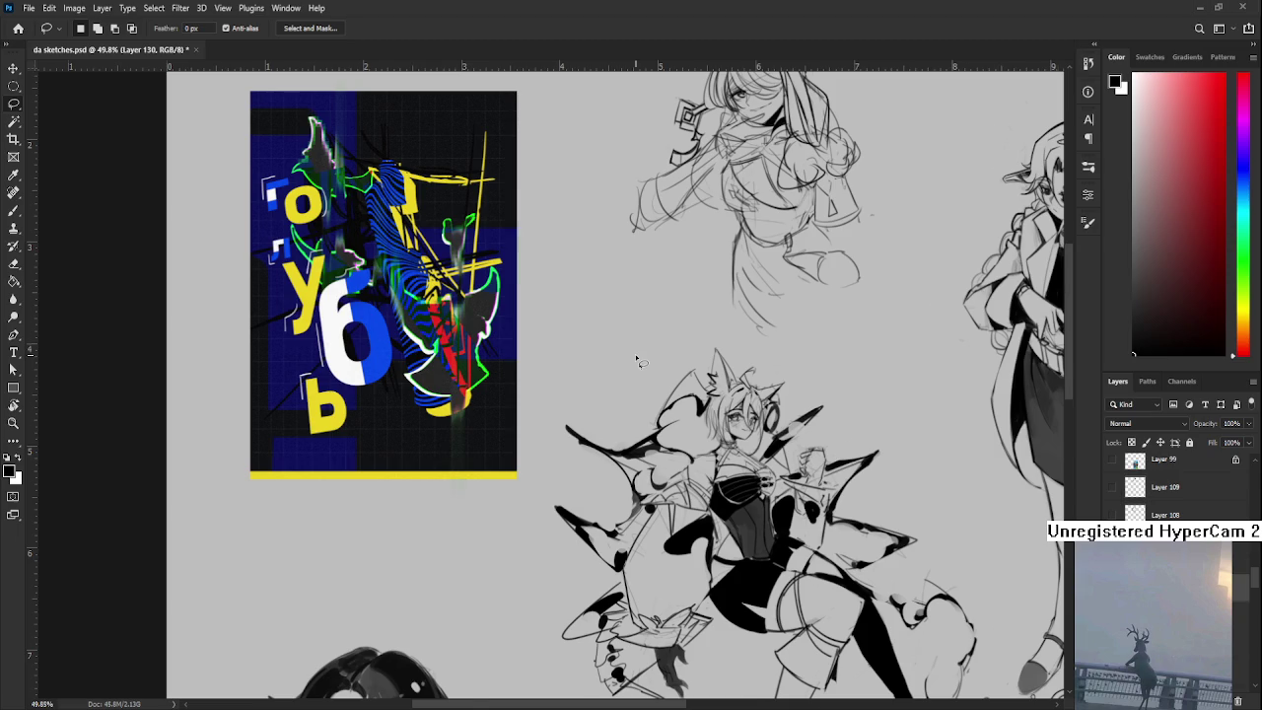
- Pan around the sheet to bring the area beside the winged character into view
{"action": "scroll", "coordinate": [643, 361], "scroll_direction": "down", "scroll_amount": 2}
{"action": "mouse_move", "coordinate": [546, 556]}
{"action": "left_mouse_down"}
{"action": "mouse_move", "coordinate": [467, 497]}
{"action": "mouse_move", "coordinate": [315, 538]}
{"action": "left_mouse_up"}
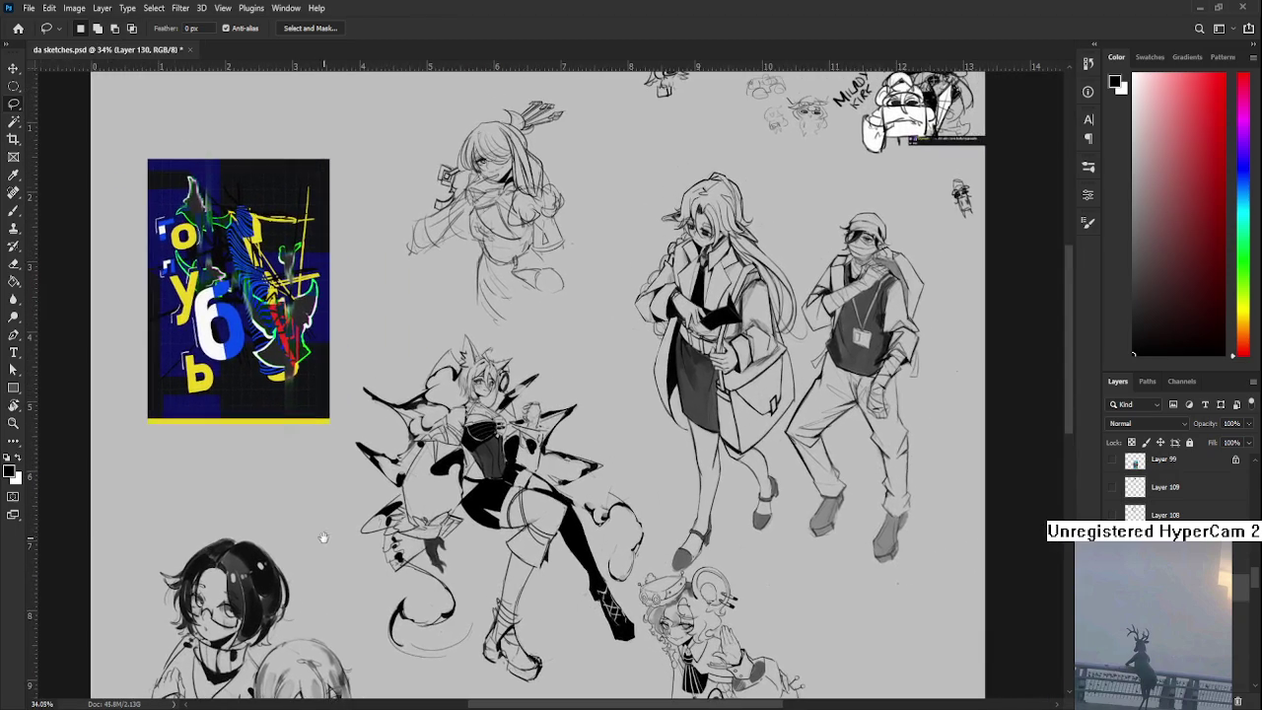
{"action": "left_click_drag", "start_coordinate": [676, 441], "coordinate": [712, 313]}
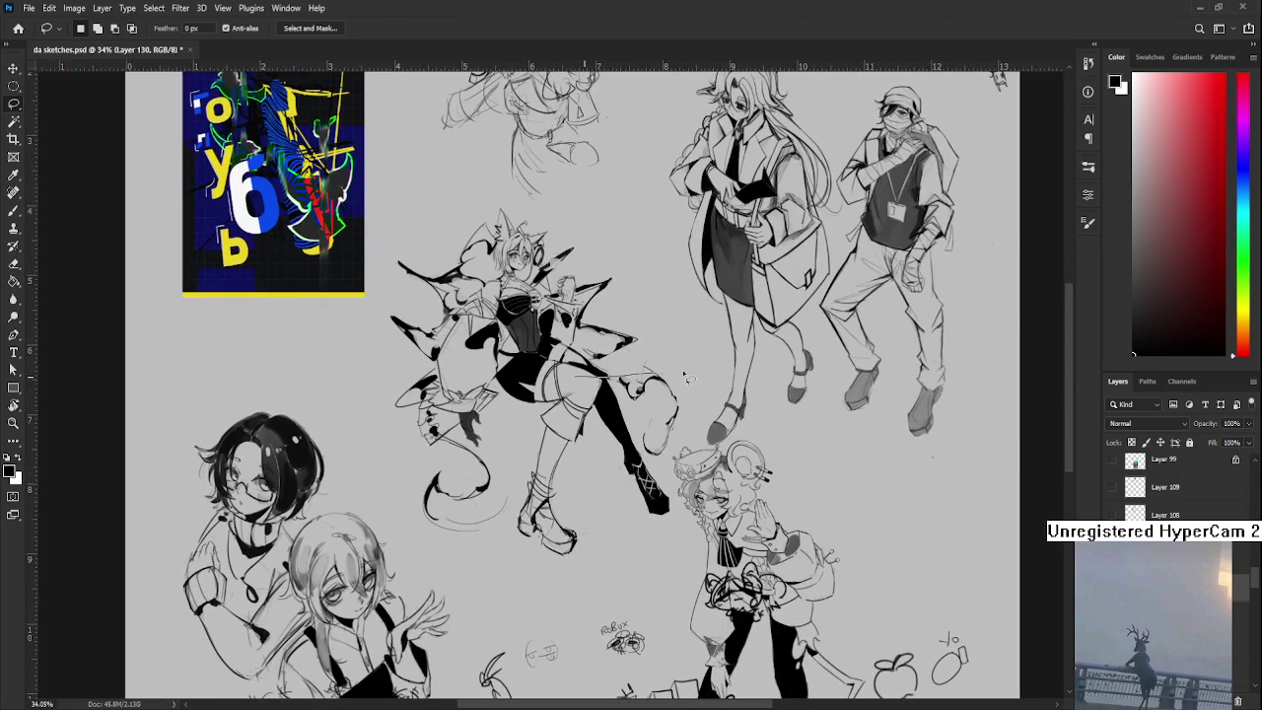
{"action": "mouse_move", "coordinate": [529, 442]}
{"action": "left_mouse_down"}
{"action": "mouse_move", "coordinate": [688, 432]}
{"action": "mouse_move", "coordinate": [801, 462]}
{"action": "left_mouse_up"}
{"action": "scroll", "coordinate": [537, 376], "scroll_direction": "up", "scroll_amount": 1}
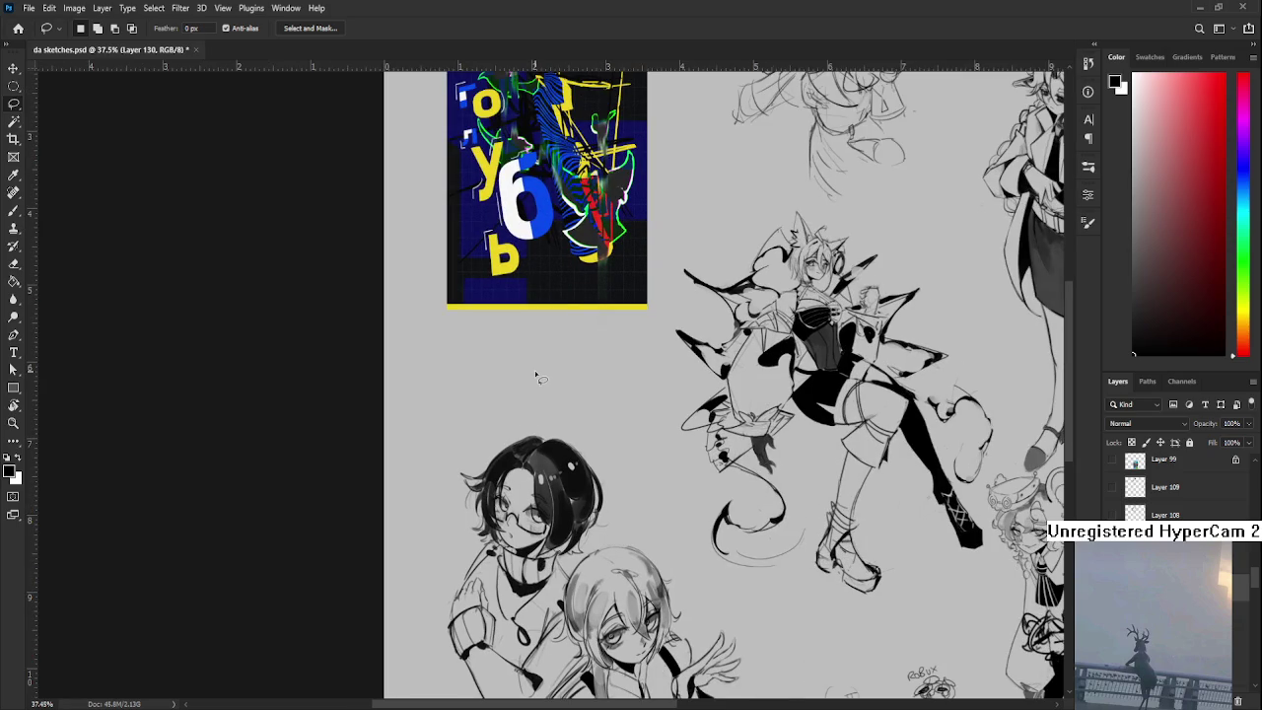
{"action": "mouse_move", "coordinate": [535, 376]}
{"action": "left_mouse_down"}
{"action": "mouse_move", "coordinate": [499, 469]}
{"action": "mouse_move", "coordinate": [478, 487]}
{"action": "left_mouse_up"}
- Letter a B beside the winged character from a vertical stroke and two bumps, retrying with undo
{"action": "key", "text": "b"}
{"action": "key", "text": "ctrl+z"}
{"action": "left_click_drag", "start_coordinate": [480, 428], "coordinate": [481, 484]}
{"action": "key", "text": "ctrl+z"}
{"action": "mouse_move", "coordinate": [479, 424]}
{"action": "left_mouse_down"}
{"action": "mouse_move", "coordinate": [480, 476]}
{"action": "mouse_move", "coordinate": [521, 448]}
{"action": "mouse_move", "coordinate": [477, 446]}
{"action": "mouse_move", "coordinate": [475, 463]}
{"action": "left_mouse_up"}
{"action": "key", "text": "ctrl+z"}
{"action": "key", "text": "ctrl+z"}
{"action": "key", "text": "ctrl+z"}
{"action": "key", "text": "ctrl+z"}
{"action": "key", "text": "ctrl+z"}
{"action": "left_click_drag", "start_coordinate": [482, 412], "coordinate": [520, 465]}
{"action": "key", "text": "ctrl+z"}
{"action": "key", "text": "ctrl+z"}
{"action": "key", "text": "ctrl+z"}
- Pan and scroll the view up to the top of the sheet
{"action": "left_click_drag", "start_coordinate": [599, 380], "coordinate": [493, 501]}
{"action": "mouse_move", "coordinate": [619, 419]}
{"action": "left_mouse_down"}
{"action": "mouse_move", "coordinate": [535, 496]}
{"action": "mouse_move", "coordinate": [486, 576]}
{"action": "left_mouse_up"}
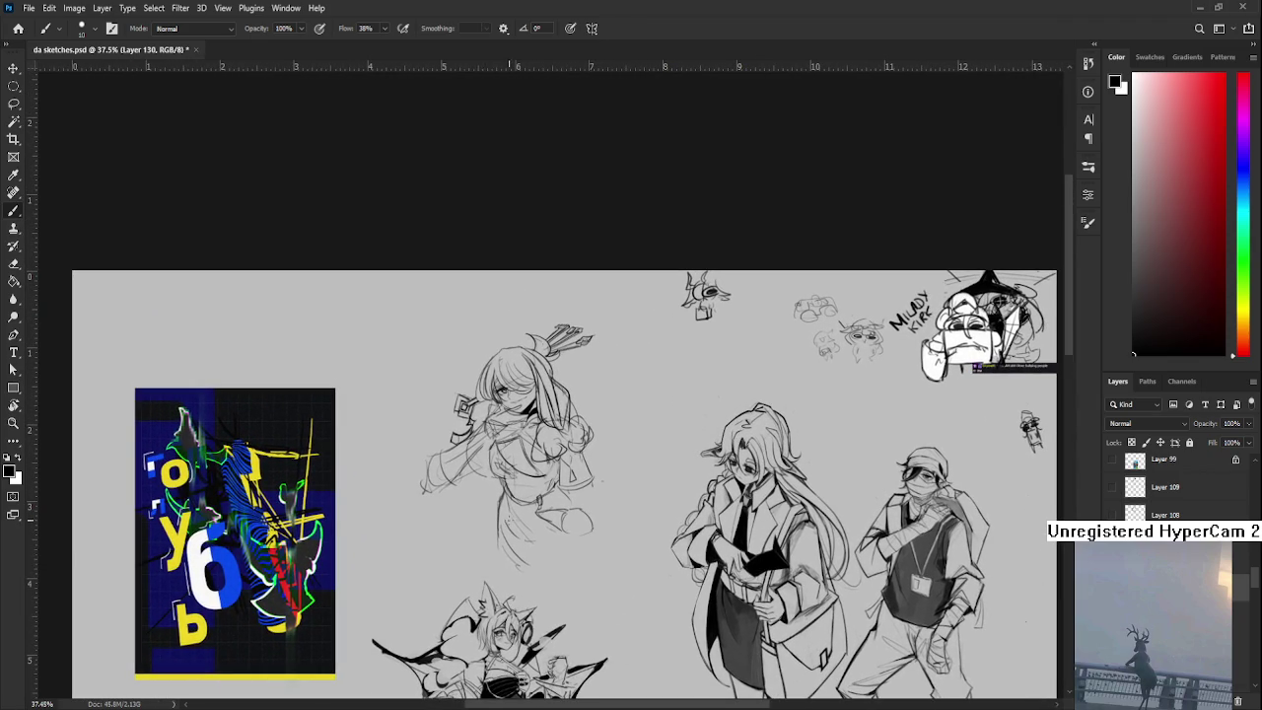
{"action": "scroll", "coordinate": [494, 424], "scroll_direction": "up", "scroll_amount": 3}
{"action": "scroll", "coordinate": [493, 424], "scroll_direction": "up", "scroll_amount": 3}
{"action": "scroll", "coordinate": [463, 424], "scroll_direction": "up", "scroll_amount": 1}
{"action": "scroll", "coordinate": [444, 424], "scroll_direction": "up", "scroll_amount": 1}
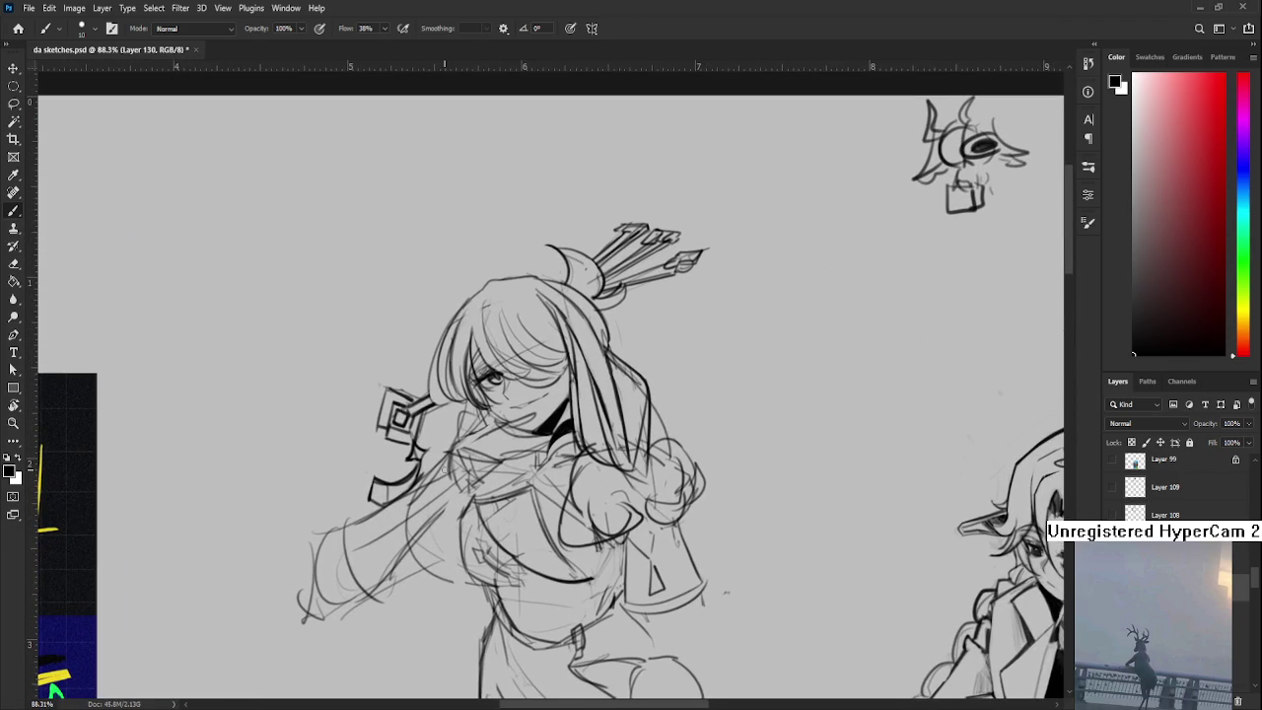
- Erase stray lines on the archer's torso, then add a faint brush stroke near her neck
{"action": "left_click_drag", "start_coordinate": [523, 424], "coordinate": [540, 420]}
{"action": "key", "text": "e"}
{"action": "mouse_move", "coordinate": [488, 454]}
{"action": "left_mouse_down"}
{"action": "mouse_move", "coordinate": [518, 443]}
{"action": "mouse_move", "coordinate": [485, 445]}
{"action": "left_mouse_up"}
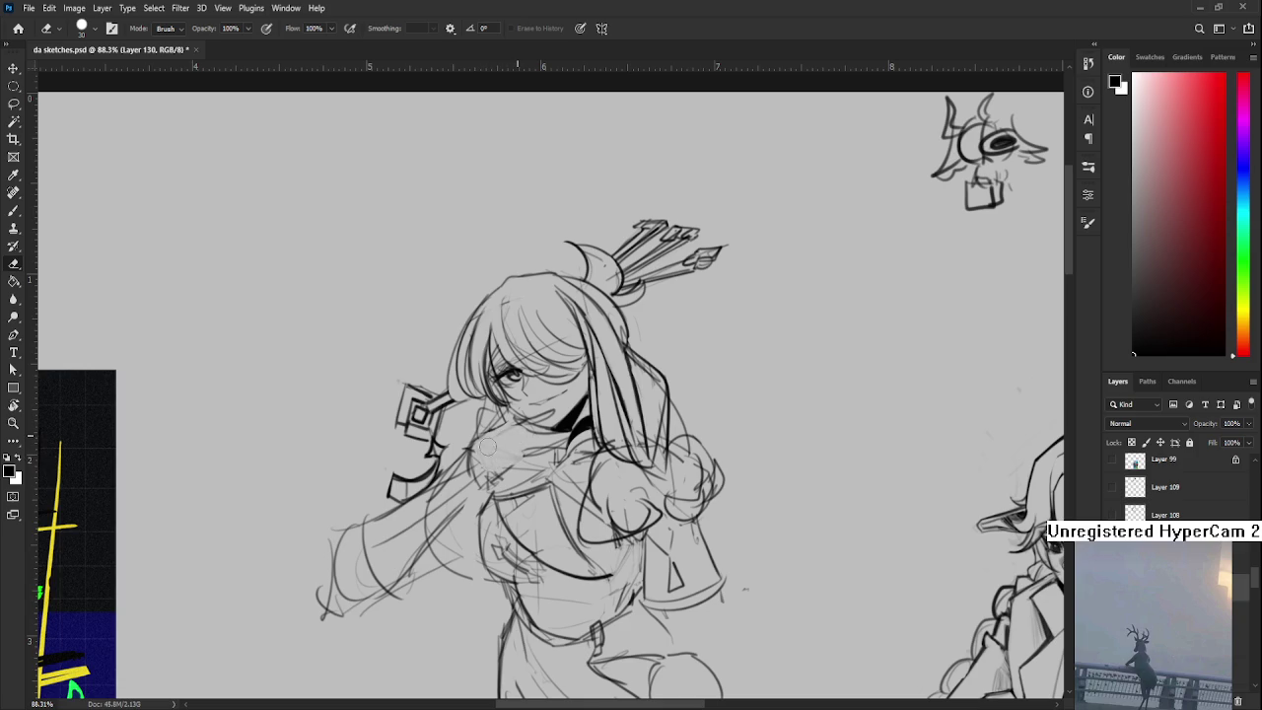
{"action": "key", "text": "b"}
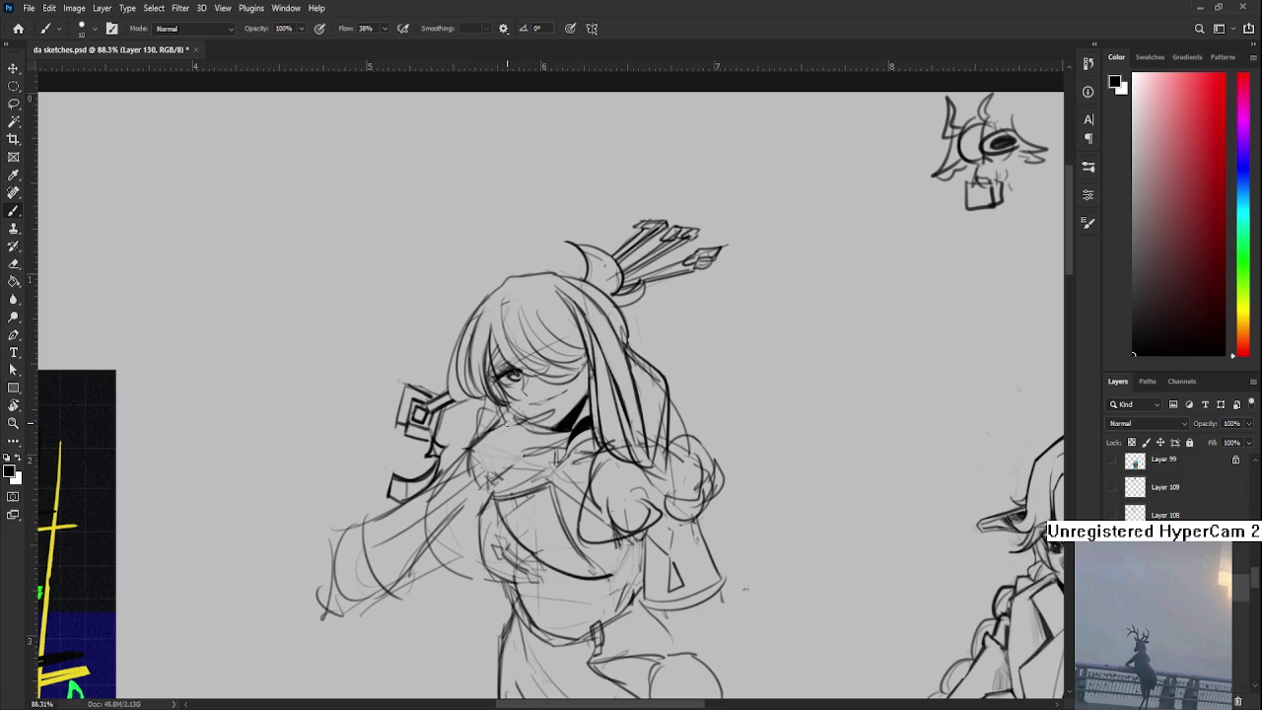
{"action": "mouse_move", "coordinate": [516, 423]}
{"action": "left_mouse_down"}
{"action": "mouse_move", "coordinate": [458, 444]}
{"action": "mouse_move", "coordinate": [471, 456]}
{"action": "left_mouse_up"}
- Pan and scroll around the sheet, then recentre the view on the archer sketch
{"action": "left_click_drag", "start_coordinate": [550, 412], "coordinate": [523, 426]}
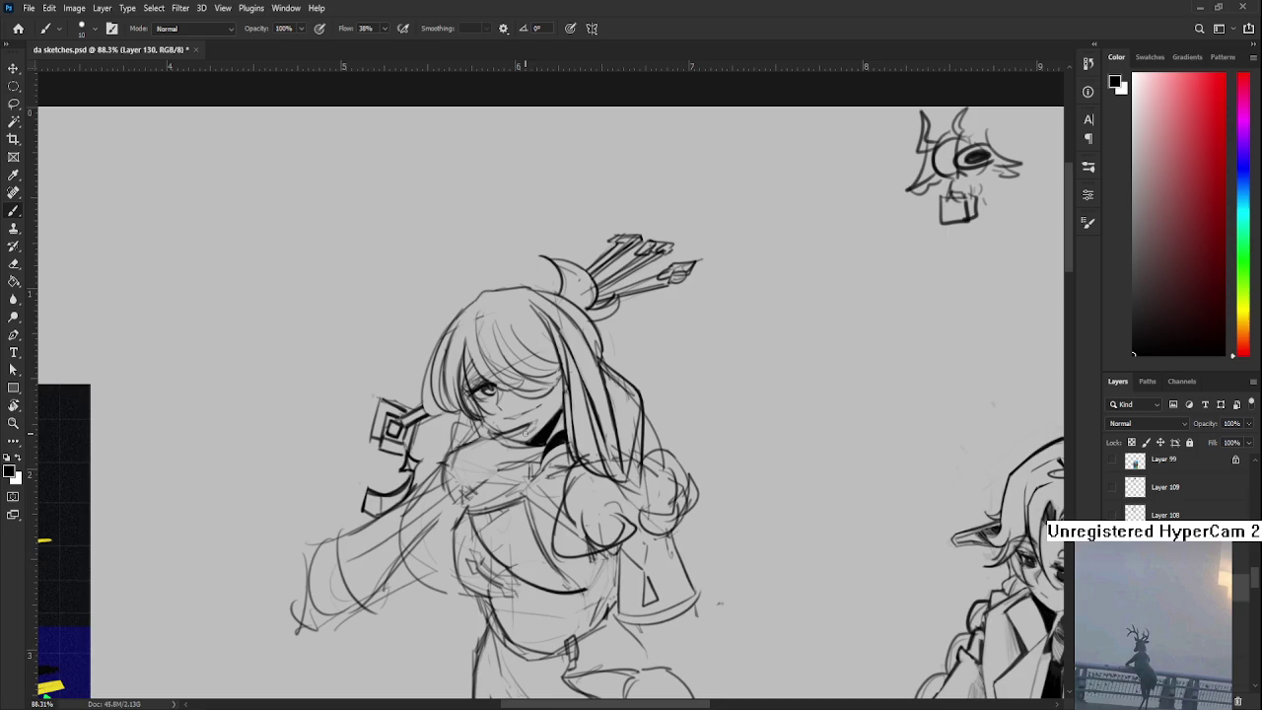
{"action": "left_click_drag", "start_coordinate": [519, 438], "coordinate": [411, 527]}
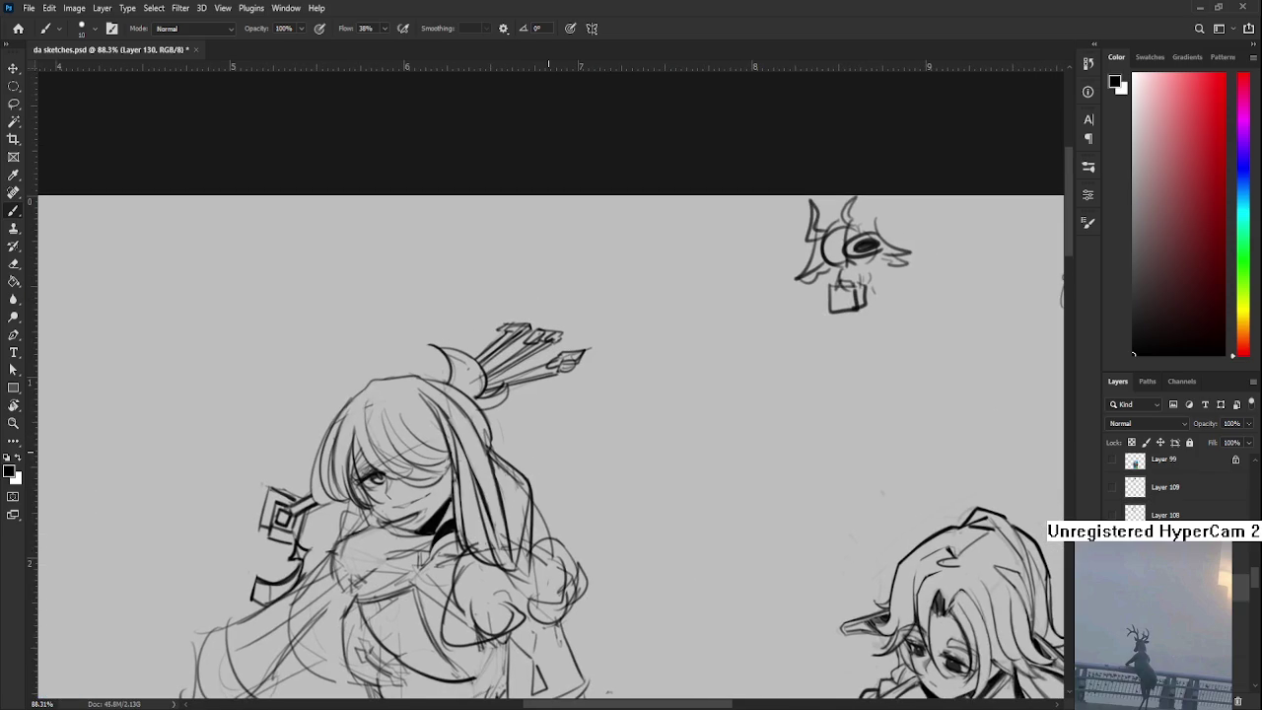
{"action": "scroll", "coordinate": [557, 458], "scroll_direction": "down", "scroll_amount": 3}
{"action": "mouse_move", "coordinate": [564, 523]}
{"action": "left_mouse_down"}
{"action": "mouse_move", "coordinate": [572, 342]}
{"action": "mouse_move", "coordinate": [596, 429]}
{"action": "left_mouse_up"}
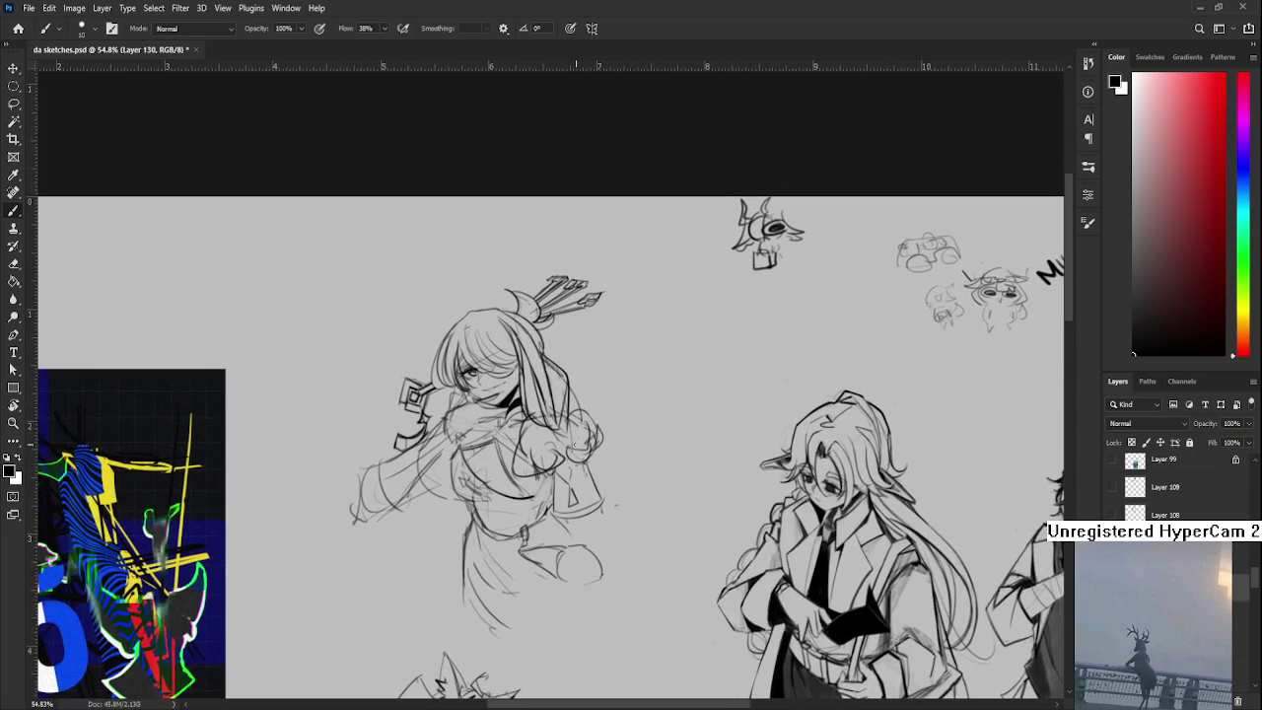
{"action": "scroll", "coordinate": [483, 478], "scroll_direction": "up", "scroll_amount": 3}
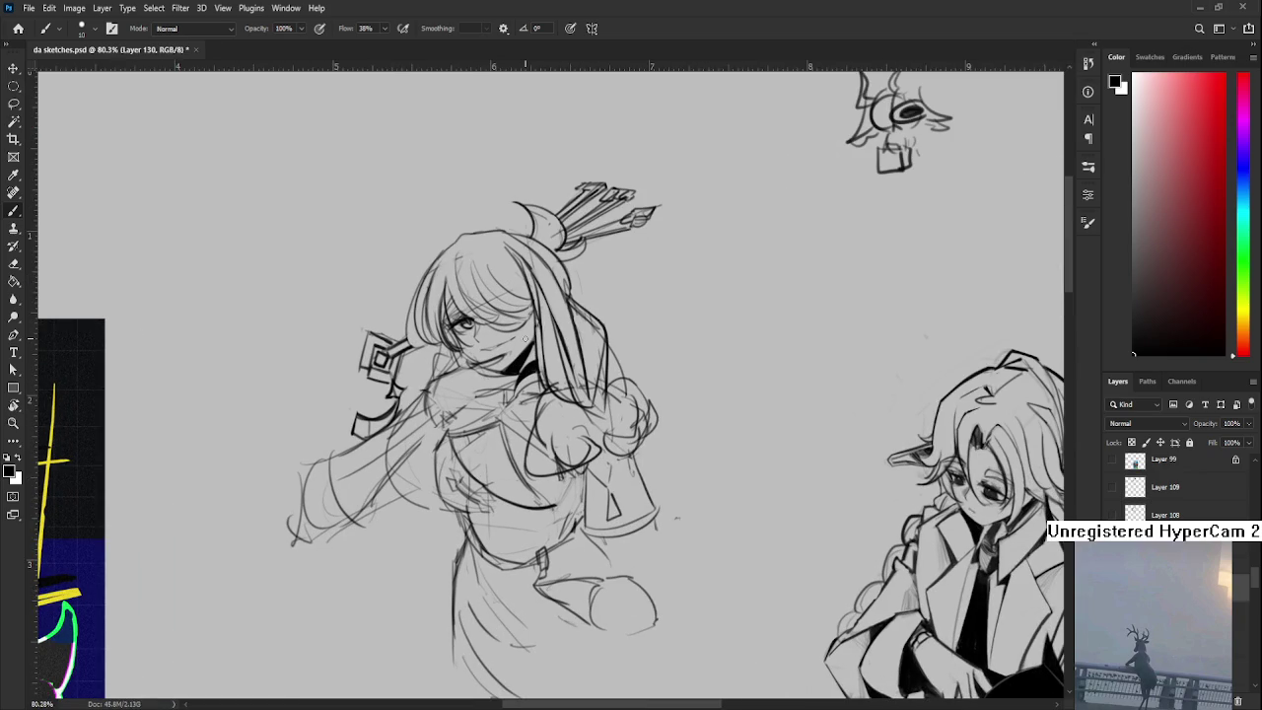
{"action": "scroll", "coordinate": [490, 452], "scroll_direction": "down", "scroll_amount": 1}
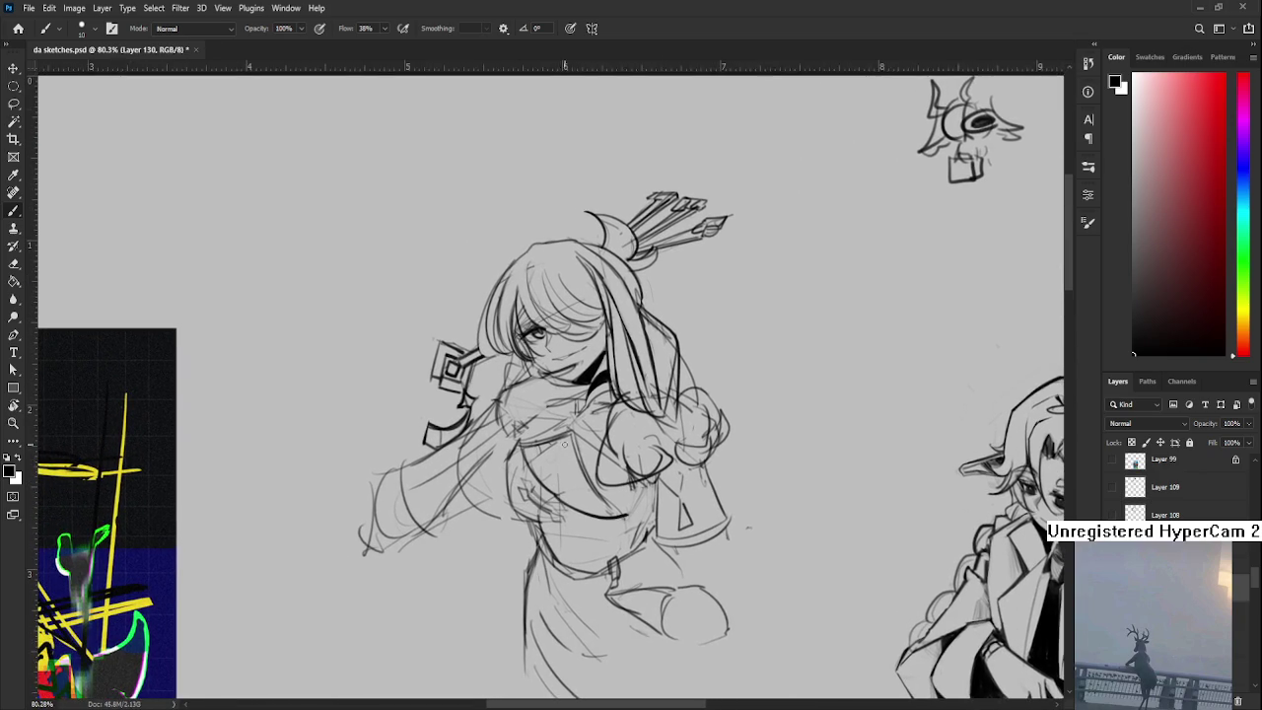
{"action": "scroll", "coordinate": [560, 445], "scroll_direction": "down", "scroll_amount": 1}
{"action": "scroll", "coordinate": [560, 445], "scroll_direction": "down", "scroll_amount": 2}
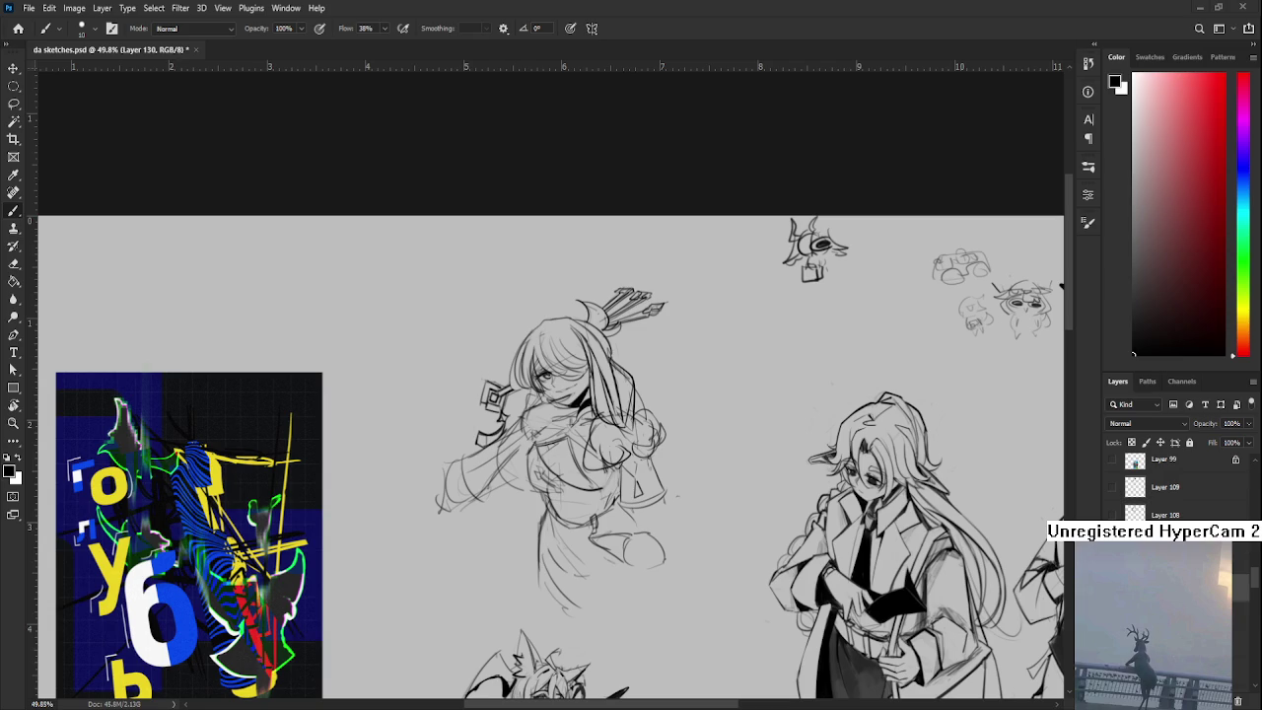
{"action": "scroll", "coordinate": [550, 582], "scroll_direction": "down", "scroll_amount": 1}
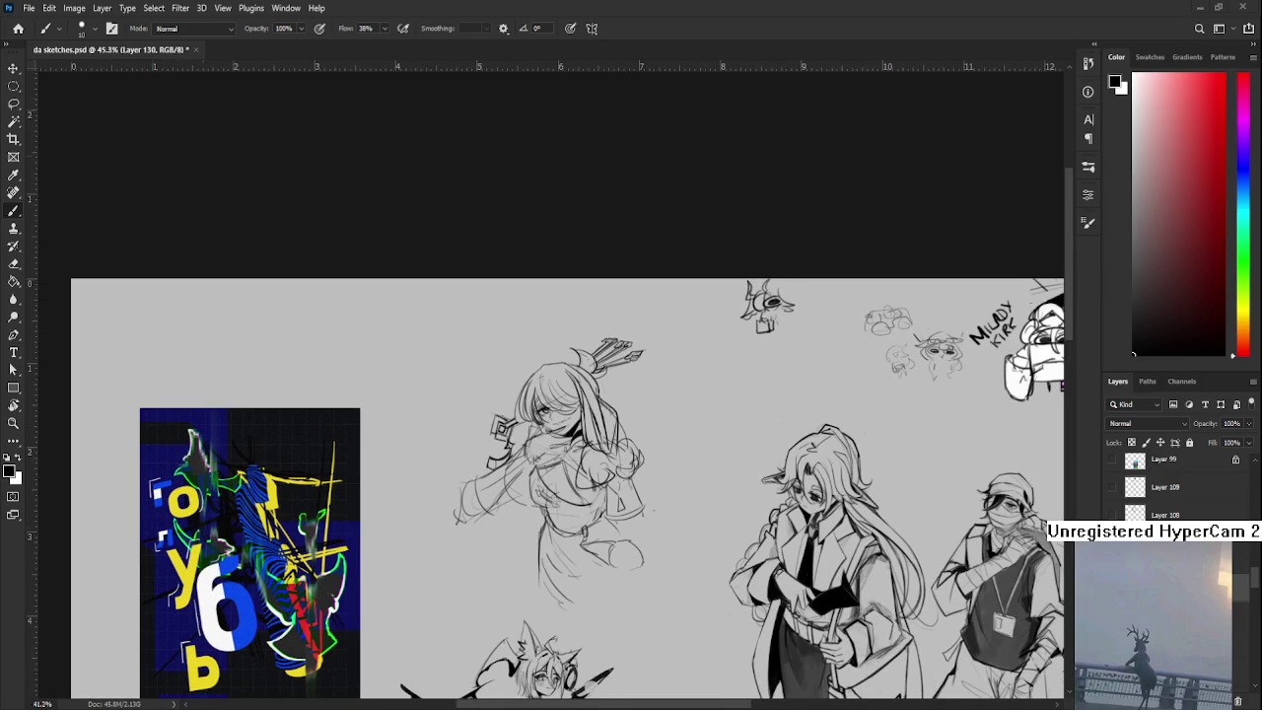
{"action": "scroll", "coordinate": [553, 427], "scroll_direction": "up", "scroll_amount": 2}
{"action": "scroll", "coordinate": [552, 427], "scroll_direction": "up", "scroll_amount": 1}
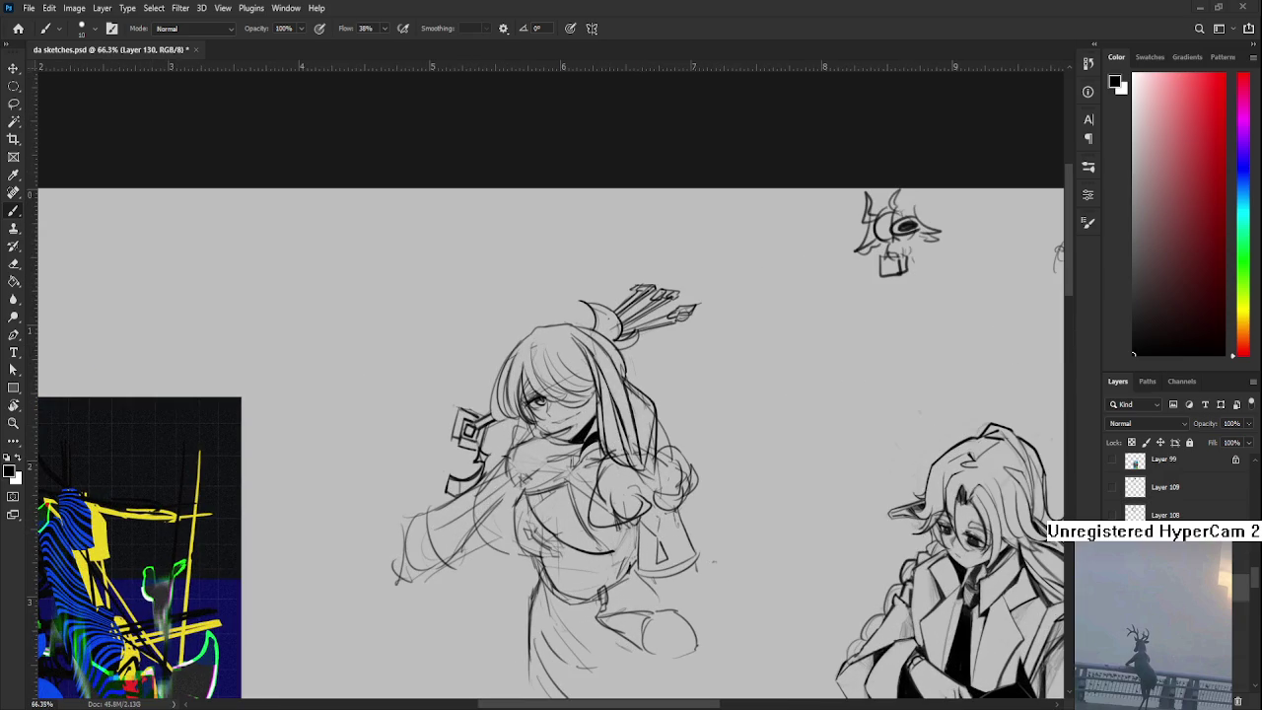
{"action": "scroll", "coordinate": [580, 588], "scroll_direction": "up", "scroll_amount": 1}
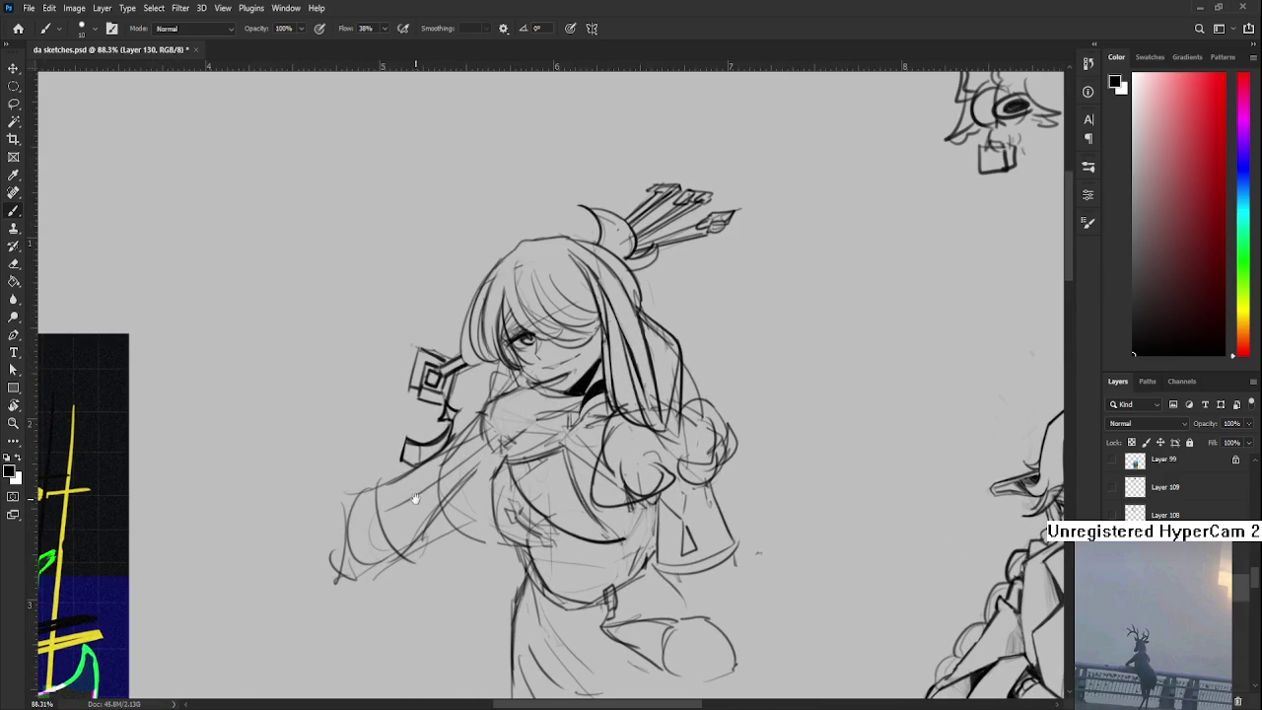
{"action": "left_click_drag", "start_coordinate": [436, 495], "coordinate": [477, 505]}
- Lasso the archer's outstretched arm, move it slightly up and right with Free Transform, and deselect
{"action": "key", "text": "l"}
{"action": "left_click_drag", "start_coordinate": [405, 467], "coordinate": [537, 485]}
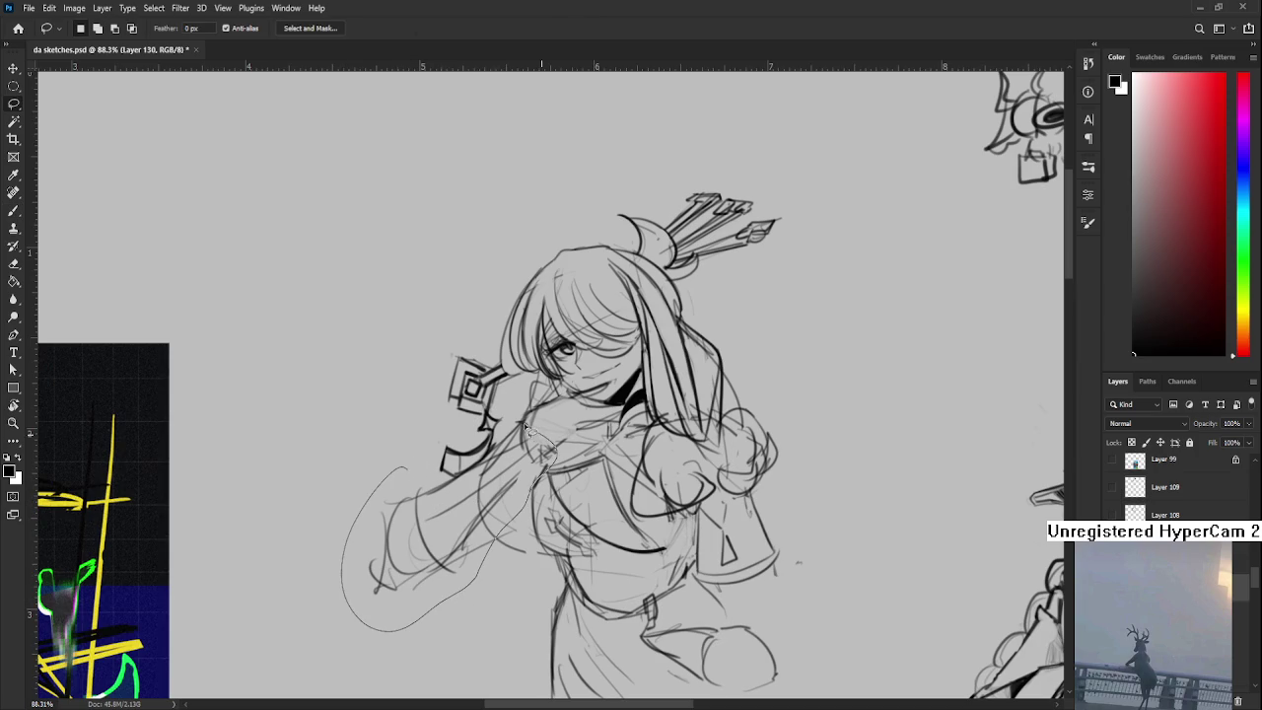
{"action": "left_click_drag", "start_coordinate": [537, 485], "coordinate": [386, 474]}
{"action": "key", "text": "ctrl+t"}
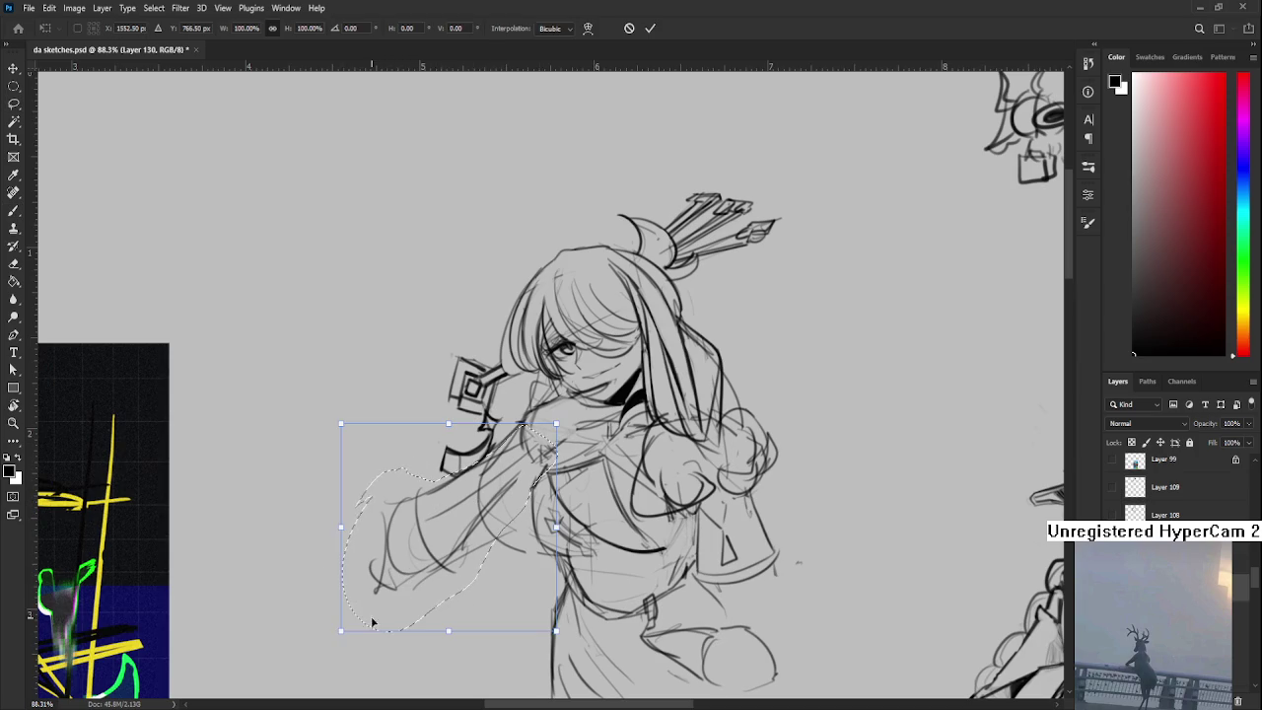
{"action": "left_click_drag", "start_coordinate": [342, 629], "coordinate": [351, 616]}
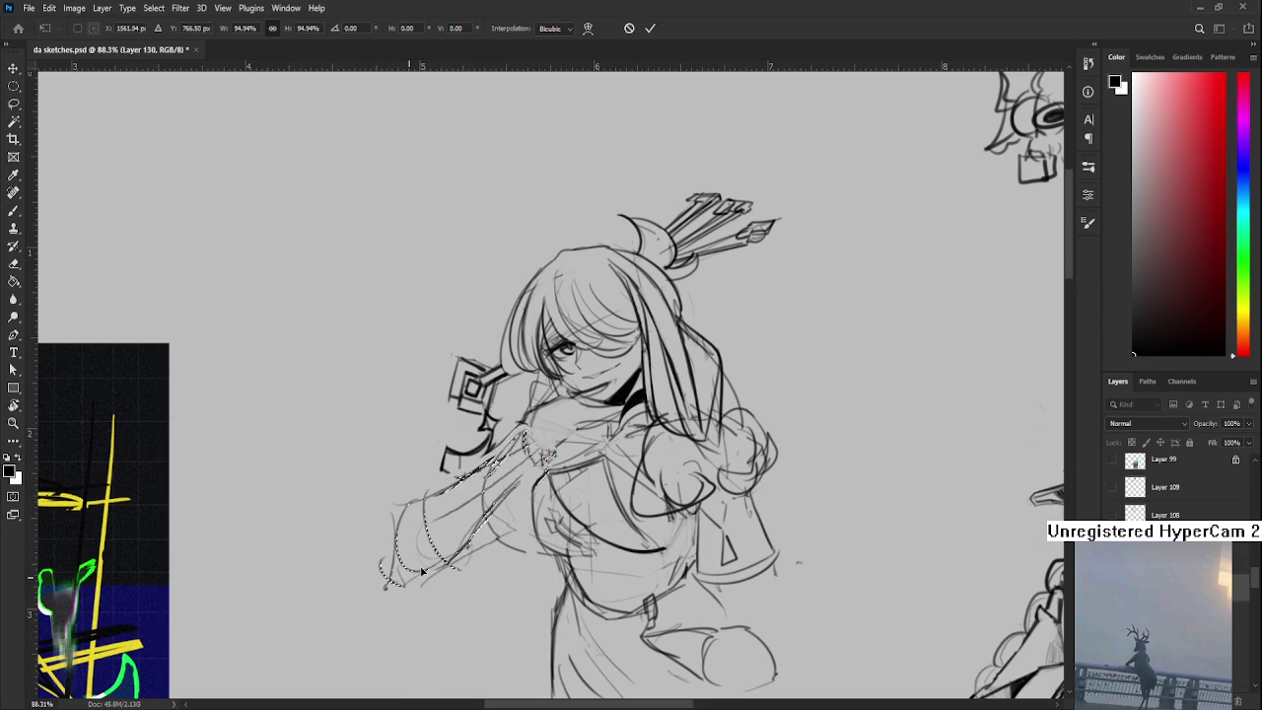
{"action": "key", "text": "ctrl+z"}
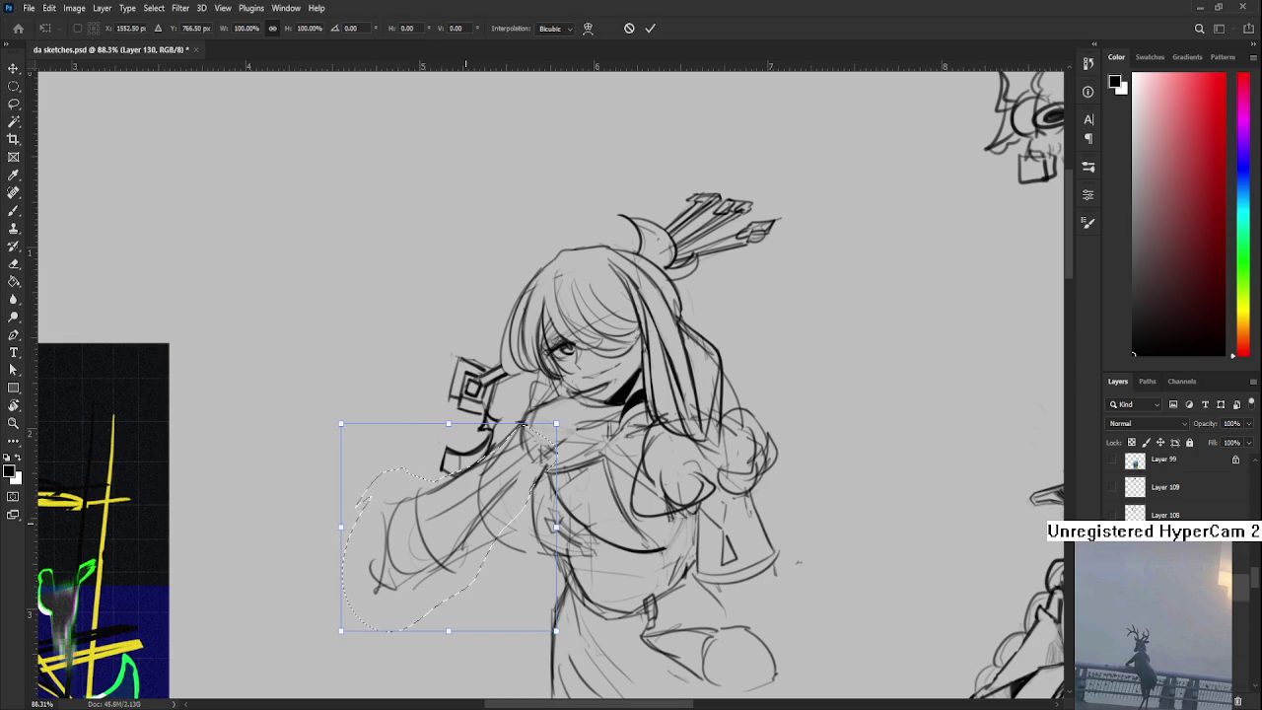
{"action": "left_click_drag", "start_coordinate": [414, 589], "coordinate": [427, 577]}
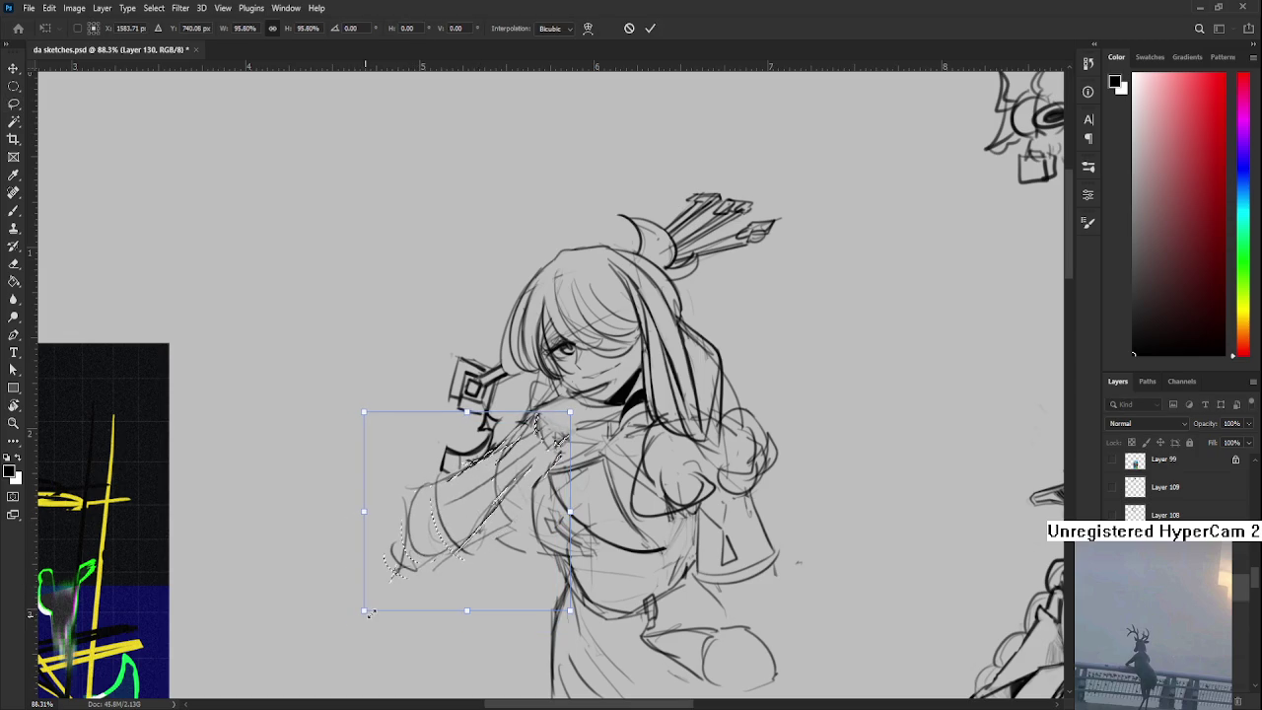
{"action": "key", "text": "Return"}
{"action": "key", "text": "ctrl+d"}
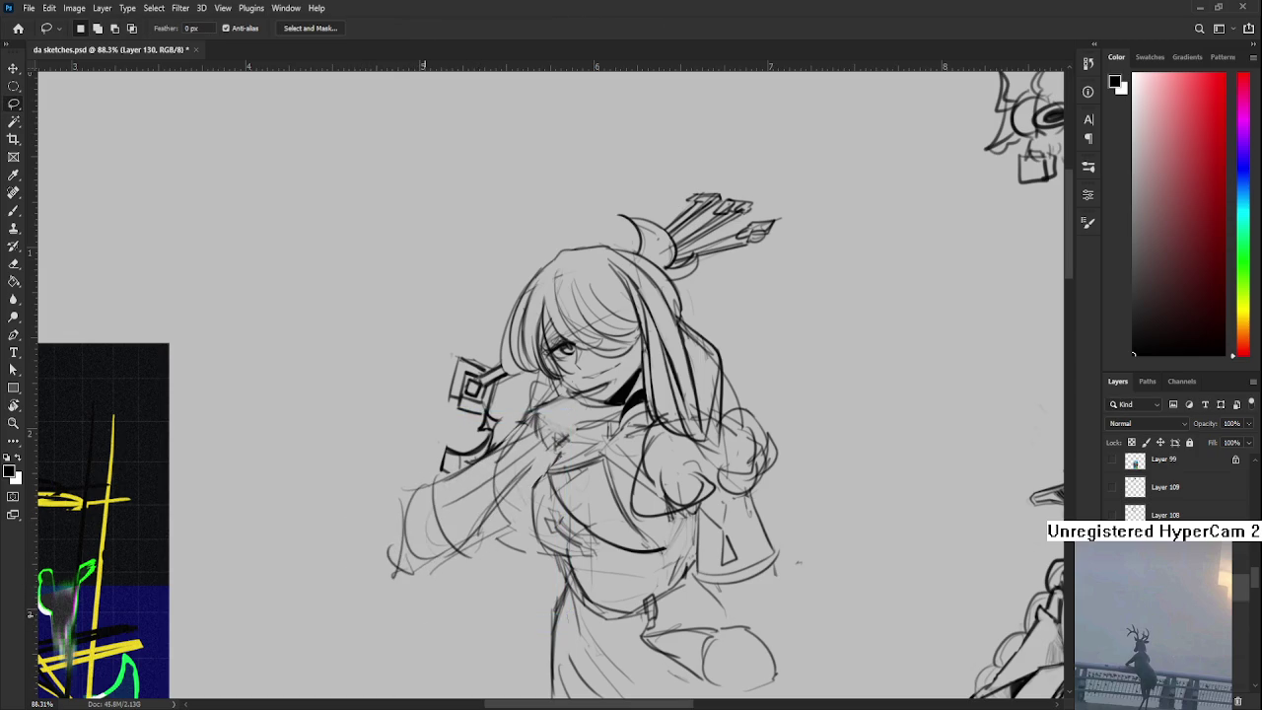
{"action": "scroll", "coordinate": [426, 570], "scroll_direction": "down", "scroll_amount": 5}
{"action": "scroll", "coordinate": [473, 513], "scroll_direction": "up", "scroll_amount": 3}
{"action": "scroll", "coordinate": [502, 460], "scroll_direction": "up", "scroll_amount": 3}
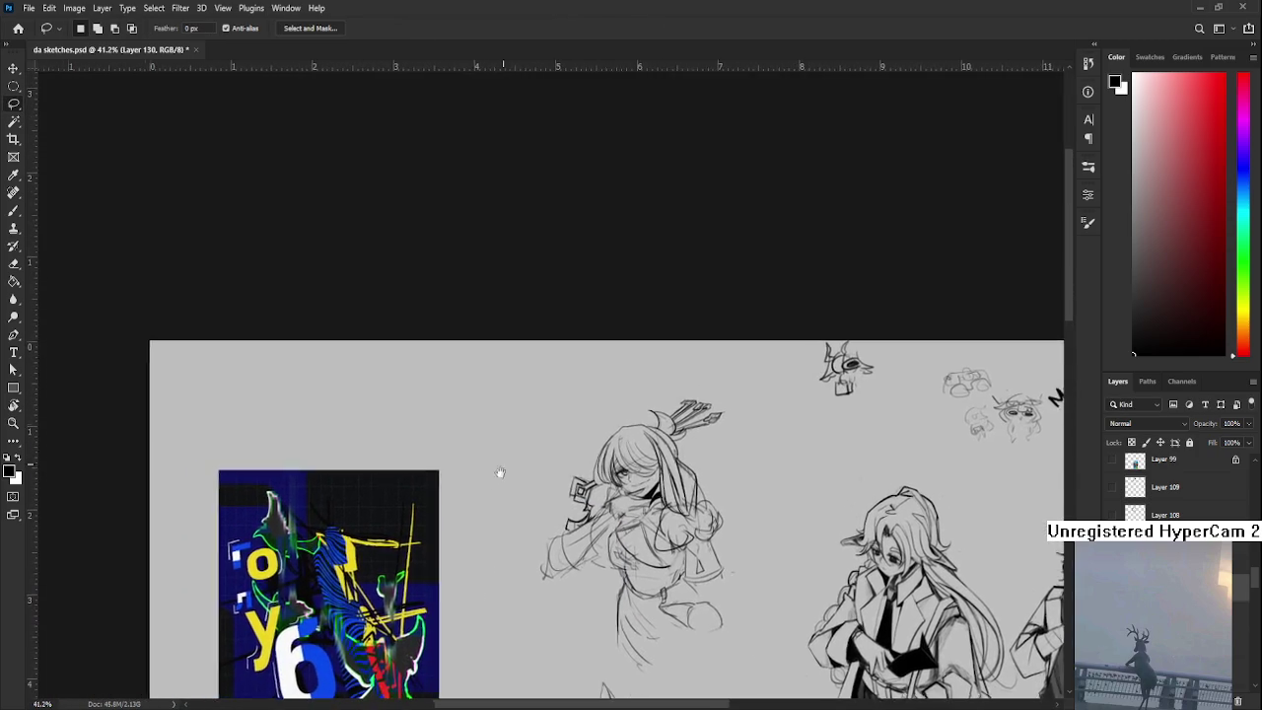
{"action": "scroll", "coordinate": [484, 551], "scroll_direction": "up", "scroll_amount": 3}
{"action": "scroll", "coordinate": [484, 551], "scroll_direction": "up", "scroll_amount": 2}
- Sketch a small D, a line and a small square at the top of the sheet
{"action": "key", "text": "b"}
{"action": "mouse_move", "coordinate": [448, 446]}
{"action": "left_mouse_down"}
{"action": "mouse_move", "coordinate": [448, 474]}
{"action": "mouse_move", "coordinate": [461, 444]}
{"action": "mouse_move", "coordinate": [446, 459]}
{"action": "mouse_move", "coordinate": [564, 457]}
{"action": "left_mouse_up"}
{"action": "key", "text": "ctrl+z"}
{"action": "key", "text": "ctrl+z"}
{"action": "mouse_move", "coordinate": [445, 476]}
{"action": "left_mouse_down"}
{"action": "mouse_move", "coordinate": [446, 488]}
{"action": "mouse_move", "coordinate": [549, 490]}
{"action": "left_mouse_up"}
{"action": "mouse_move", "coordinate": [451, 499]}
{"action": "left_mouse_down"}
{"action": "mouse_move", "coordinate": [466, 512]}
{"action": "mouse_move", "coordinate": [449, 520]}
{"action": "mouse_move", "coordinate": [465, 531]}
{"action": "mouse_move", "coordinate": [453, 556]}
{"action": "left_mouse_up"}
{"action": "key", "text": "ctrl+z"}
{"action": "key", "text": "ctrl+z"}
{"action": "key", "text": "ctrl+z"}
{"action": "key", "text": "ctrl+z"}
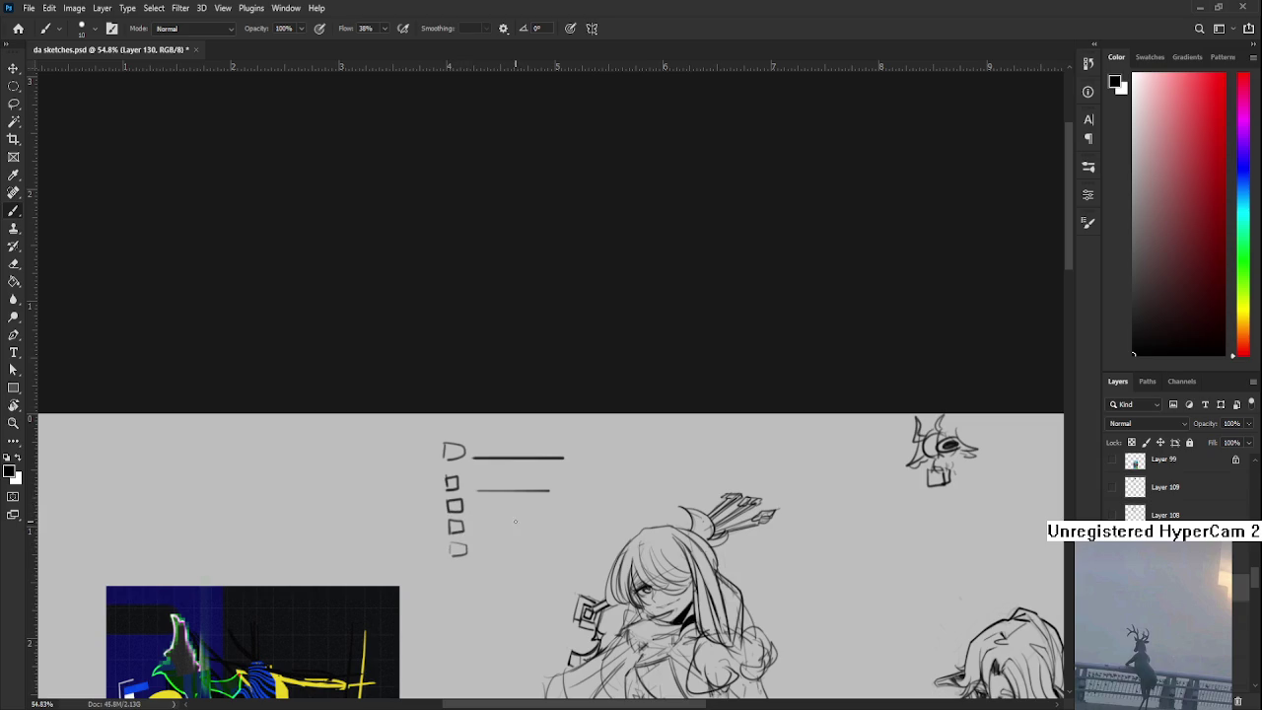
- Add lines and ticks beside the lower squares and write the 1+0.1 heading
{"action": "mouse_move", "coordinate": [479, 510]}
{"action": "left_mouse_down"}
{"action": "mouse_move", "coordinate": [548, 510]}
{"action": "mouse_move", "coordinate": [551, 528]}
{"action": "left_mouse_up"}
{"action": "left_click_drag", "start_coordinate": [484, 550], "coordinate": [558, 550]}
{"action": "left_click_drag", "start_coordinate": [477, 431], "coordinate": [484, 548]}
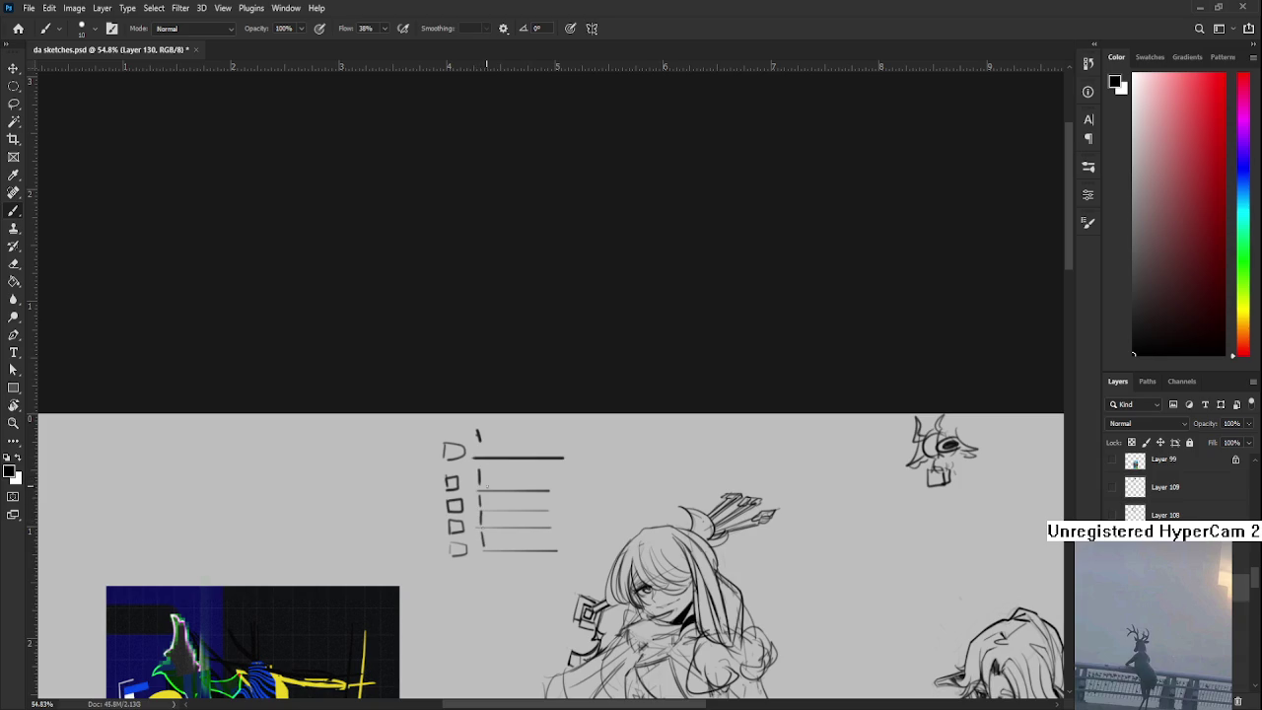
{"action": "mouse_move", "coordinate": [502, 434]}
{"action": "left_mouse_down"}
{"action": "mouse_move", "coordinate": [525, 445]}
{"action": "mouse_move", "coordinate": [492, 442]}
{"action": "left_mouse_up"}
{"action": "left_click", "coordinate": [517, 443]}
{"action": "mouse_move", "coordinate": [487, 437]}
{"action": "left_mouse_down"}
{"action": "mouse_move", "coordinate": [516, 451]}
{"action": "mouse_move", "coordinate": [518, 467]}
{"action": "left_mouse_up"}
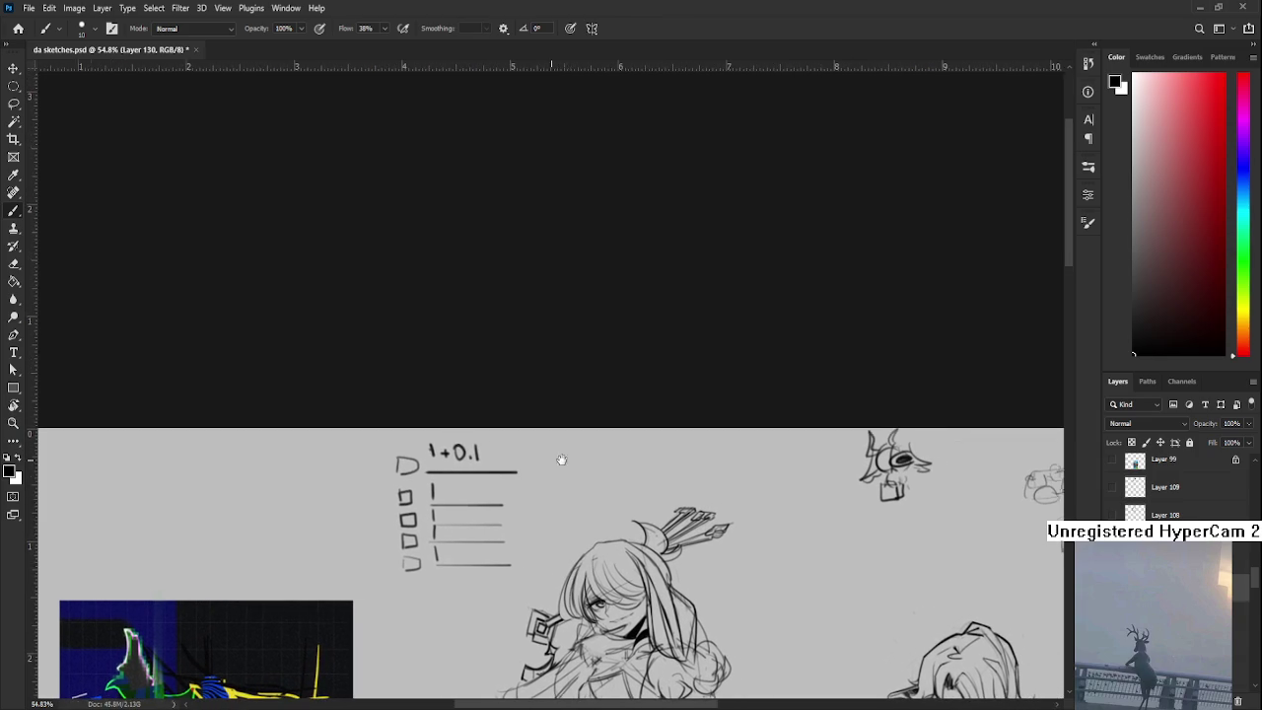
{"action": "key", "text": "ctrl+z"}
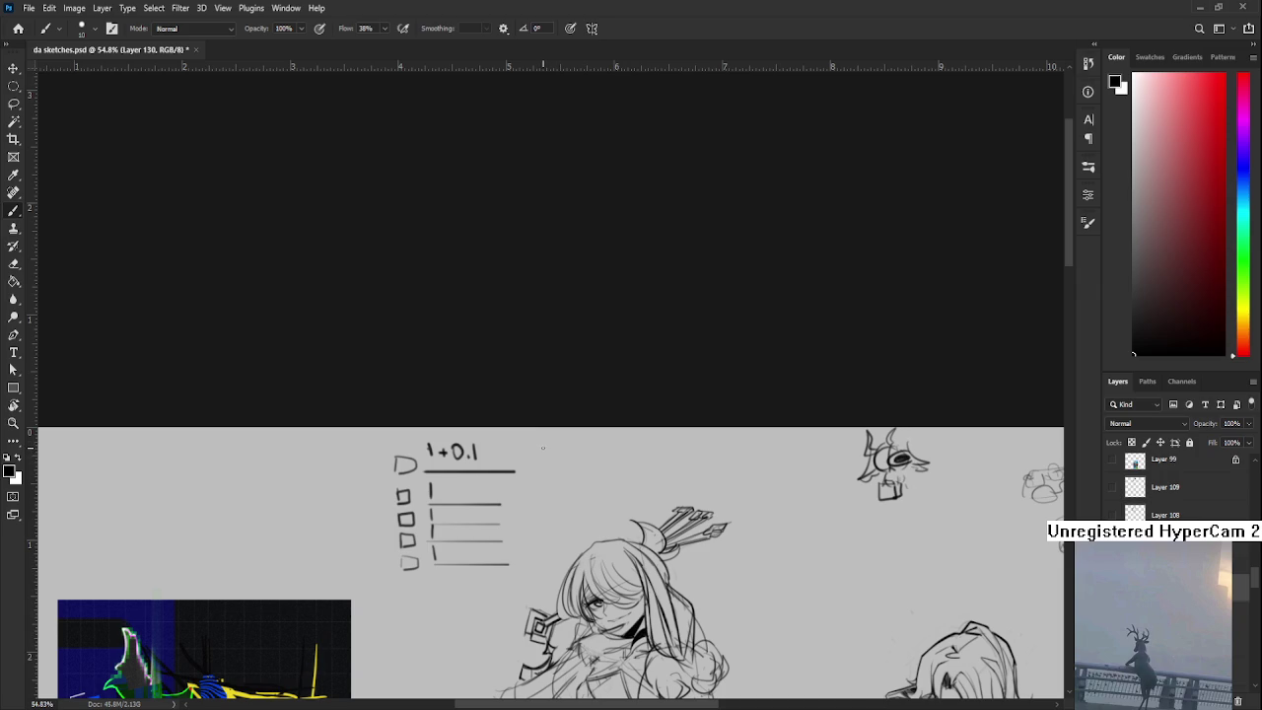
- Thicken the 1 in 1+0.1 with the brush and shrink the eraser to size 7
{"action": "left_click_drag", "start_coordinate": [524, 456], "coordinate": [547, 465]}
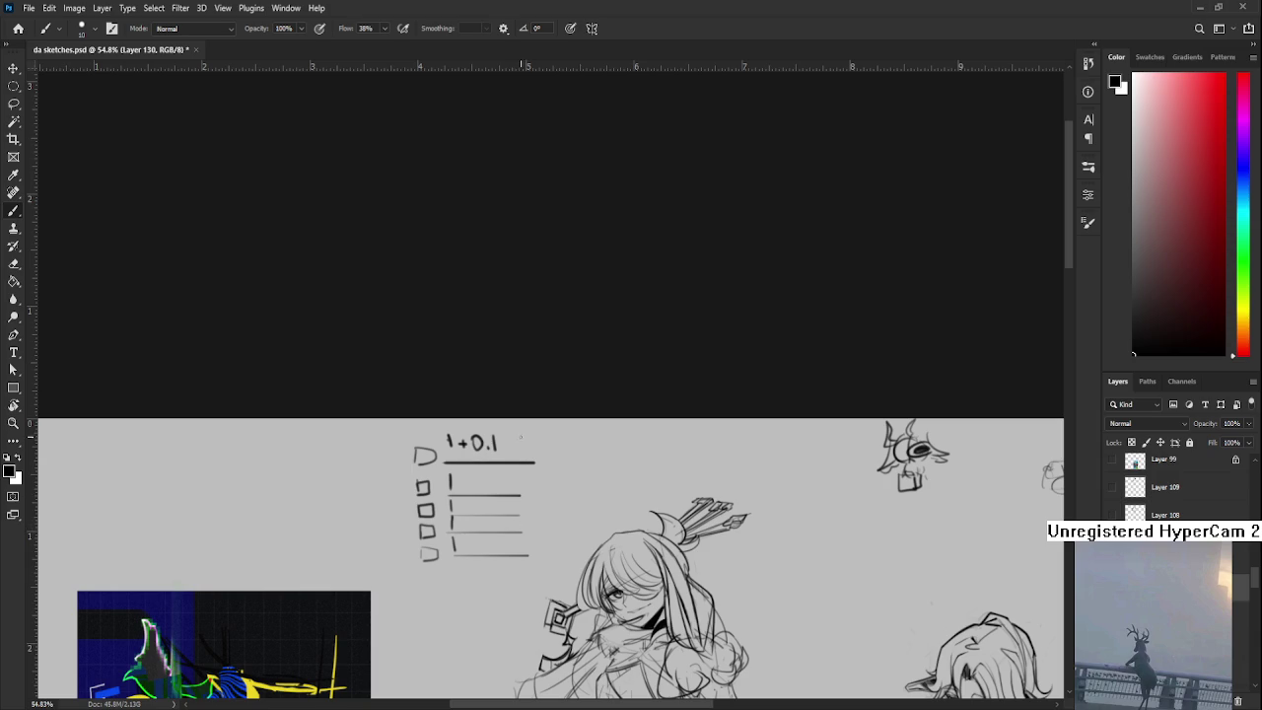
{"action": "left_click_drag", "start_coordinate": [513, 481], "coordinate": [520, 483]}
{"action": "key", "text": "e"}
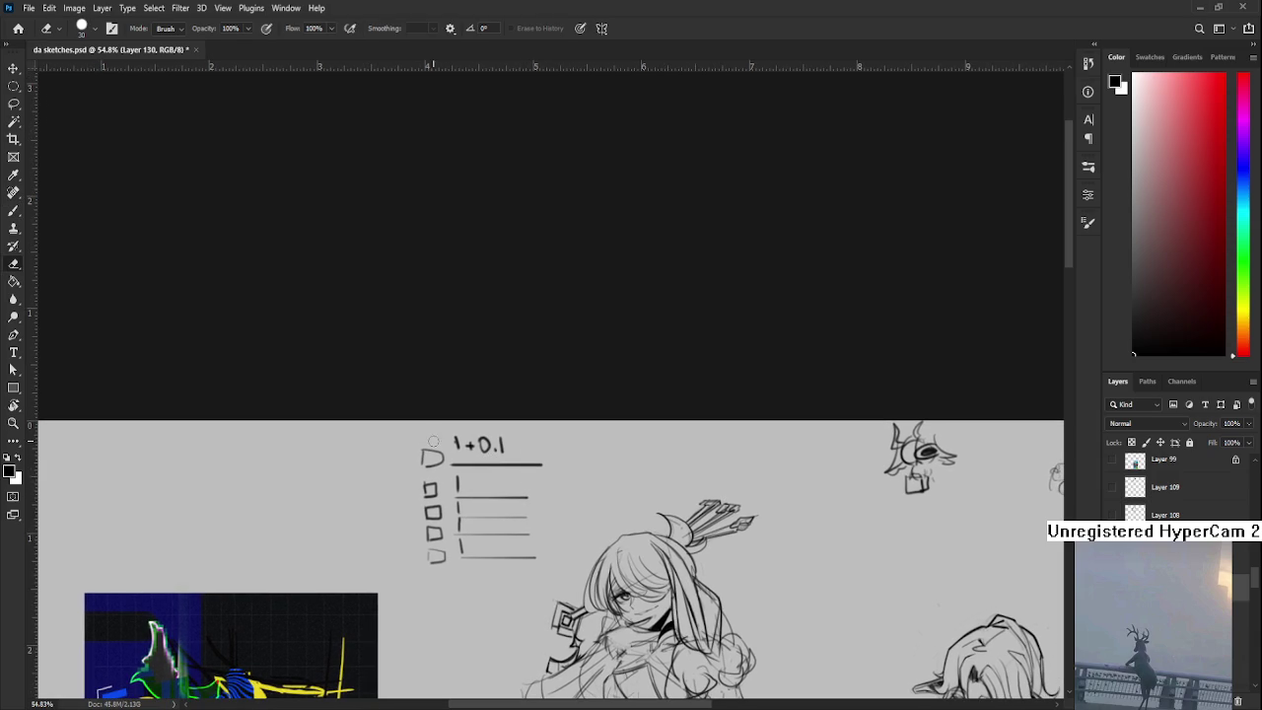
{"action": "key", "text": "b"}
{"action": "left_click_drag", "start_coordinate": [455, 436], "coordinate": [456, 452]}
{"action": "key", "text": "e"}
{"action": "key", "text": "bracketleft"}
{"action": "key", "text": "bracketleft"}
{"action": "key", "text": "bracketleft"}
- Enclose the 1+0.1 checklist sketch in a freehand lasso selection
{"action": "scroll", "coordinate": [543, 474], "scroll_direction": "down", "scroll_amount": 1}
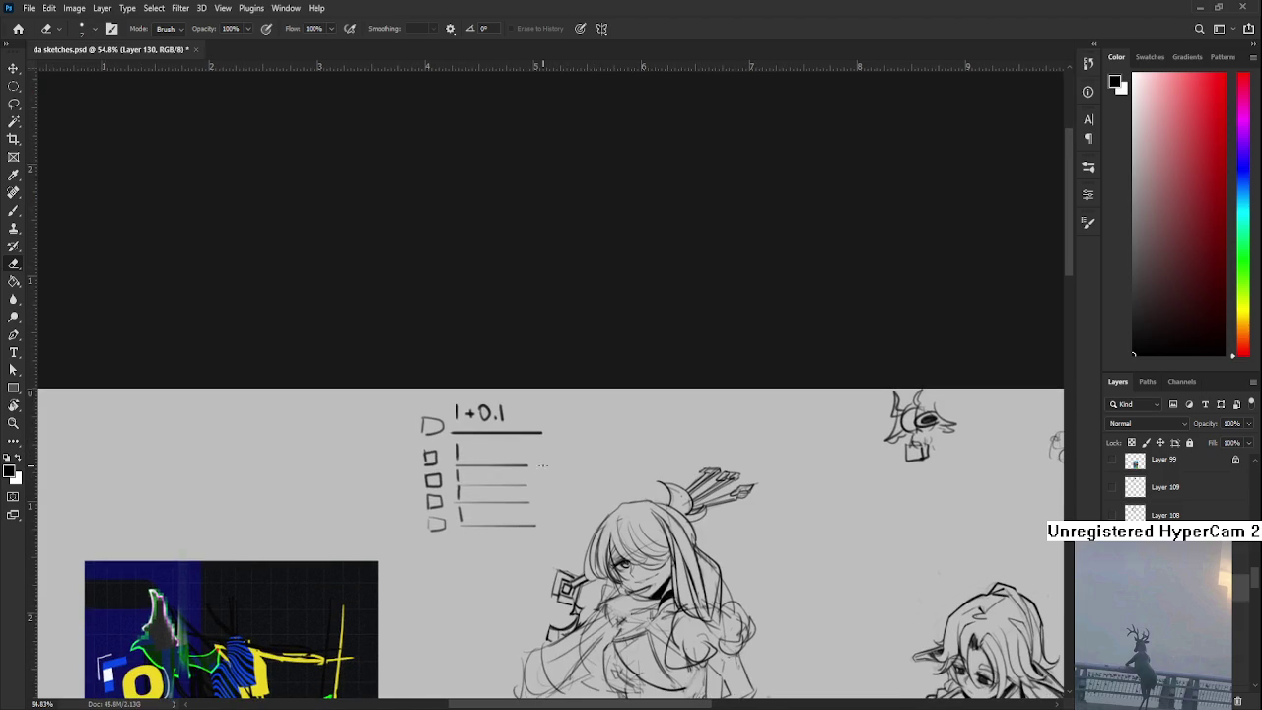
{"action": "scroll", "coordinate": [552, 454], "scroll_direction": "down", "scroll_amount": 1}
{"action": "scroll", "coordinate": [569, 441], "scroll_direction": "down", "scroll_amount": 1}
{"action": "scroll", "coordinate": [569, 441], "scroll_direction": "up", "scroll_amount": 1}
{"action": "scroll", "coordinate": [568, 441], "scroll_direction": "up", "scroll_amount": 1}
{"action": "key", "text": "l"}
{"action": "left_click_drag", "start_coordinate": [562, 510], "coordinate": [567, 517]}
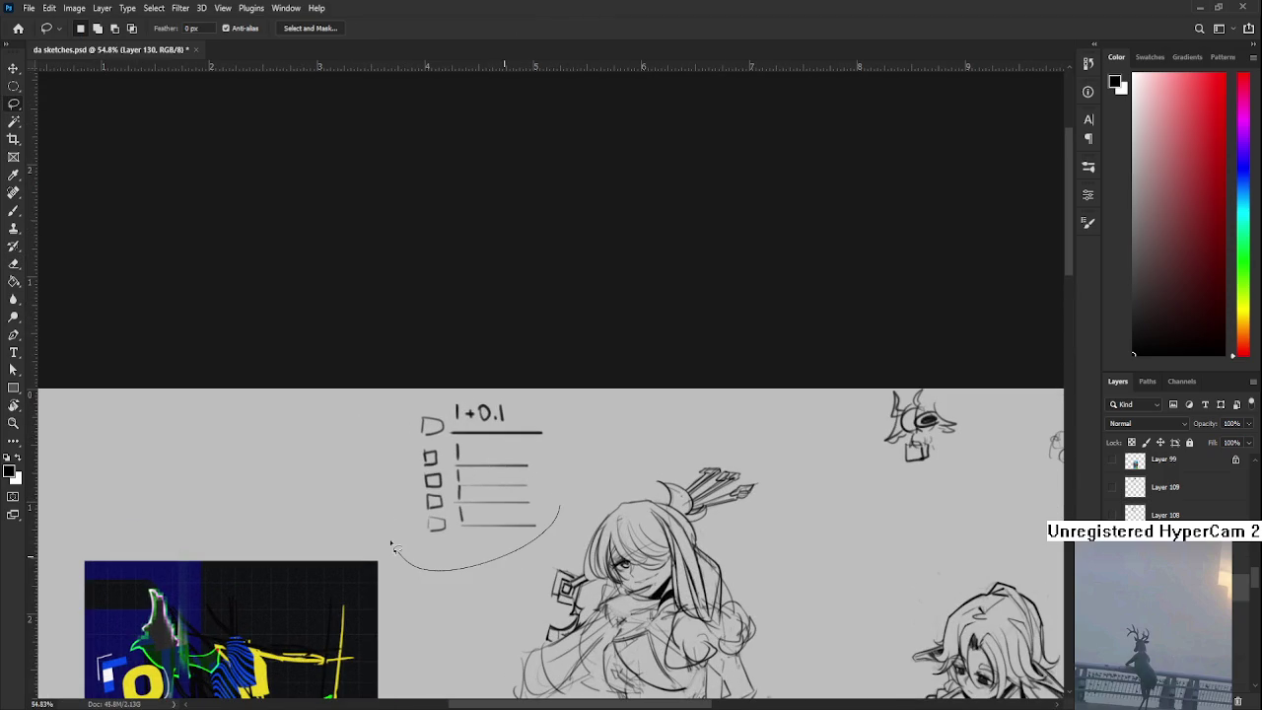
- Delete the selected 1+0.1 checklist sketch and scroll down to the archer's sleeve
{"action": "key", "text": "Delete"}
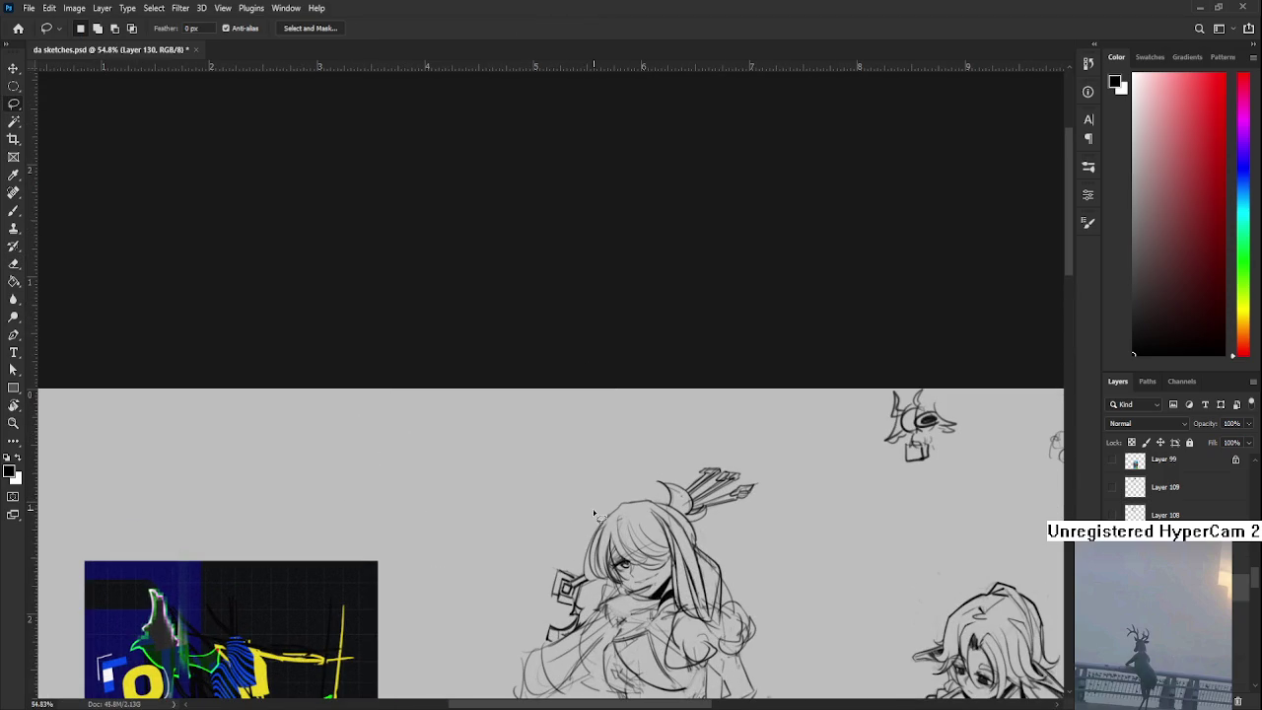
{"action": "scroll", "coordinate": [549, 493], "scroll_direction": "down", "scroll_amount": 3}
{"action": "scroll", "coordinate": [550, 493], "scroll_direction": "right", "scroll_amount": 2}
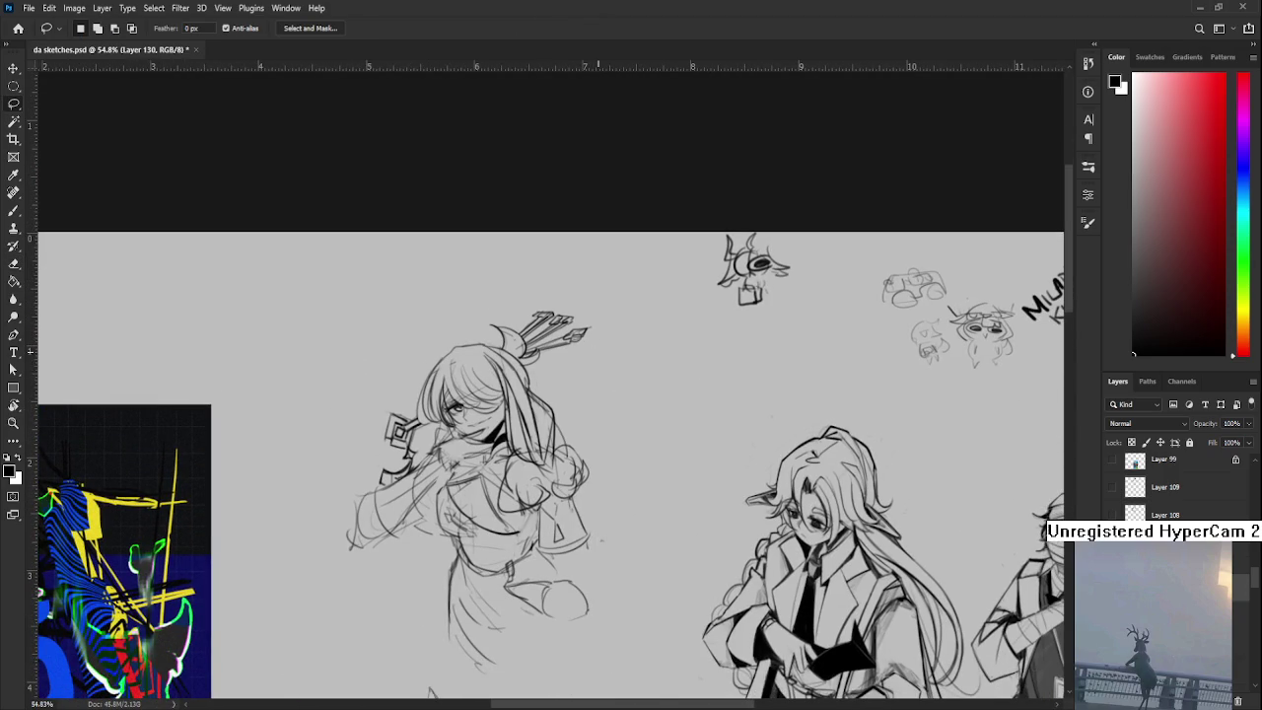
{"action": "scroll", "coordinate": [583, 352], "scroll_direction": "down", "scroll_amount": 1}
{"action": "scroll", "coordinate": [582, 352], "scroll_direction": "down", "scroll_amount": 1}
{"action": "scroll", "coordinate": [570, 467], "scroll_direction": "up", "scroll_amount": 3}
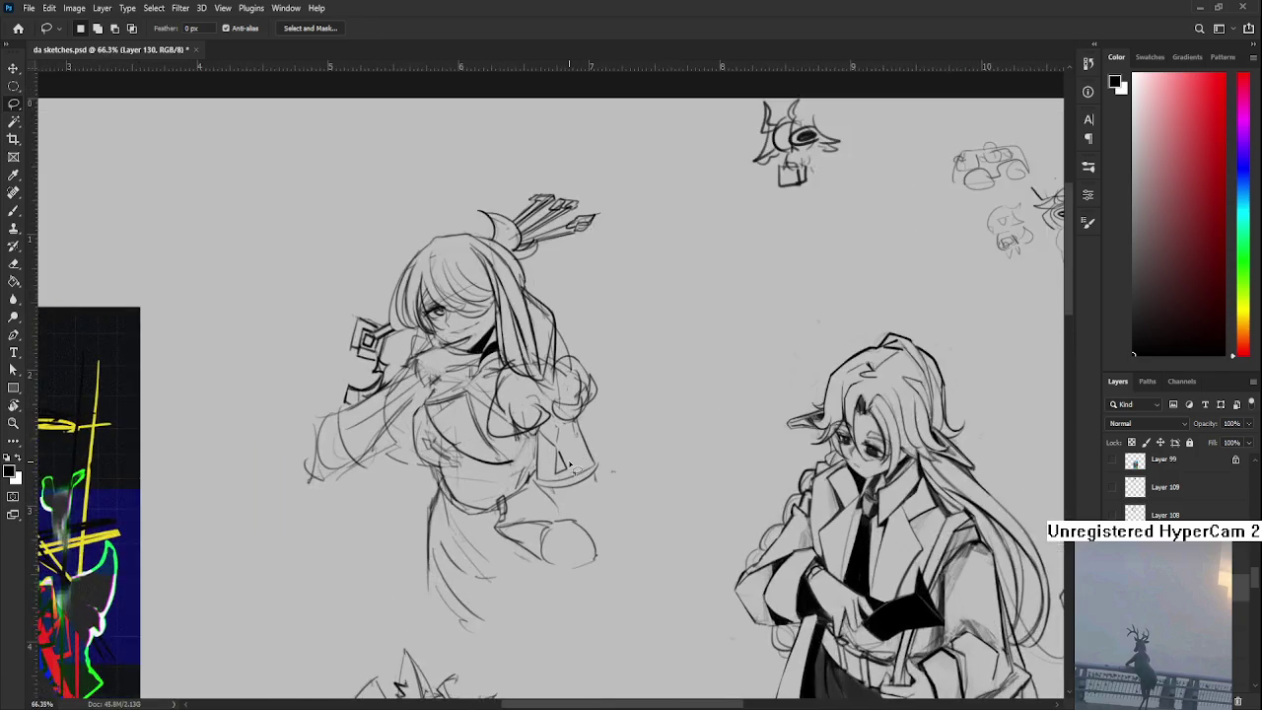
{"action": "scroll", "coordinate": [570, 467], "scroll_direction": "up", "scroll_amount": 1}
{"action": "key", "text": "e"}
{"action": "scroll", "coordinate": [582, 465], "scroll_direction": "up", "scroll_amount": 1}
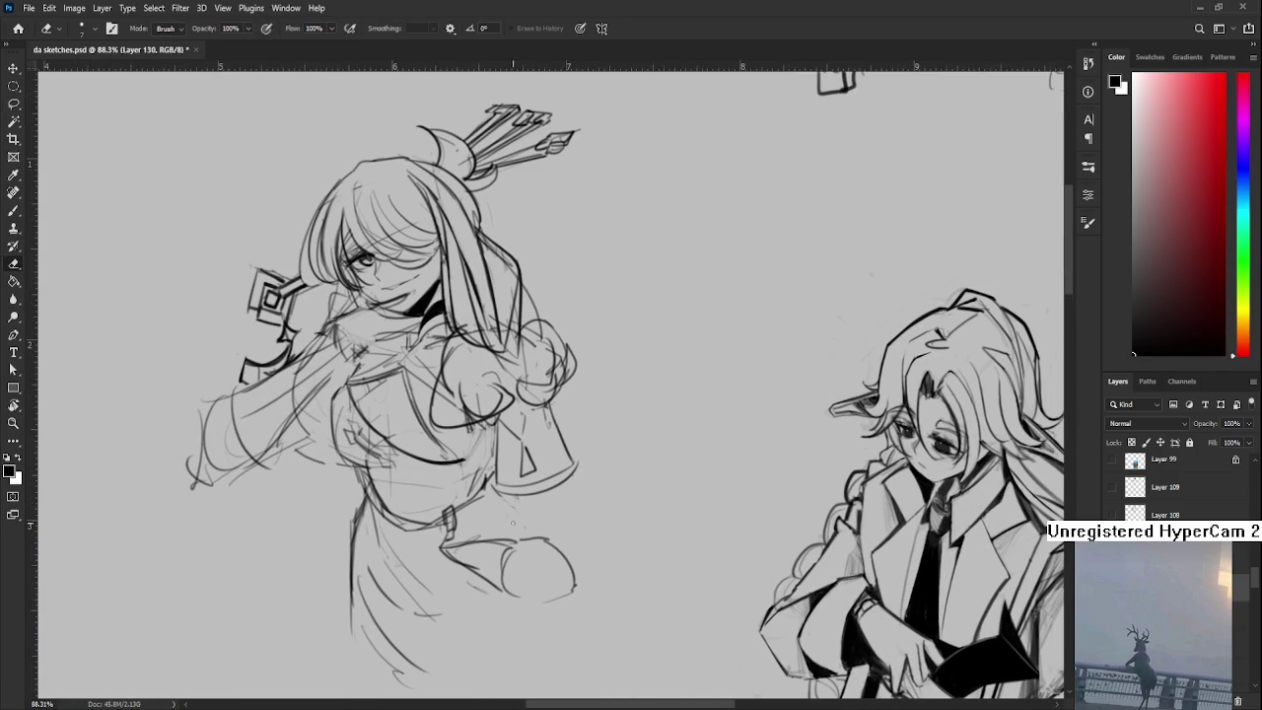
- Draw a line down the archer's lower sleeve, retrying a short line beside it
{"action": "key", "text": "b"}
{"action": "left_click_drag", "start_coordinate": [513, 511], "coordinate": [537, 588]}
{"action": "key", "text": "ctrl+z"}
{"action": "key", "text": "ctrl+z"}
{"action": "left_click_drag", "start_coordinate": [513, 491], "coordinate": [538, 580]}
{"action": "left_click_drag", "start_coordinate": [574, 471], "coordinate": [578, 546]}
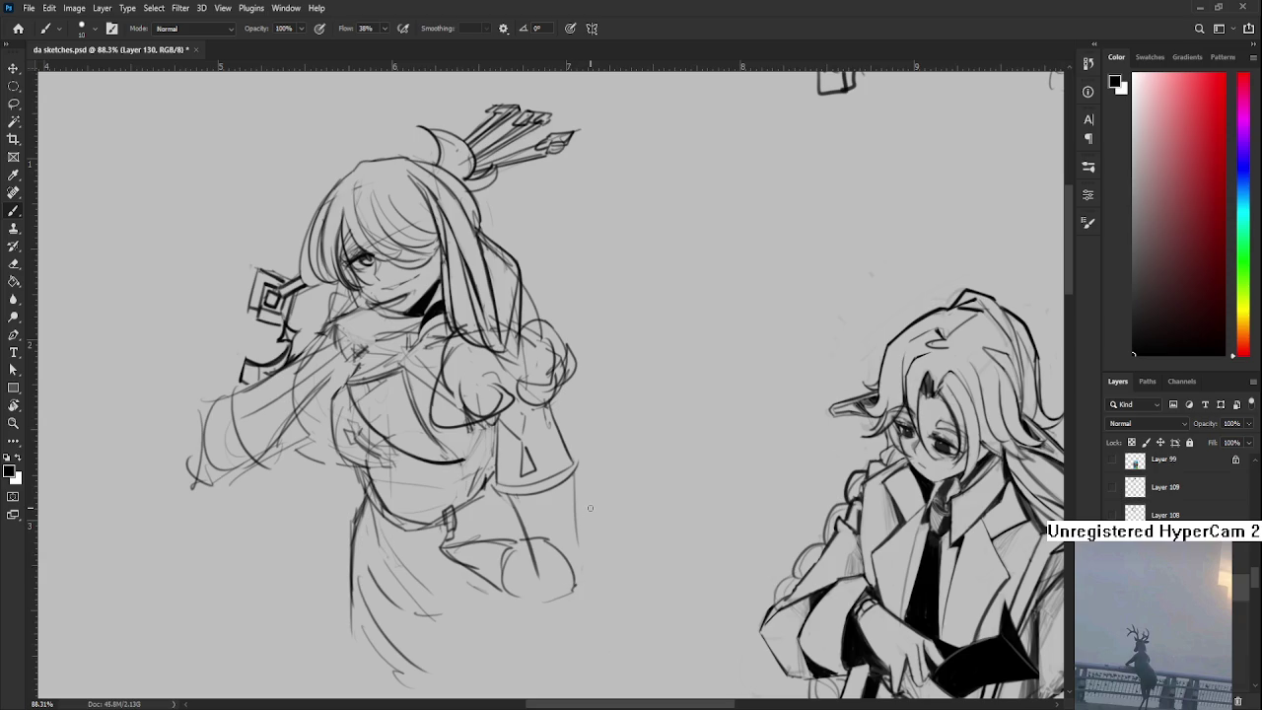
{"action": "scroll", "coordinate": [590, 508], "scroll_direction": "down", "scroll_amount": 3}
{"action": "scroll", "coordinate": [582, 509], "scroll_direction": "up", "scroll_amount": 2}
{"action": "scroll", "coordinate": [569, 510], "scroll_direction": "up", "scroll_amount": 2}
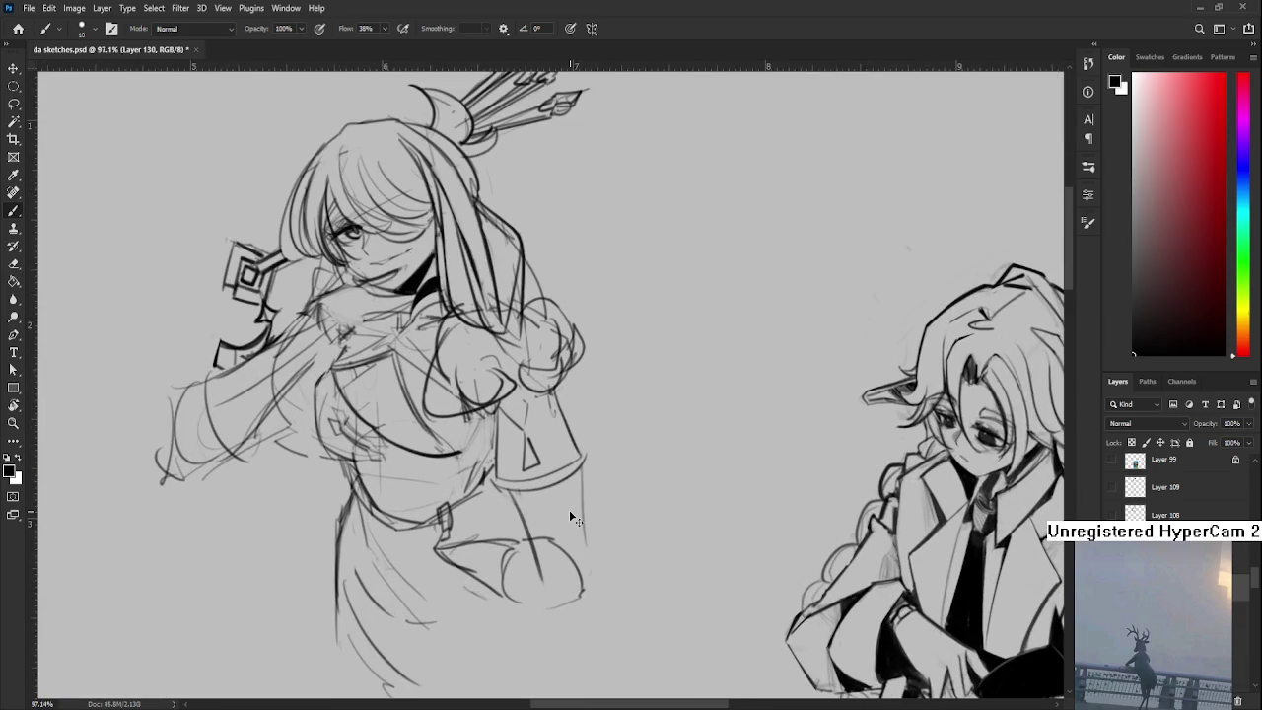
{"action": "key", "text": "ctrl+z"}
- Redraw the inner vertical sleeve line and the outer sleeve edge line down toward the hand
{"action": "key", "text": "ctrl+z"}
{"action": "mouse_move", "coordinate": [511, 477]}
{"action": "left_mouse_down"}
{"action": "mouse_move", "coordinate": [517, 582]}
{"action": "mouse_move", "coordinate": [511, 556]}
{"action": "left_mouse_up"}
{"action": "key", "text": "ctrl+z"}
{"action": "key", "text": "ctrl+z"}
{"action": "left_click_drag", "start_coordinate": [508, 481], "coordinate": [517, 570]}
{"action": "left_click_drag", "start_coordinate": [581, 463], "coordinate": [583, 598]}
{"action": "key", "text": "ctrl+z"}
{"action": "left_click_drag", "start_coordinate": [578, 463], "coordinate": [576, 597]}
{"action": "key", "text": "ctrl+z"}
{"action": "key", "text": "ctrl+z"}
{"action": "key", "text": "ctrl+z"}
{"action": "left_click_drag", "start_coordinate": [513, 485], "coordinate": [517, 578]}
{"action": "left_click_drag", "start_coordinate": [576, 471], "coordinate": [577, 572]}
{"action": "key", "text": "ctrl+z"}
{"action": "key", "text": "ctrl+z"}
{"action": "mouse_move", "coordinate": [562, 481]}
{"action": "left_mouse_down"}
{"action": "mouse_move", "coordinate": [578, 591]}
{"action": "mouse_move", "coordinate": [580, 580]}
{"action": "left_mouse_up"}
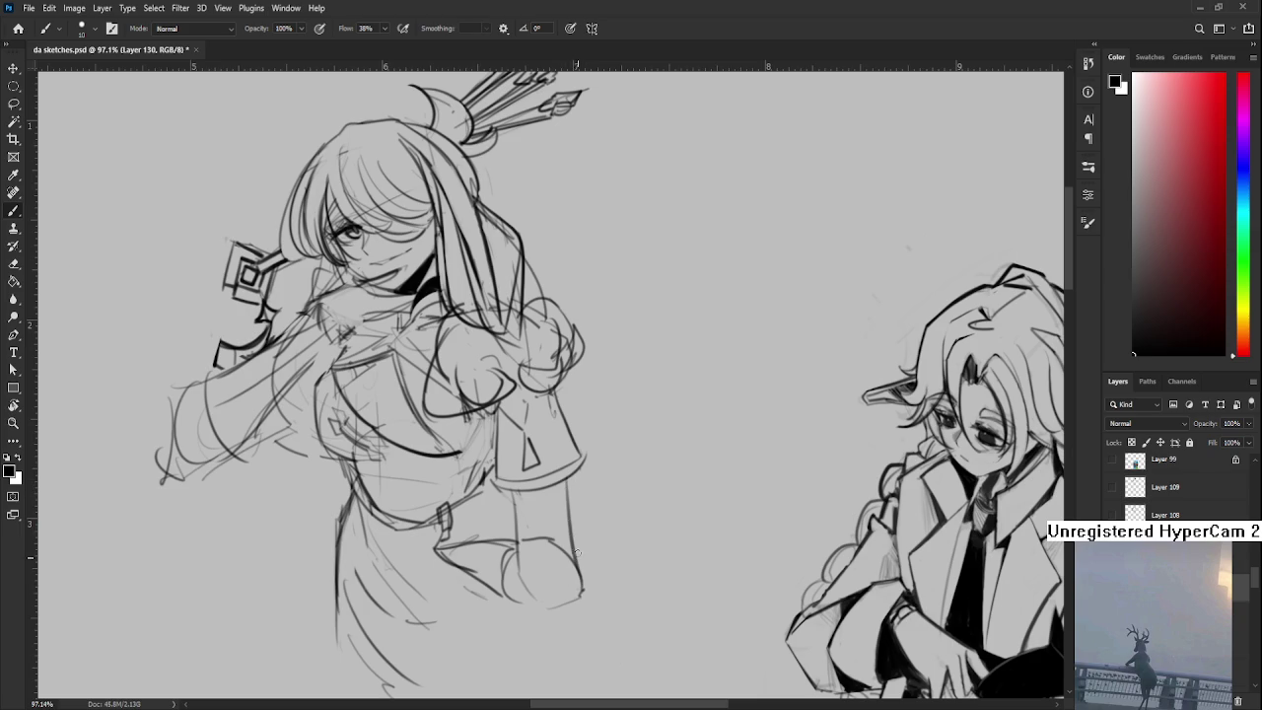
{"action": "scroll", "coordinate": [575, 461], "scroll_direction": "down", "scroll_amount": 5}
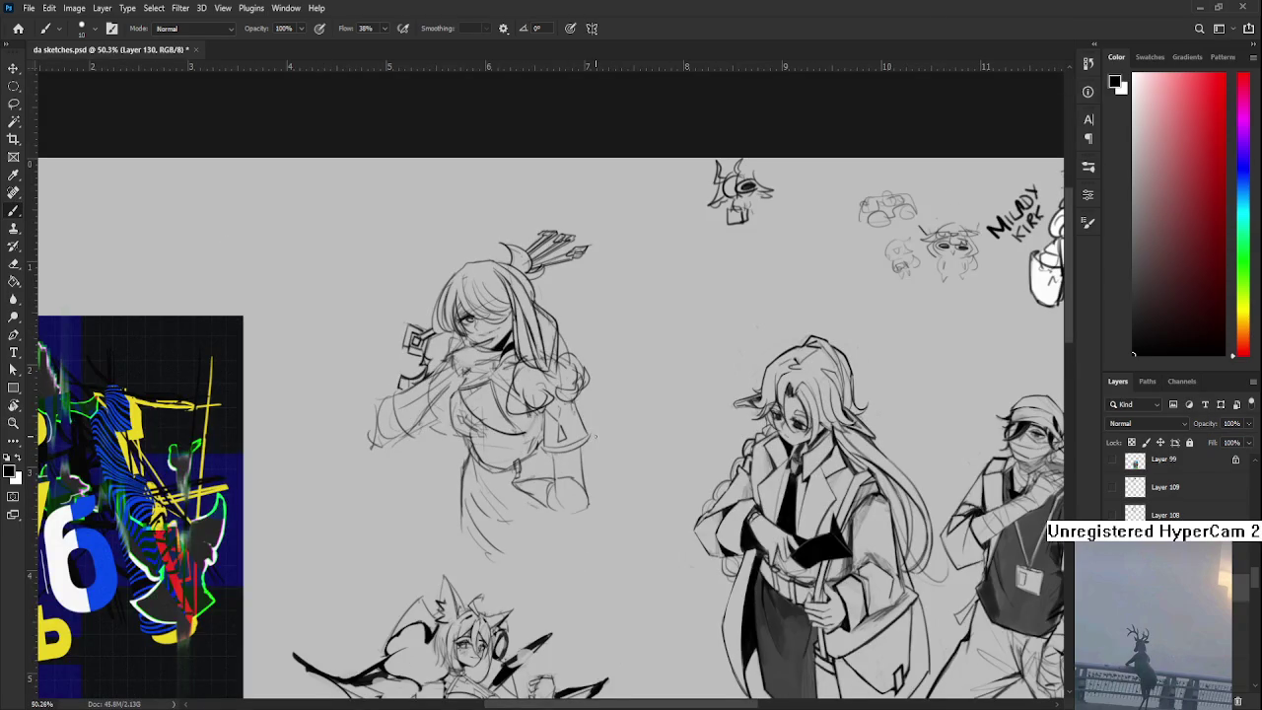
- Erase the stray dark dot on the canvas beside the archer
{"action": "scroll", "coordinate": [598, 440], "scroll_direction": "up", "scroll_amount": 2}
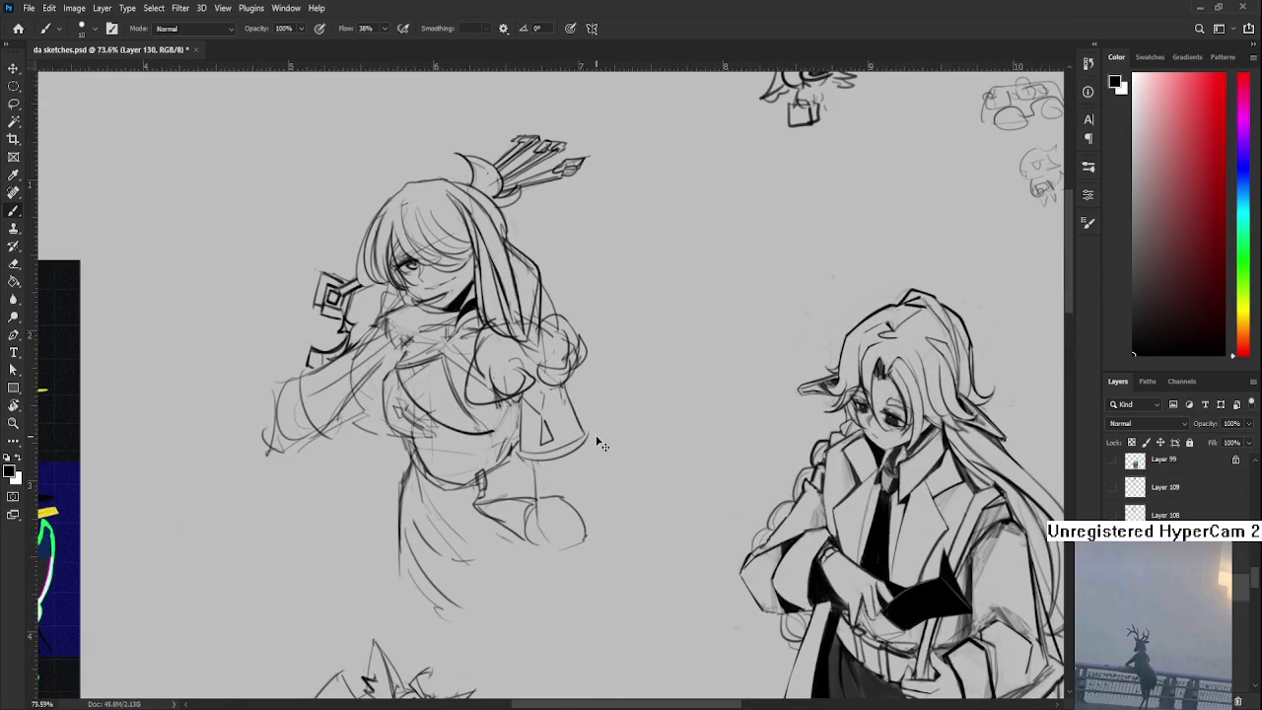
{"action": "scroll", "coordinate": [597, 445], "scroll_direction": "down", "scroll_amount": 1}
{"action": "scroll", "coordinate": [595, 434], "scroll_direction": "down", "scroll_amount": 1}
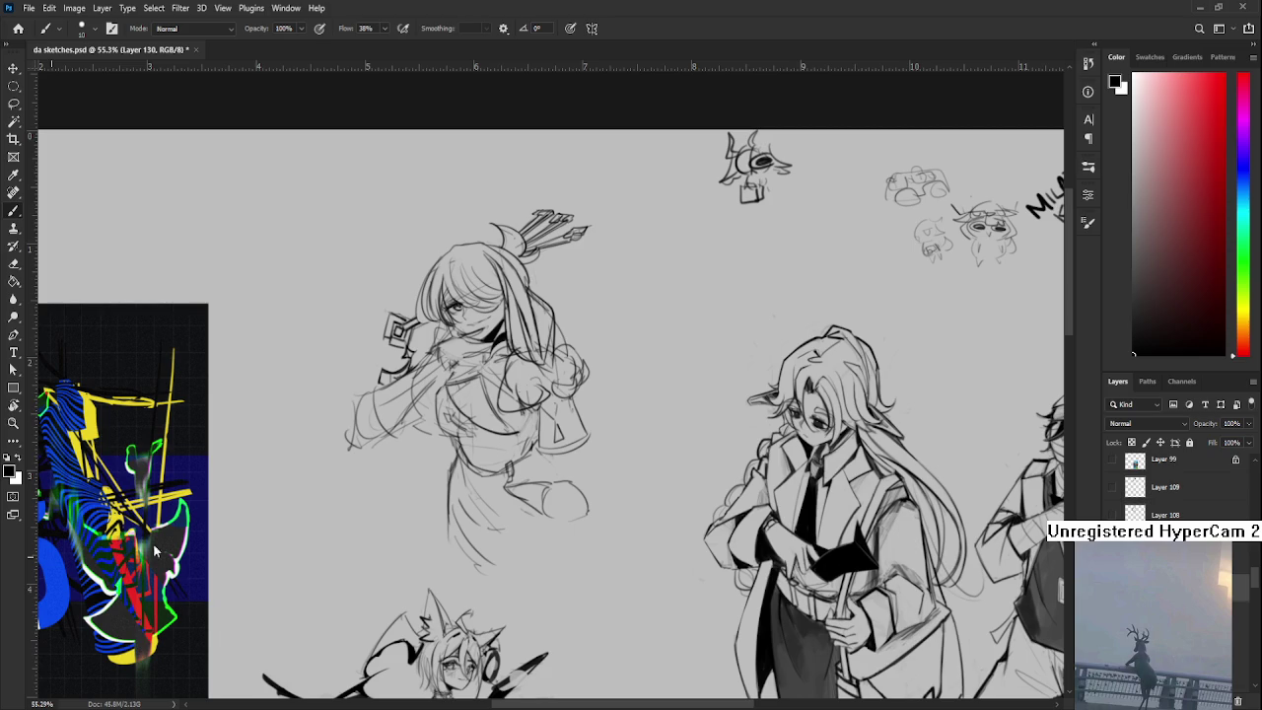
{"action": "scroll", "coordinate": [775, 419], "scroll_direction": "up", "scroll_amount": 1}
{"action": "scroll", "coordinate": [775, 419], "scroll_direction": "up", "scroll_amount": 1}
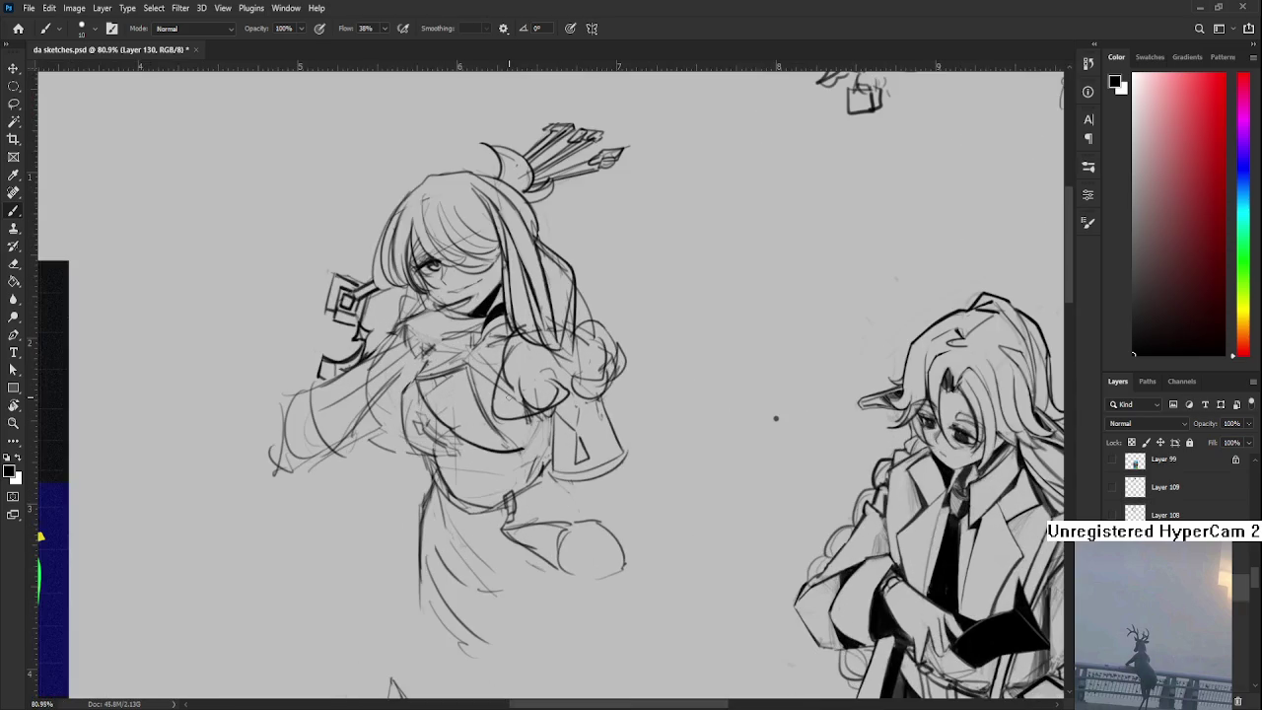
{"action": "scroll", "coordinate": [829, 522], "scroll_direction": "down", "scroll_amount": 1}
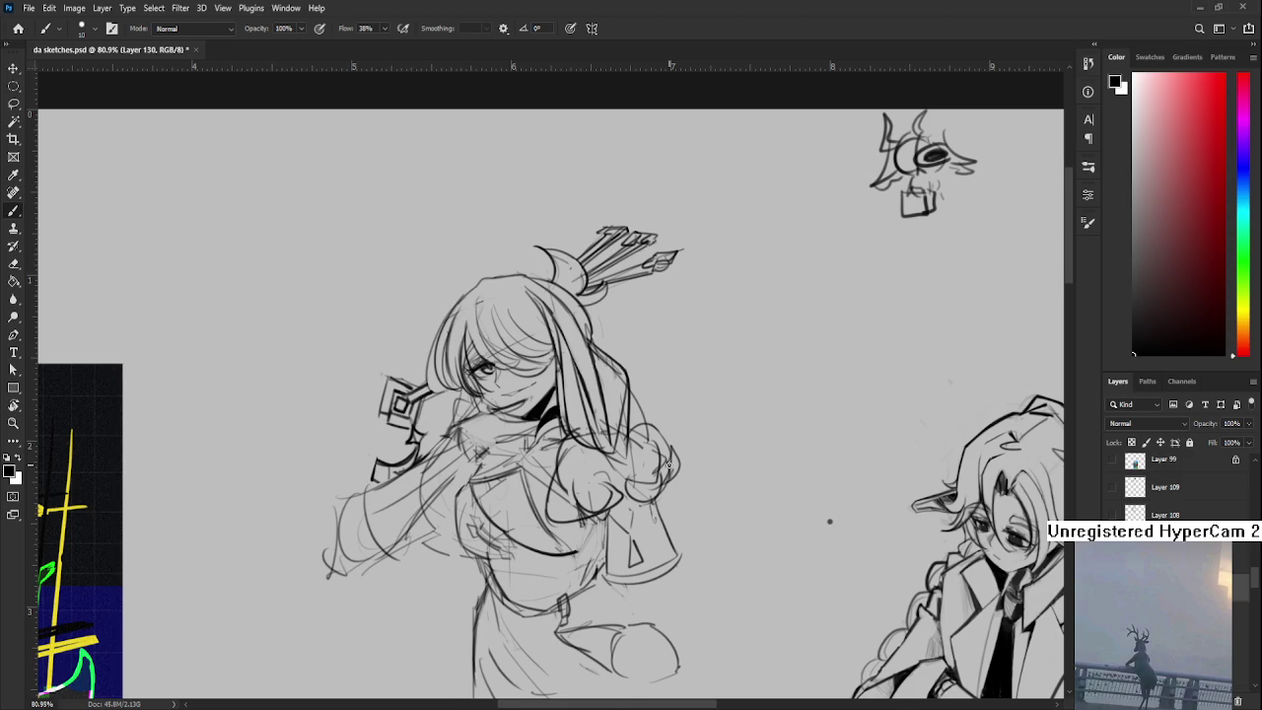
{"action": "scroll", "coordinate": [668, 464], "scroll_direction": "up", "scroll_amount": 1}
{"action": "key", "text": "e"}
{"action": "left_click", "coordinate": [846, 527]}
- Paint a short dark stroke on the archer's chest
{"action": "mouse_move", "coordinate": [464, 425]}
{"action": "left_mouse_down"}
{"action": "mouse_move", "coordinate": [493, 447]}
{"action": "mouse_move", "coordinate": [455, 469]}
{"action": "left_mouse_up"}
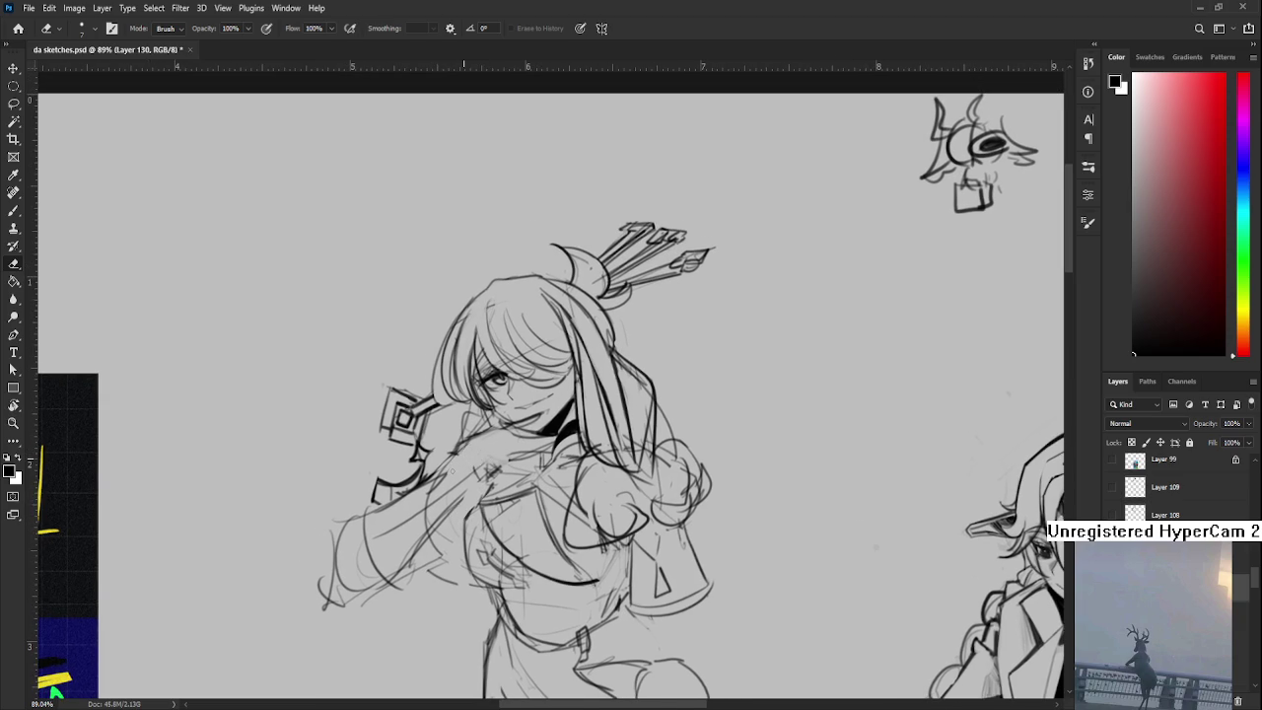
{"action": "key", "text": "b"}
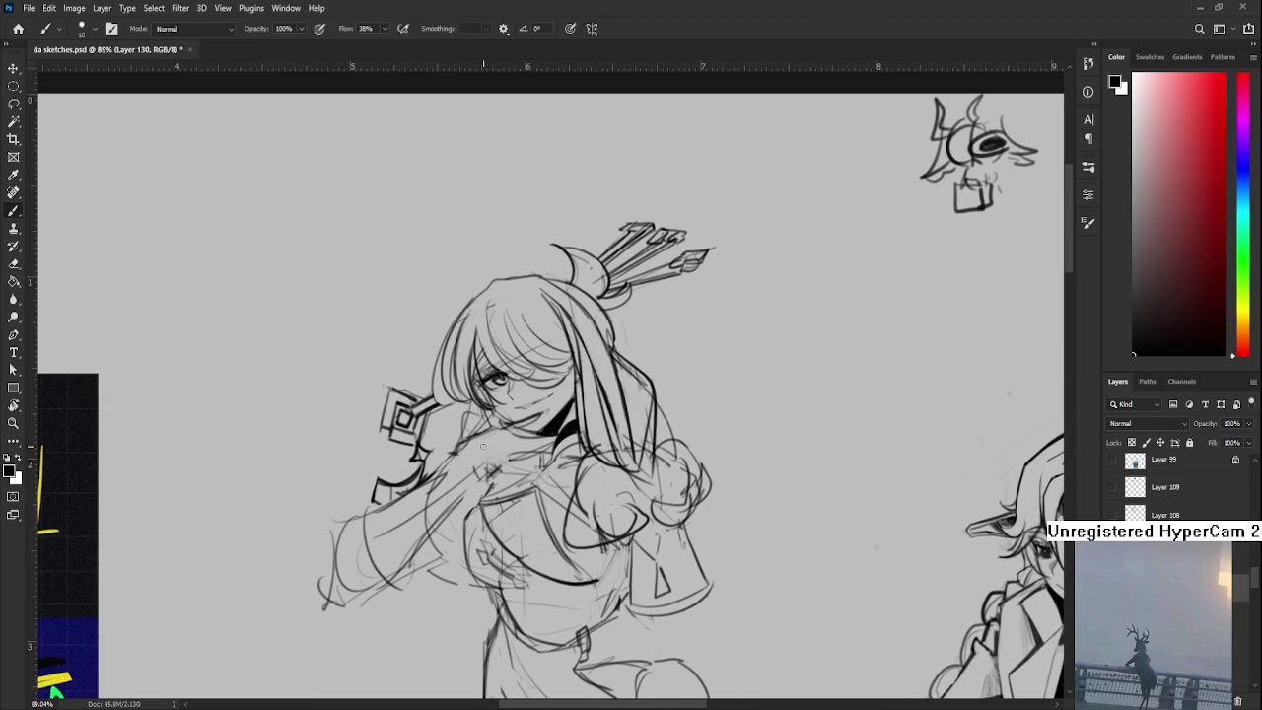
{"action": "left_click_drag", "start_coordinate": [473, 442], "coordinate": [454, 455]}
{"action": "left_click_drag", "start_coordinate": [514, 454], "coordinate": [509, 444]}
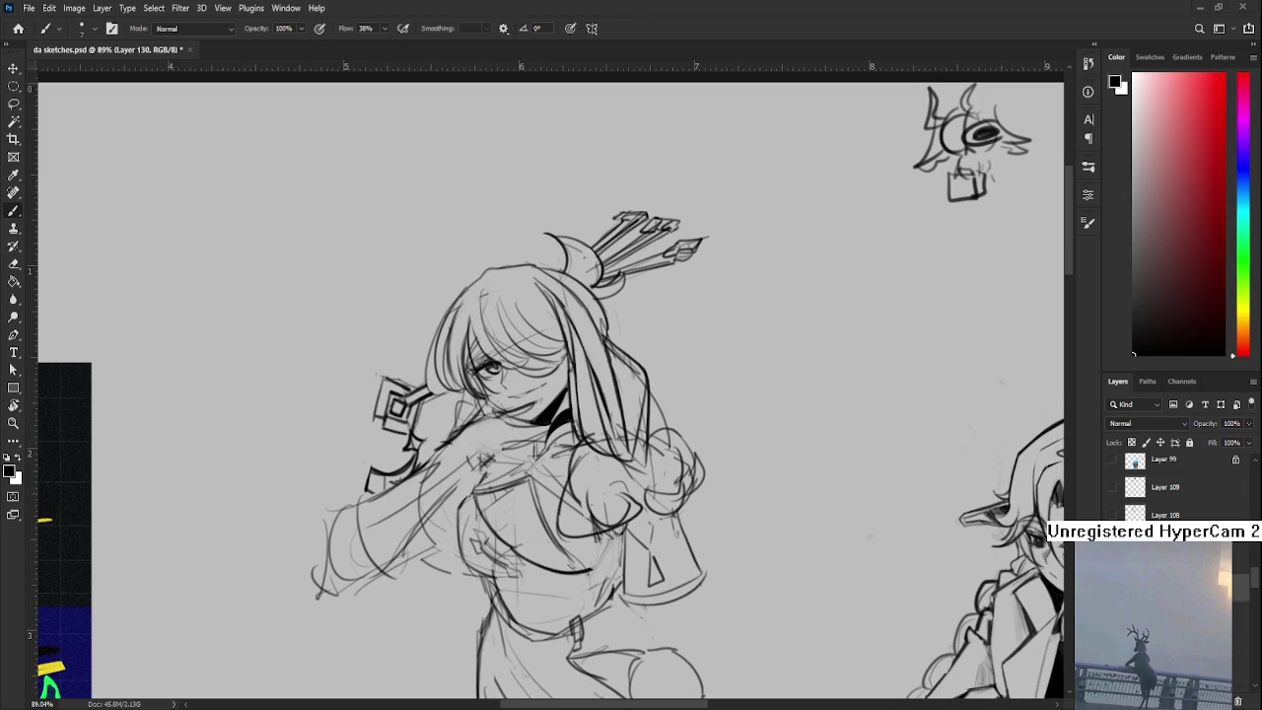
{"action": "scroll", "coordinate": [474, 463], "scroll_direction": "up", "scroll_amount": 3}
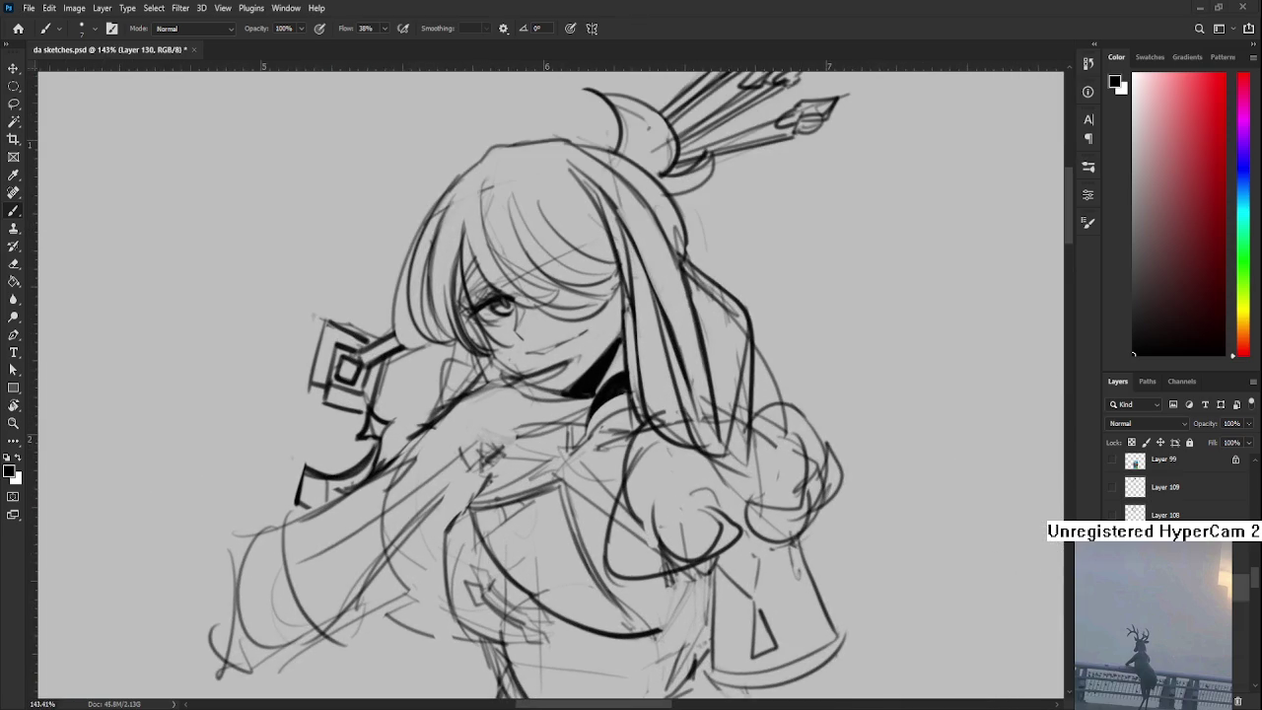
- Paint and trim a dark patch over the archer's mouth and chin
{"action": "mouse_move", "coordinate": [464, 398]}
{"action": "left_mouse_down"}
{"action": "mouse_move", "coordinate": [530, 365]}
{"action": "mouse_move", "coordinate": [482, 392]}
{"action": "left_mouse_up"}
{"action": "key", "text": "ctrl+z"}
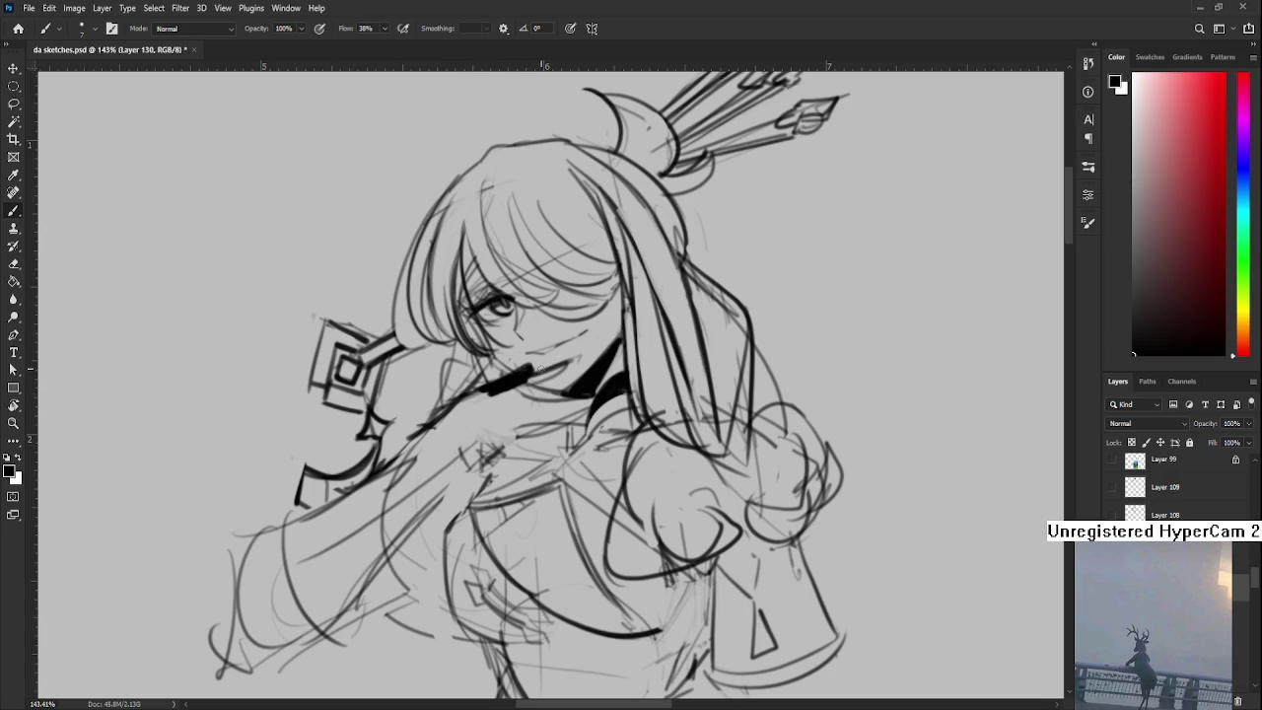
{"action": "key", "text": "e"}
{"action": "mouse_move", "coordinate": [546, 370]}
{"action": "left_mouse_down"}
{"action": "mouse_move", "coordinate": [572, 360]}
{"action": "mouse_move", "coordinate": [524, 367]}
{"action": "mouse_move", "coordinate": [533, 383]}
{"action": "left_mouse_up"}
{"action": "key", "text": "b"}
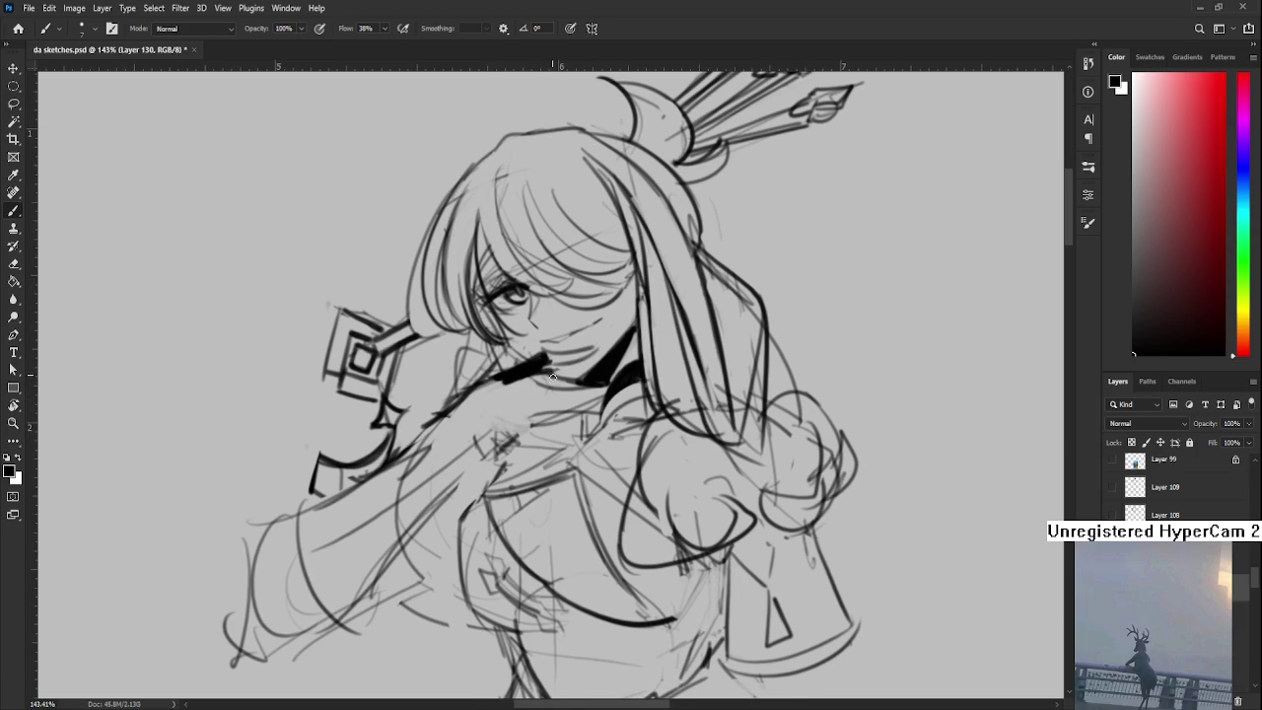
{"action": "mouse_move", "coordinate": [550, 378]}
{"action": "left_mouse_down"}
{"action": "mouse_move", "coordinate": [483, 391]}
{"action": "mouse_move", "coordinate": [544, 401]}
{"action": "left_mouse_up"}
{"action": "key", "text": "e"}
{"action": "key", "text": "b"}
{"action": "key", "text": "e"}
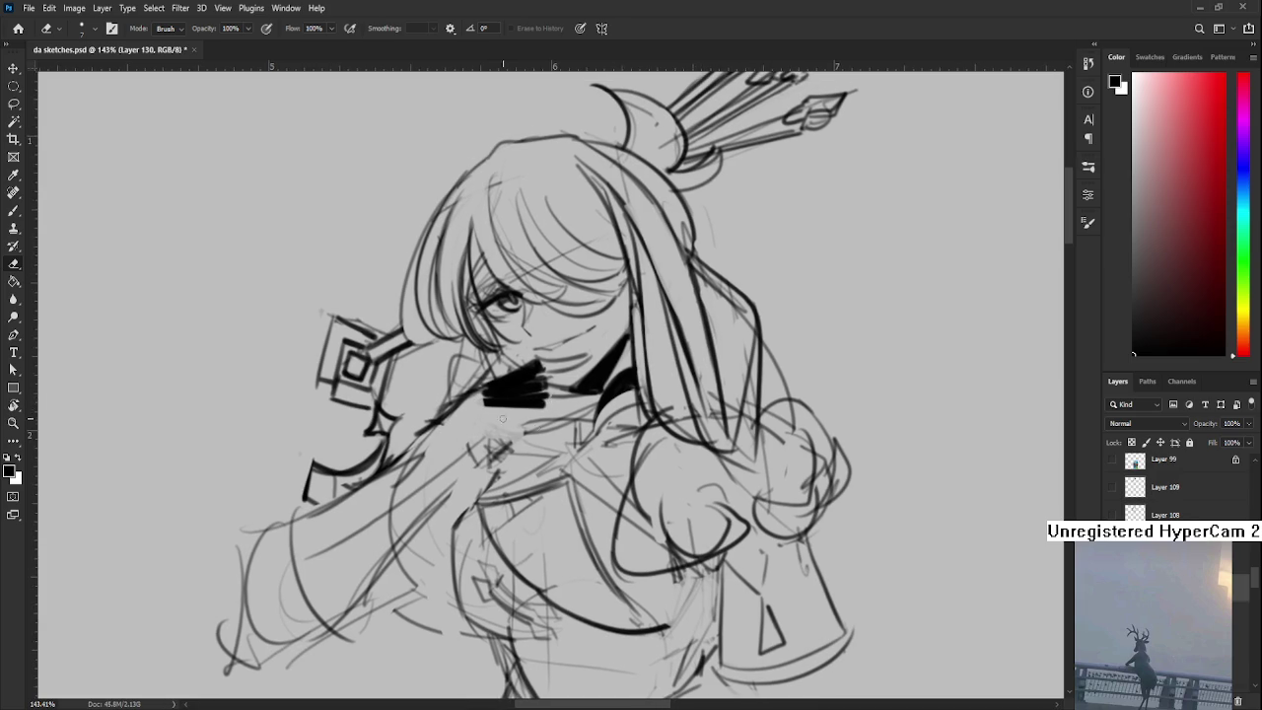
{"action": "key", "text": "b"}
{"action": "left_click_drag", "start_coordinate": [459, 436], "coordinate": [523, 409]}
{"action": "key", "text": "ctrl+z"}
{"action": "key", "text": "ctrl+z"}
{"action": "key", "text": "ctrl+z"}
{"action": "key", "text": "ctrl+z"}
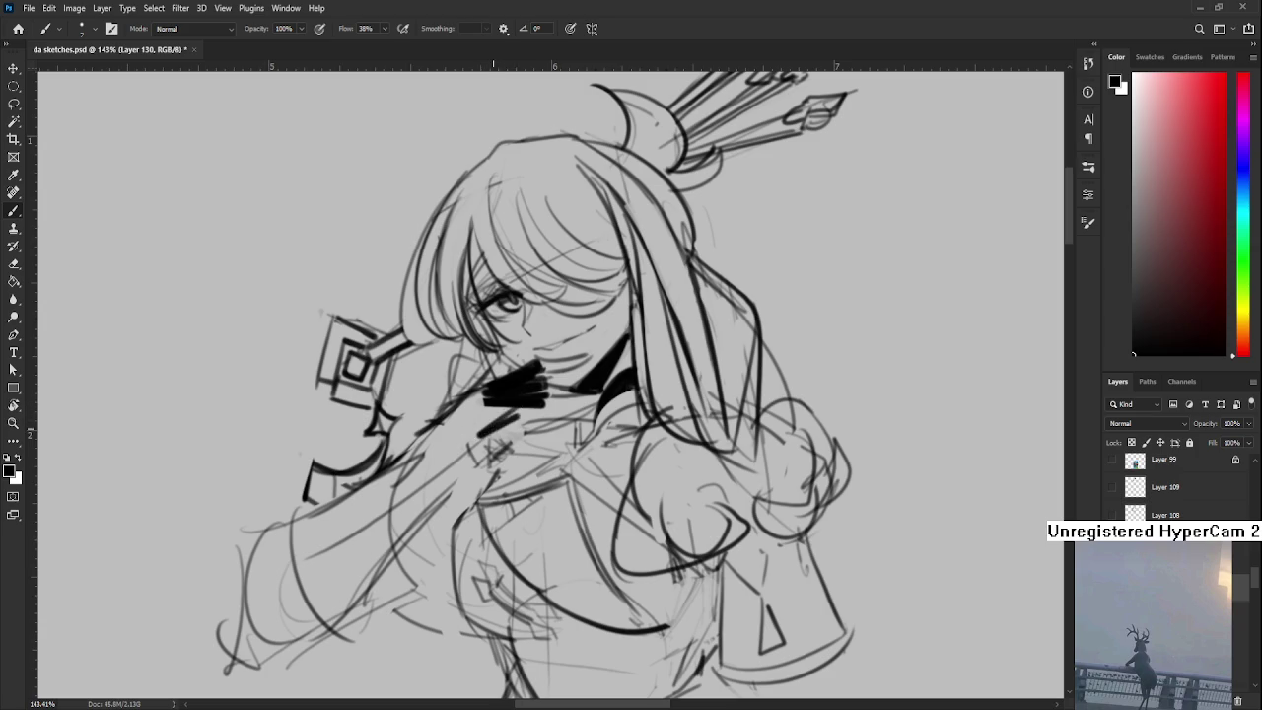
- Darken the scarf and hand area and trim the diagonal stroke along the arm
{"action": "left_click_drag", "start_coordinate": [545, 406], "coordinate": [480, 446]}
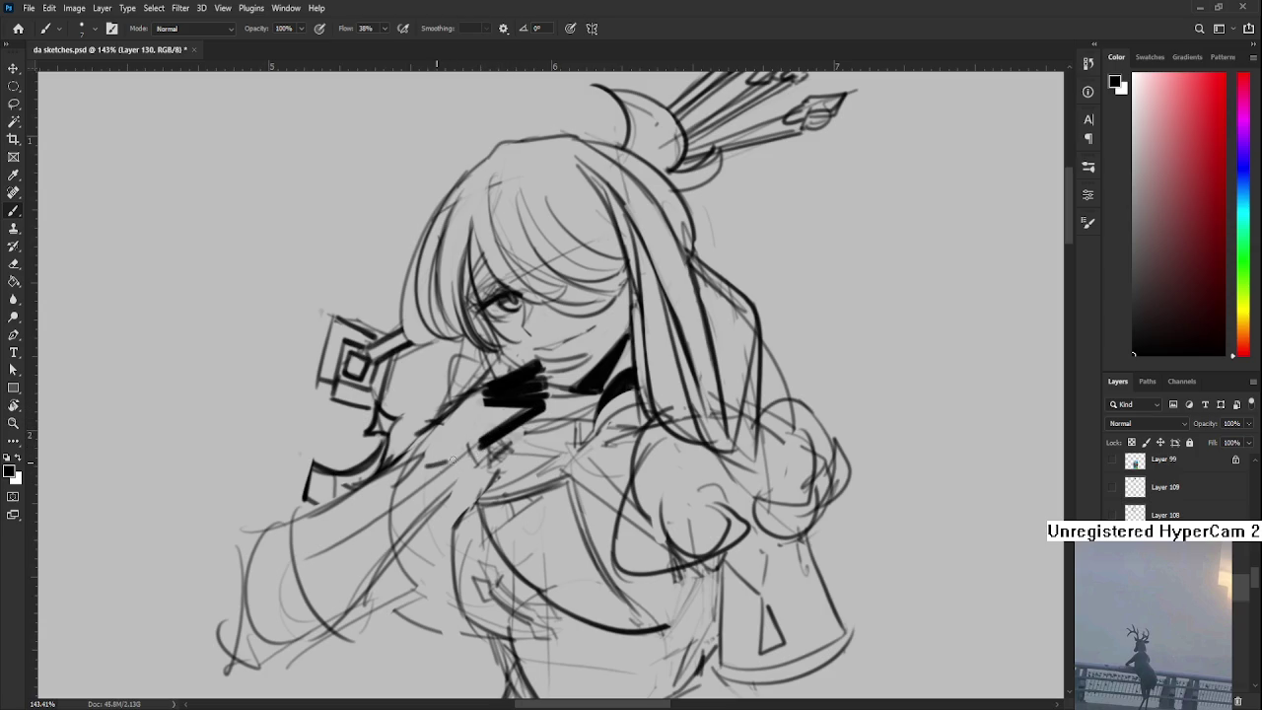
{"action": "key", "text": "e"}
{"action": "mouse_move", "coordinate": [493, 425]}
{"action": "left_mouse_down"}
{"action": "mouse_move", "coordinate": [469, 449]}
{"action": "mouse_move", "coordinate": [481, 438]}
{"action": "mouse_move", "coordinate": [413, 422]}
{"action": "mouse_move", "coordinate": [424, 441]}
{"action": "mouse_move", "coordinate": [404, 440]}
{"action": "left_mouse_up"}
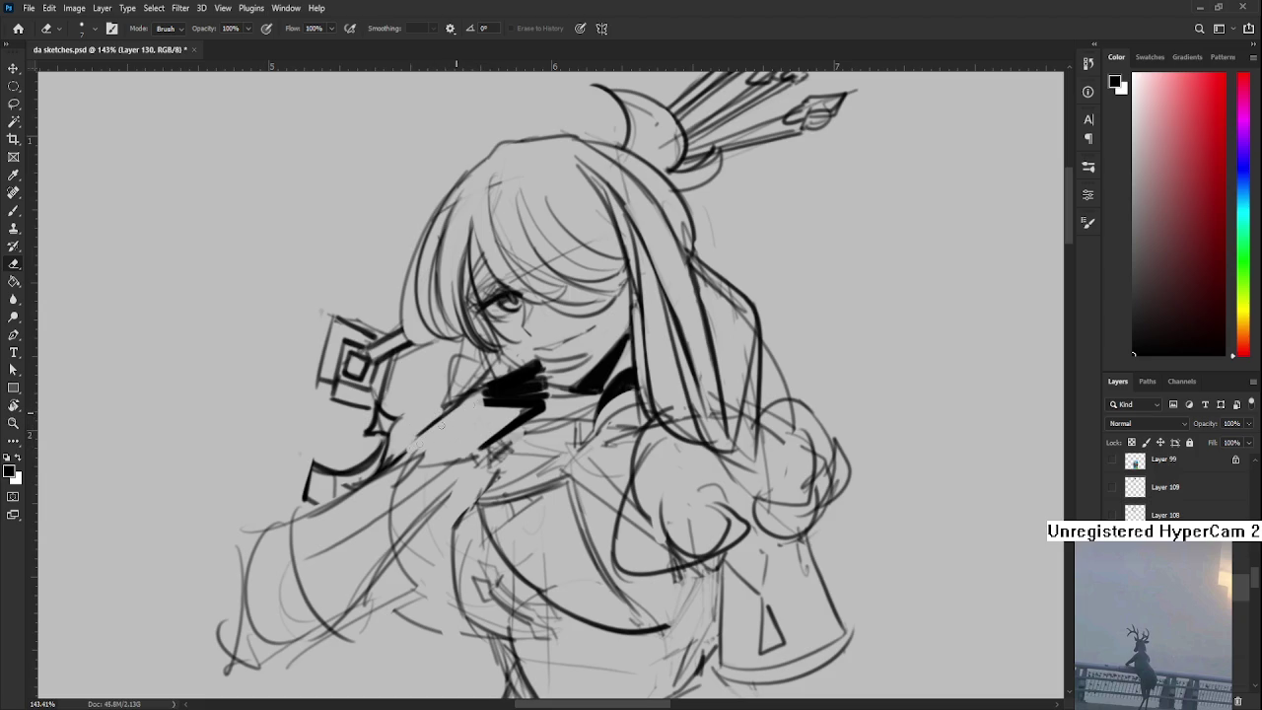
{"action": "key", "text": "b"}
{"action": "left_click_drag", "start_coordinate": [462, 404], "coordinate": [406, 448]}
{"action": "key", "text": "ctrl+z"}
{"action": "left_click_drag", "start_coordinate": [458, 402], "coordinate": [404, 442]}
{"action": "key", "text": "ctrl+z"}
{"action": "key", "text": "e"}
{"action": "key", "text": "b"}
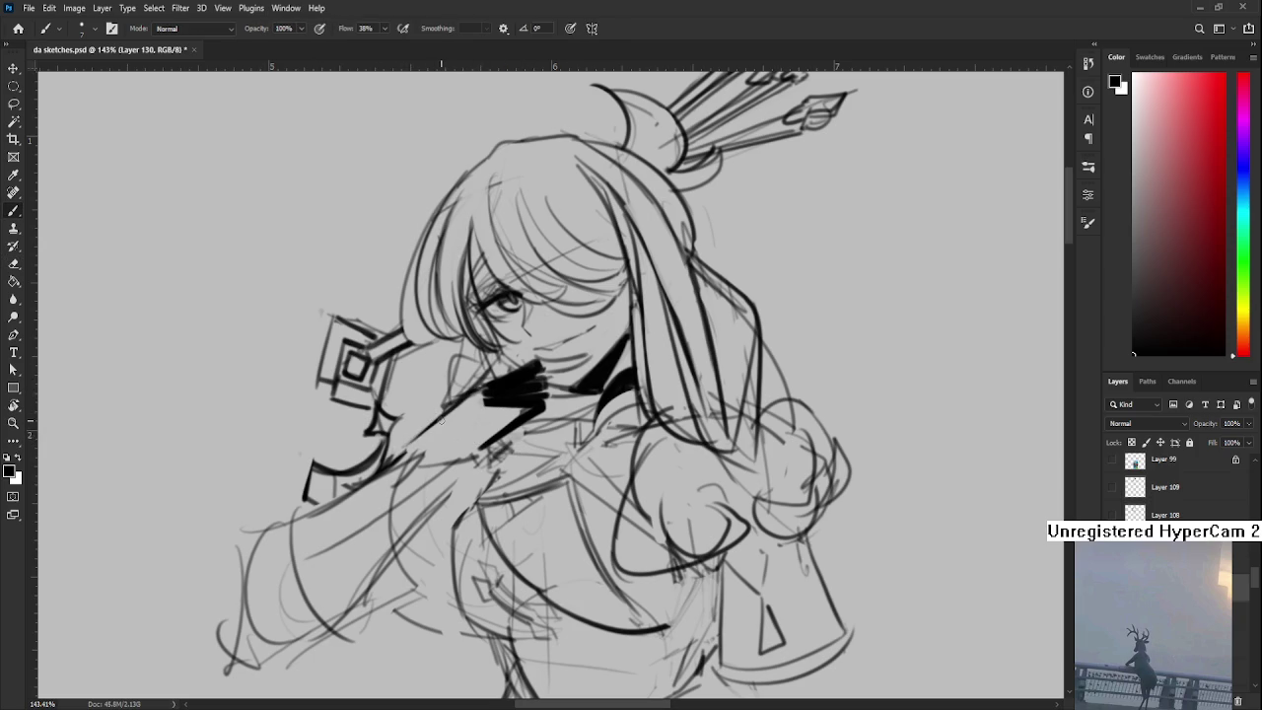
- Extend a dark band from below the face down the forearm
{"action": "mouse_move", "coordinate": [483, 397]}
{"action": "left_mouse_down"}
{"action": "mouse_move", "coordinate": [419, 440]}
{"action": "mouse_move", "coordinate": [426, 450]}
{"action": "left_mouse_up"}
{"action": "mouse_move", "coordinate": [503, 418]}
{"action": "left_mouse_down"}
{"action": "mouse_move", "coordinate": [435, 453]}
{"action": "mouse_move", "coordinate": [454, 449]}
{"action": "mouse_move", "coordinate": [451, 459]}
{"action": "mouse_move", "coordinate": [414, 456]}
{"action": "mouse_move", "coordinate": [418, 441]}
{"action": "mouse_move", "coordinate": [579, 379]}
{"action": "mouse_move", "coordinate": [459, 412]}
{"action": "mouse_move", "coordinate": [398, 586]}
{"action": "left_mouse_up"}
{"action": "key", "text": "ctrl+z"}
{"action": "key", "text": "ctrl+z"}
{"action": "mouse_move", "coordinate": [453, 444]}
{"action": "left_mouse_down"}
{"action": "mouse_move", "coordinate": [406, 574]}
{"action": "mouse_move", "coordinate": [415, 563]}
{"action": "left_mouse_up"}
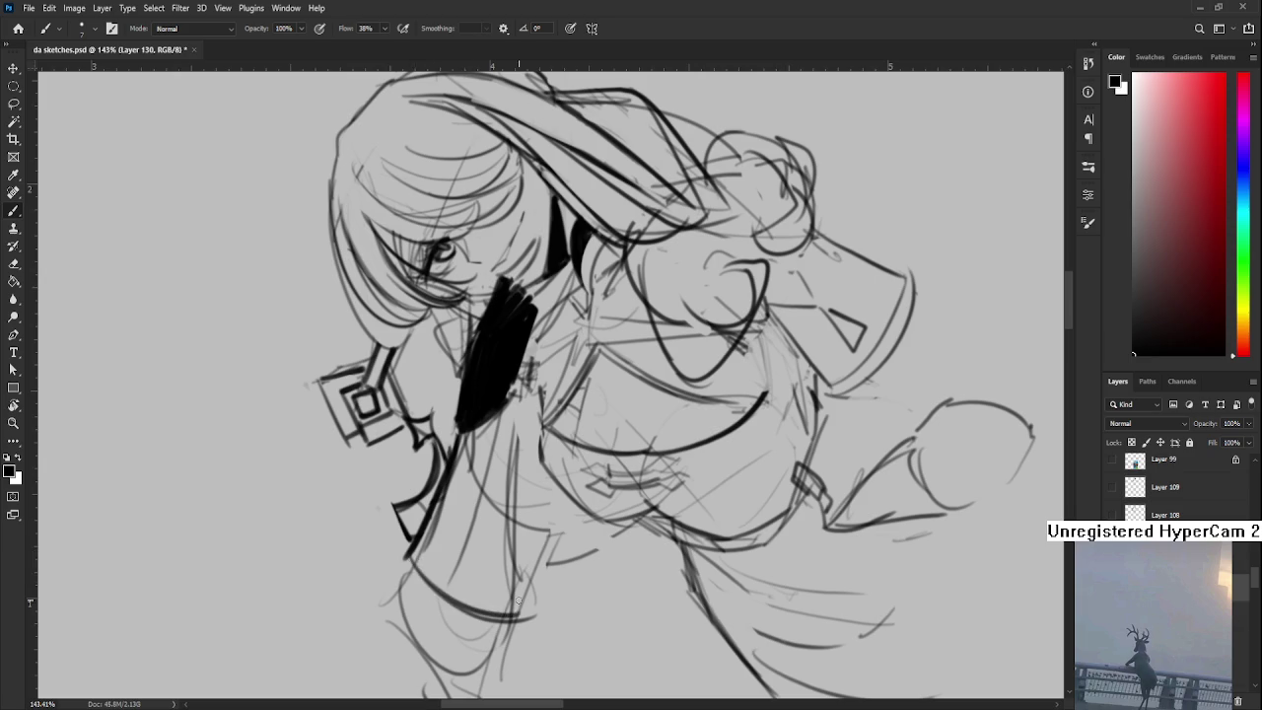
{"action": "left_click_drag", "start_coordinate": [546, 434], "coordinate": [467, 463]}
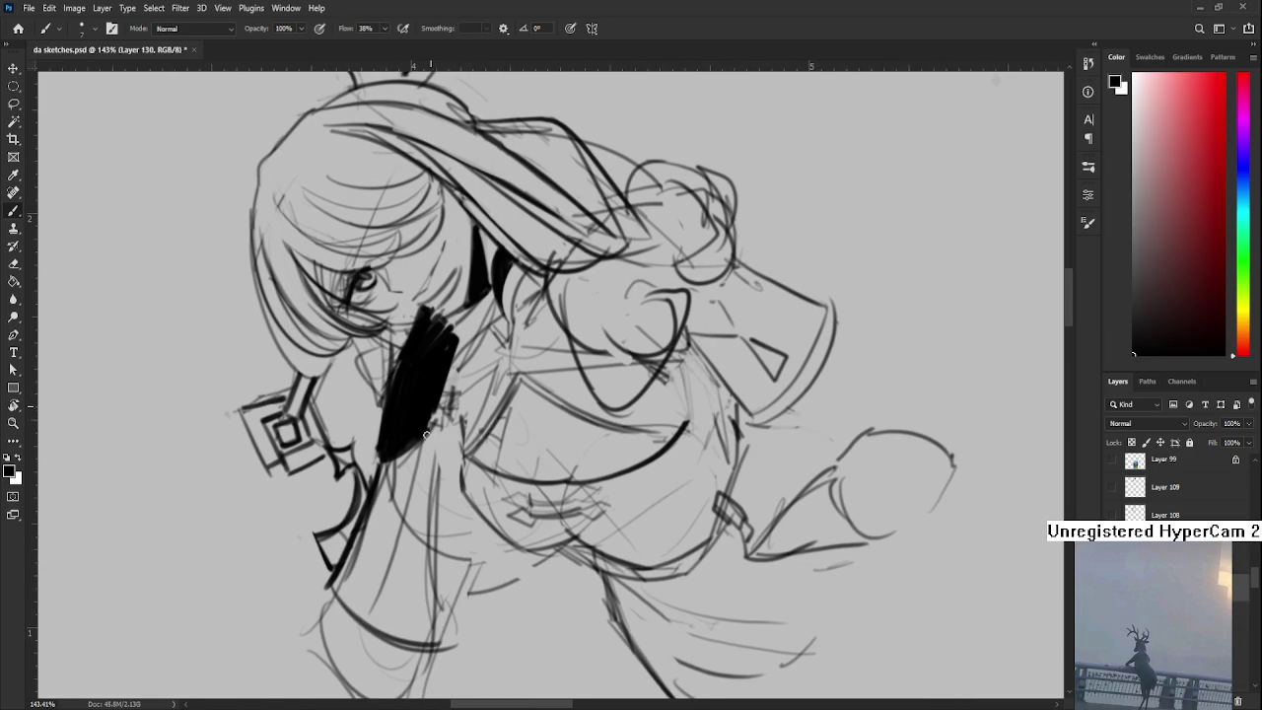
{"action": "left_click_drag", "start_coordinate": [430, 422], "coordinate": [417, 640]}
{"action": "key", "text": "ctrl+z"}
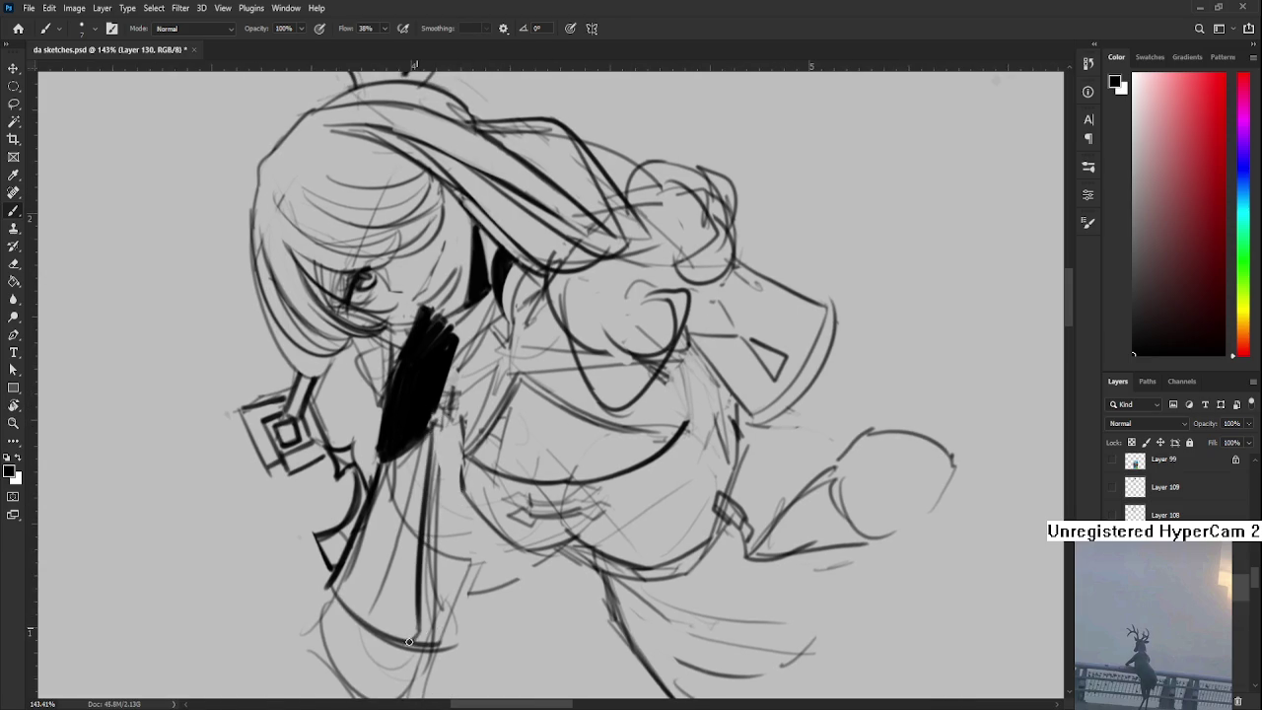
- Fill the lower raised arm solid black with an enlarged brush
{"action": "key", "text": "r"}
{"action": "mouse_move", "coordinate": [523, 509]}
{"action": "left_mouse_down"}
{"action": "mouse_move", "coordinate": [549, 461]}
{"action": "mouse_move", "coordinate": [492, 441]}
{"action": "mouse_move", "coordinate": [424, 479]}
{"action": "mouse_move", "coordinate": [444, 414]}
{"action": "mouse_move", "coordinate": [550, 423]}
{"action": "mouse_move", "coordinate": [457, 471]}
{"action": "mouse_move", "coordinate": [517, 434]}
{"action": "left_mouse_up"}
{"action": "key", "text": "]"}
{"action": "key", "text": "]"}
{"action": "key", "text": "]"}
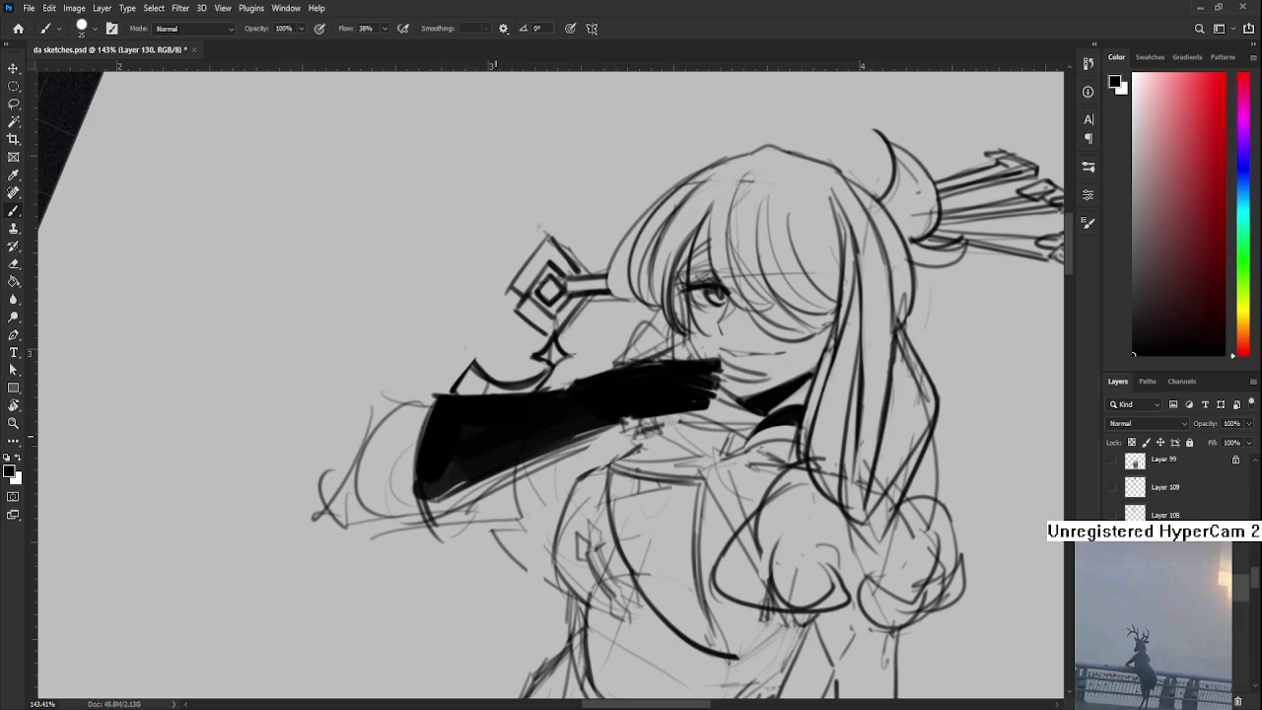
{"action": "scroll", "coordinate": [496, 431], "scroll_direction": "down", "scroll_amount": 3}
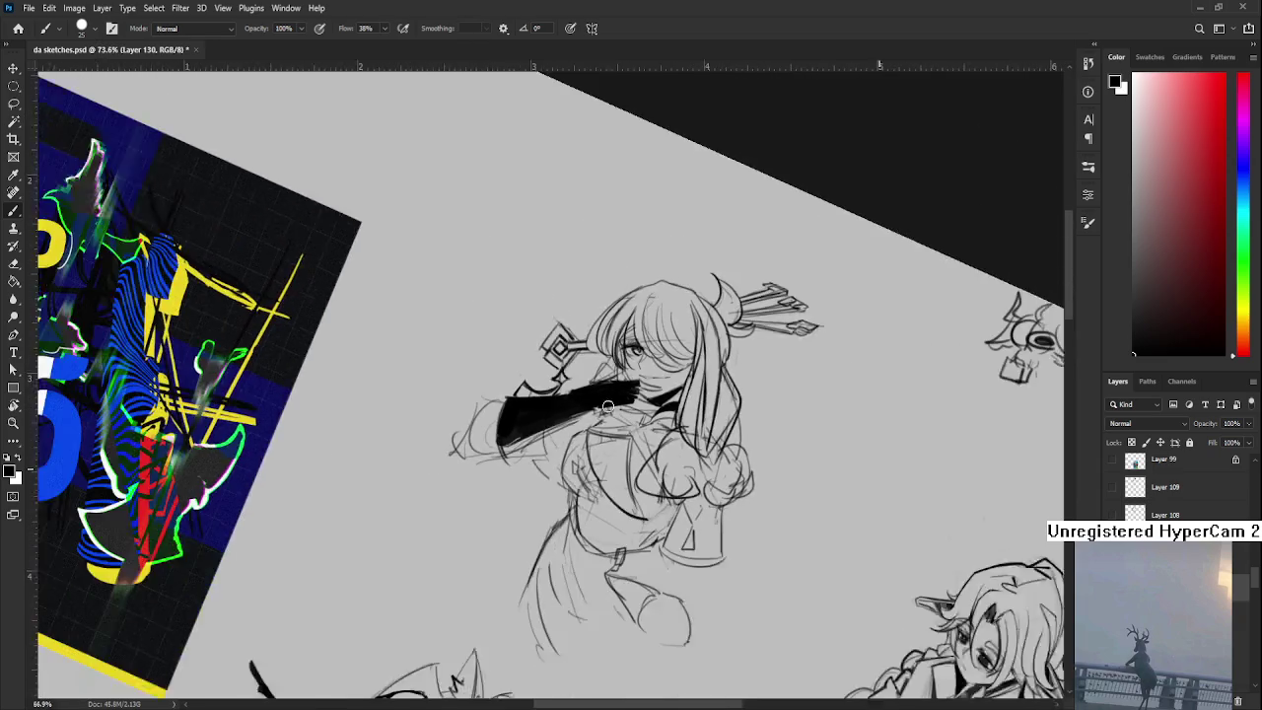
{"action": "key", "text": "r"}
{"action": "left_click_drag", "start_coordinate": [607, 406], "coordinate": [549, 444]}
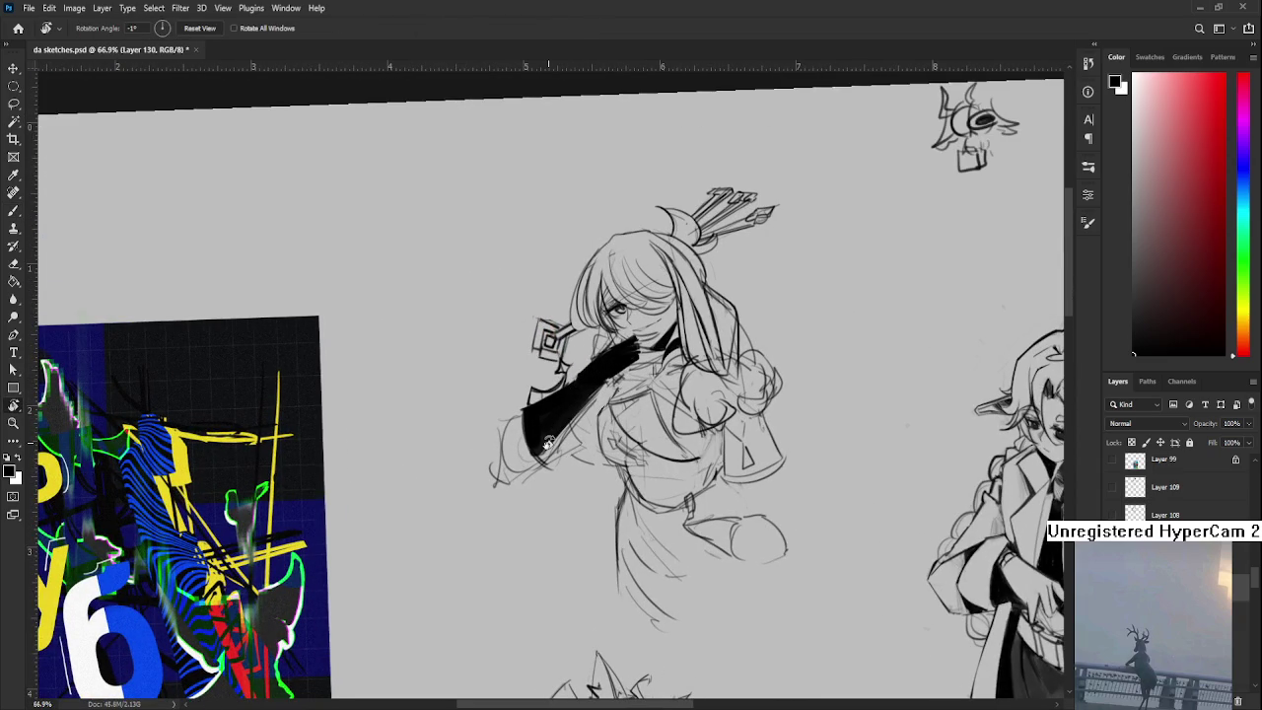
{"action": "key", "text": "b"}
{"action": "mouse_move", "coordinate": [518, 413]}
{"action": "left_mouse_down"}
{"action": "mouse_move", "coordinate": [540, 455]}
{"action": "mouse_move", "coordinate": [535, 444]}
{"action": "mouse_move", "coordinate": [552, 449]}
{"action": "left_mouse_up"}
{"action": "left_click_drag", "start_coordinate": [616, 375], "coordinate": [563, 415]}
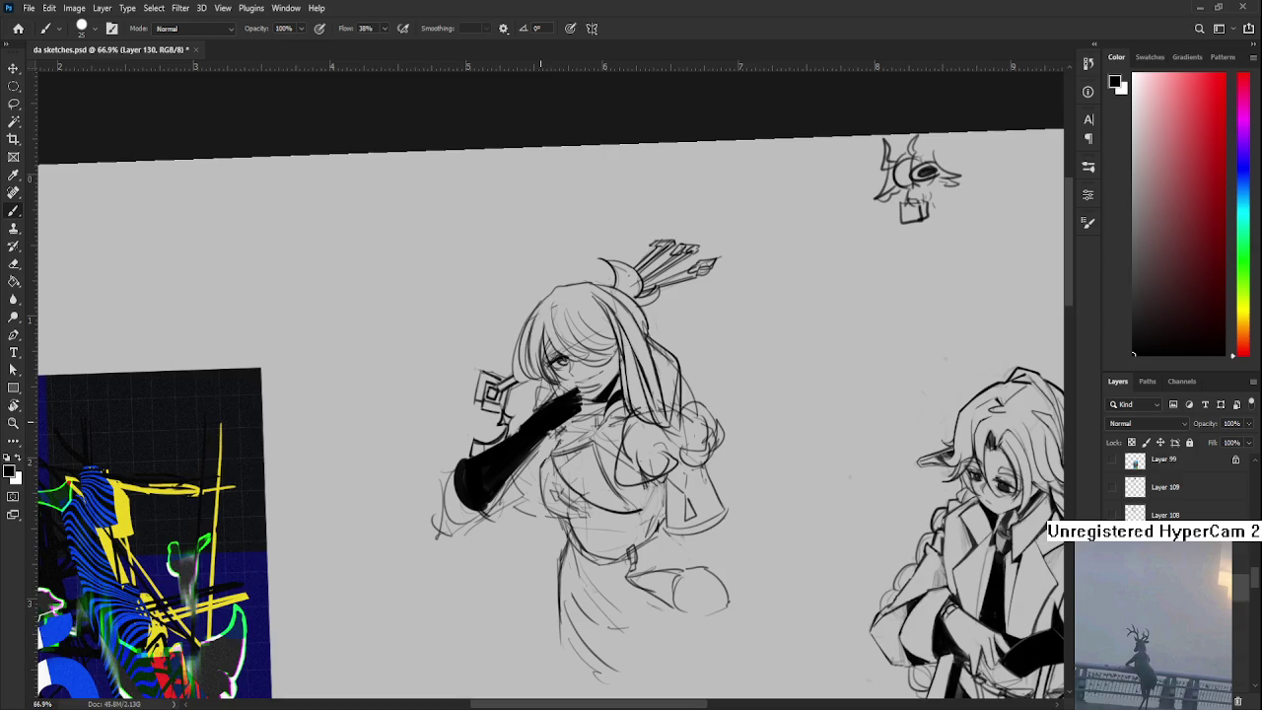
{"action": "scroll", "coordinate": [550, 406], "scroll_direction": "up", "scroll_amount": 3}
{"action": "scroll", "coordinate": [572, 392], "scroll_direction": "up", "scroll_amount": 2}
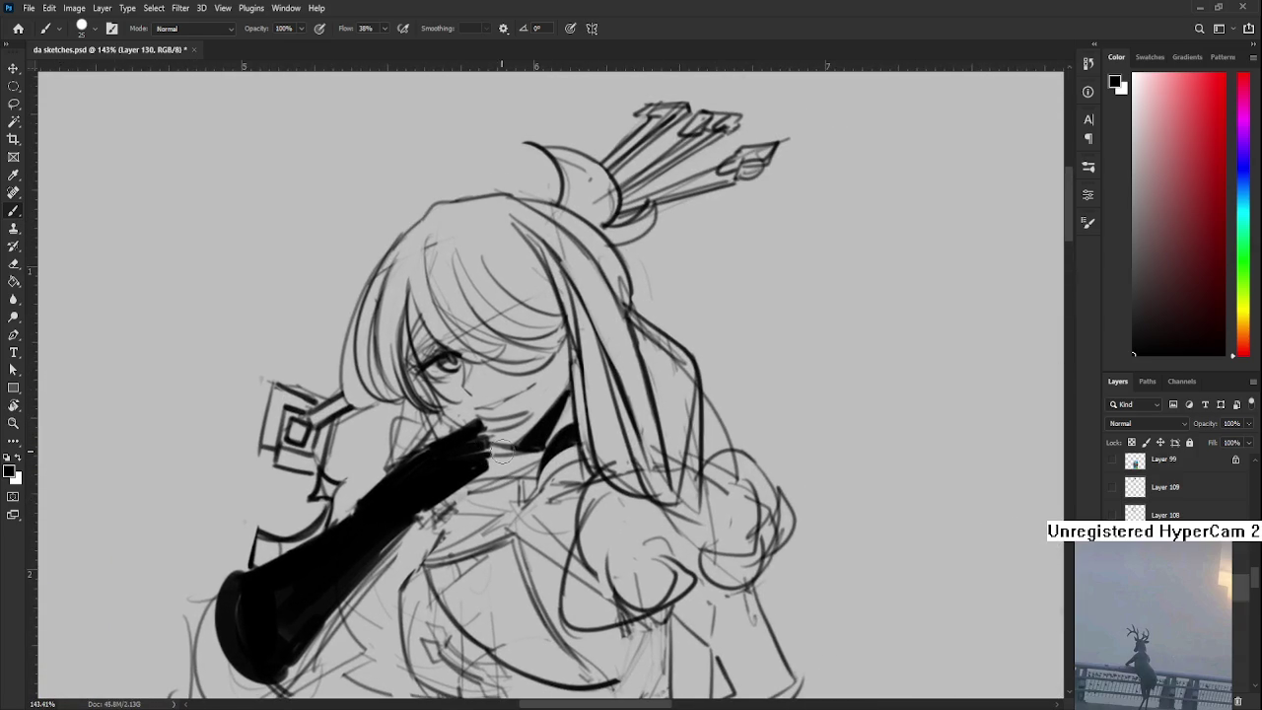
- Paint fine dark strokes from the chin along the glove with a smaller brush
{"action": "key", "text": "bracketleft"}
{"action": "key", "text": "bracketleft"}
{"action": "key", "text": "bracketleft"}
{"action": "left_click_drag", "start_coordinate": [529, 462], "coordinate": [497, 475]}
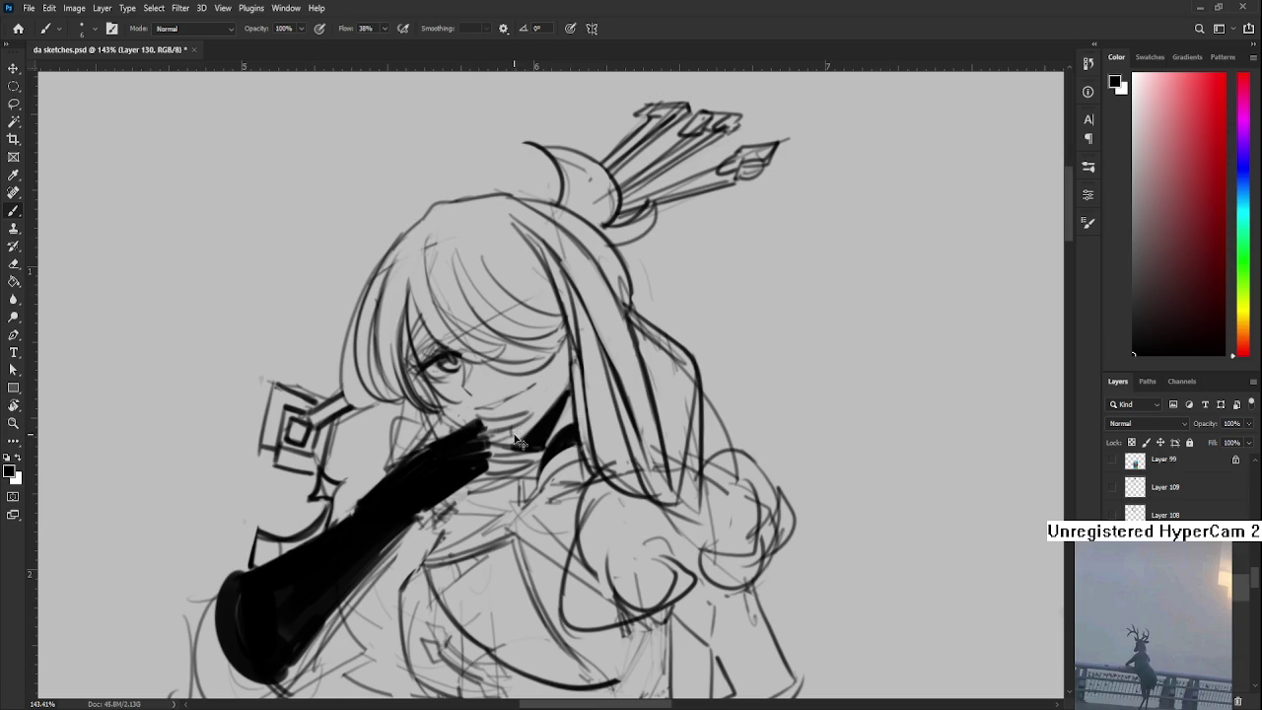
{"action": "key", "text": "r"}
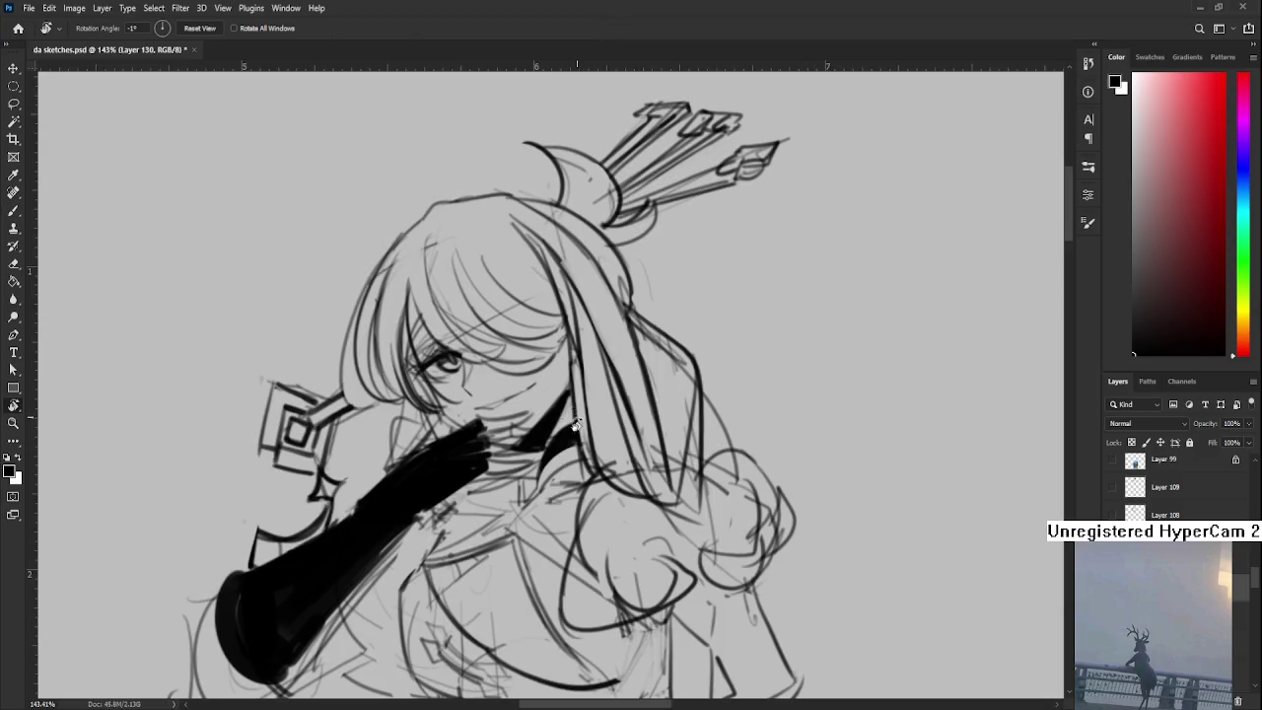
{"action": "left_click_drag", "start_coordinate": [523, 426], "coordinate": [443, 501]}
{"action": "key", "text": "e"}
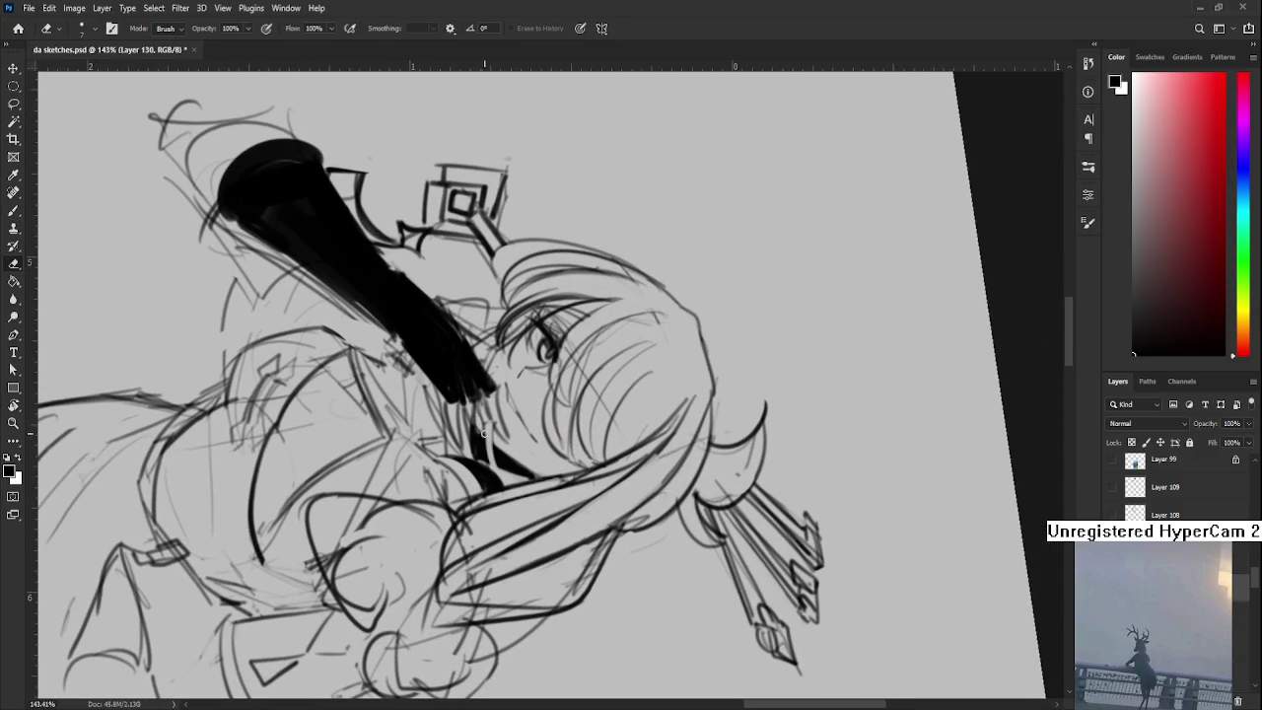
{"action": "key", "text": "r"}
{"action": "left_click_drag", "start_coordinate": [478, 421], "coordinate": [529, 437]}
{"action": "key", "text": "b"}
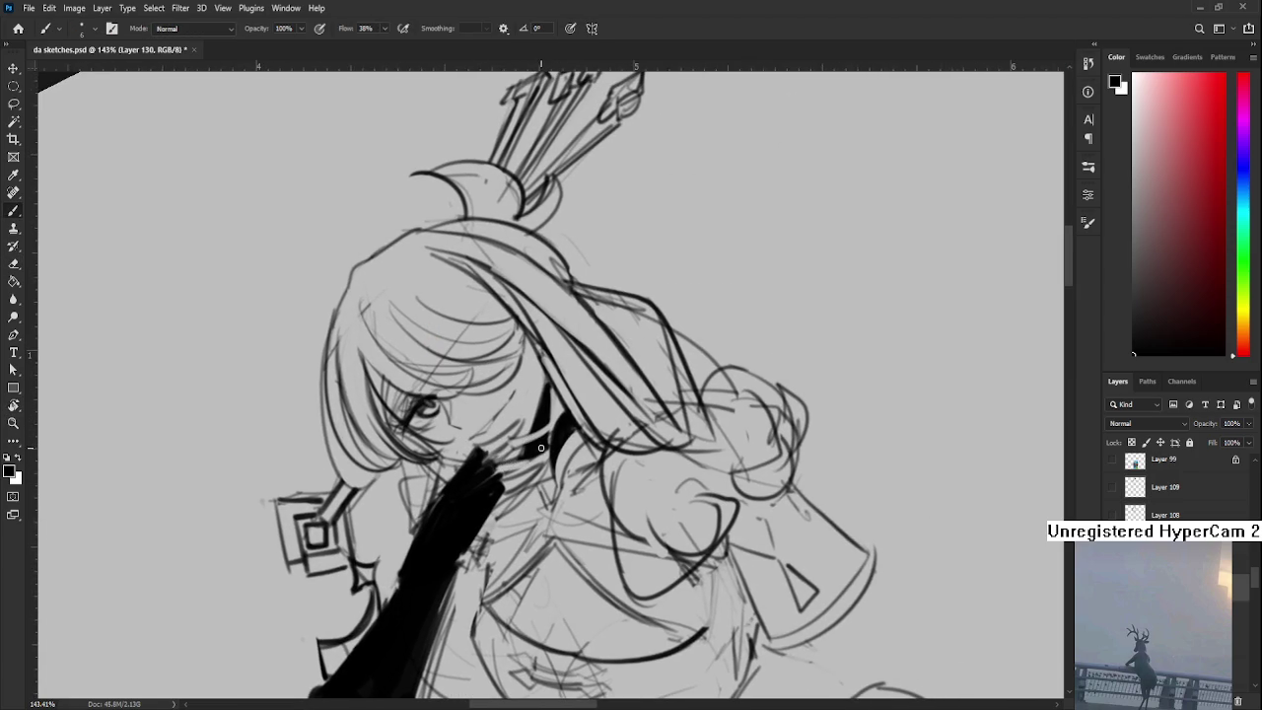
- Tidy the glove edges near the hand from several rotated canvas angles
{"action": "key", "text": "r"}
{"action": "mouse_move", "coordinate": [538, 452]}
{"action": "left_mouse_down"}
{"action": "mouse_move", "coordinate": [473, 557]}
{"action": "mouse_move", "coordinate": [429, 472]}
{"action": "left_mouse_up"}
{"action": "key", "text": "b"}
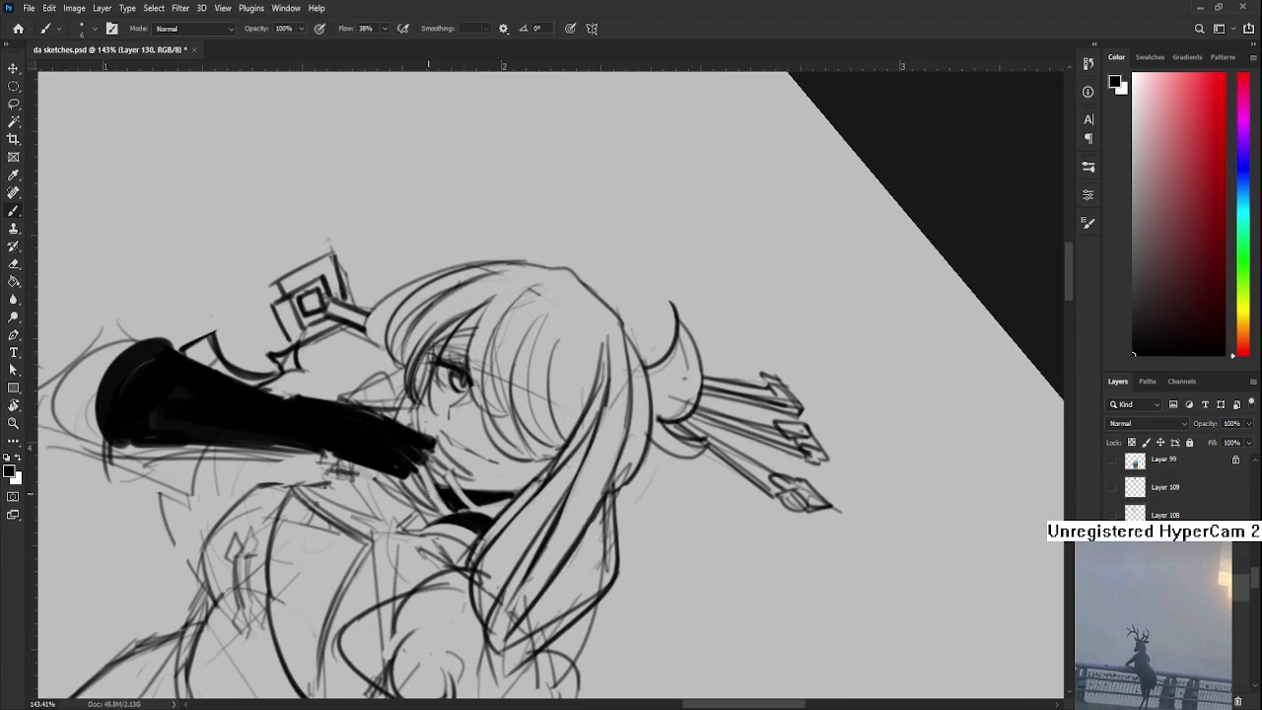
{"action": "key", "text": "e"}
{"action": "key", "text": "r"}
{"action": "scroll", "coordinate": [428, 375], "scroll_direction": "down", "scroll_amount": 5}
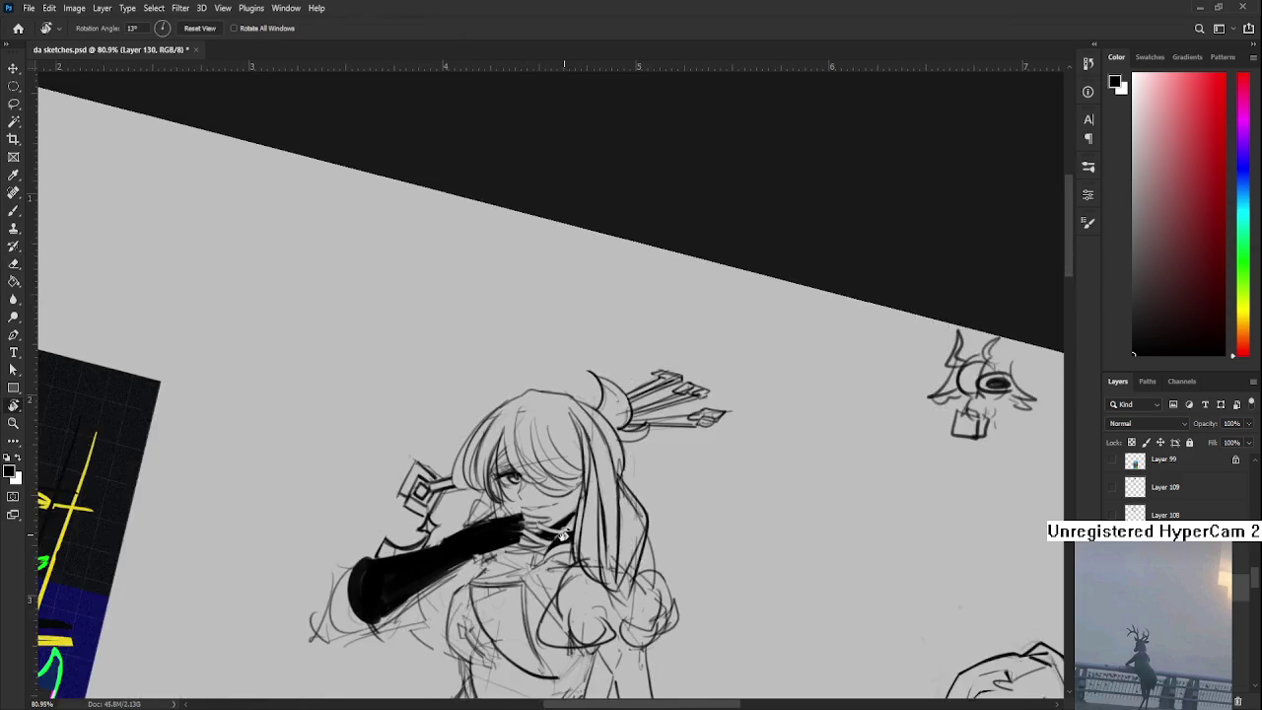
{"action": "mouse_move", "coordinate": [434, 375]}
{"action": "left_mouse_down"}
{"action": "mouse_move", "coordinate": [562, 527]}
{"action": "mouse_move", "coordinate": [528, 541]}
{"action": "left_mouse_up"}
{"action": "scroll", "coordinate": [560, 526], "scroll_direction": "up", "scroll_amount": 2}
{"action": "scroll", "coordinate": [560, 527], "scroll_direction": "up", "scroll_amount": 2}
{"action": "scroll", "coordinate": [560, 526], "scroll_direction": "up", "scroll_amount": 1}
{"action": "key", "text": "b"}
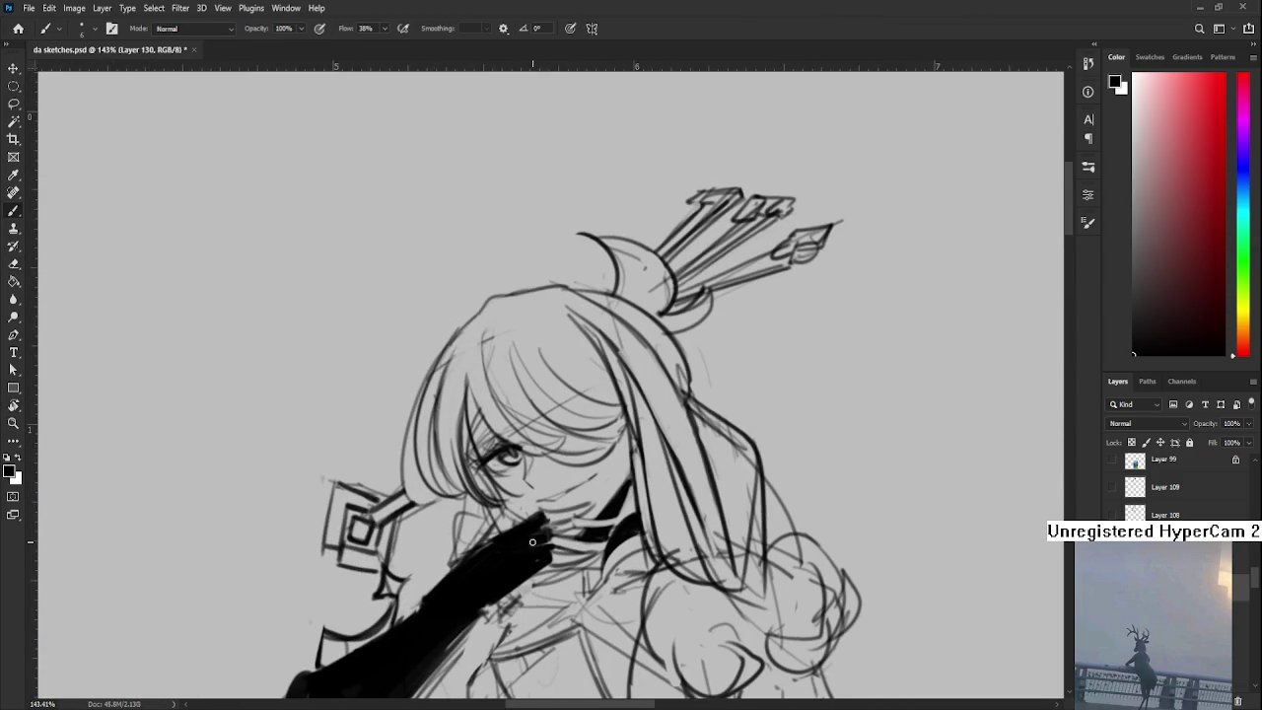
{"action": "key", "text": "e"}
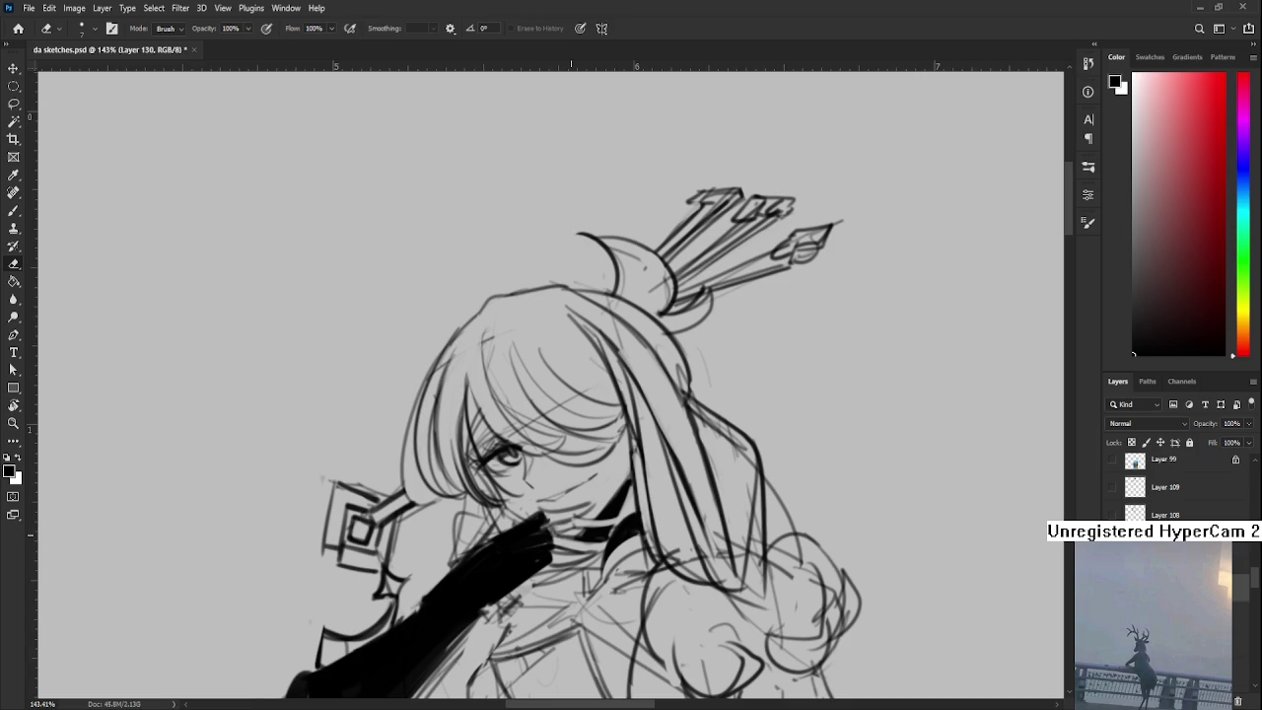
- Shape the glove's fingers over her mouth, alternating brush and eraser
{"action": "mouse_move", "coordinate": [415, 609]}
{"action": "left_mouse_down"}
{"action": "mouse_move", "coordinate": [538, 421]}
{"action": "mouse_move", "coordinate": [610, 412]}
{"action": "left_mouse_up"}
{"action": "key", "text": "b"}
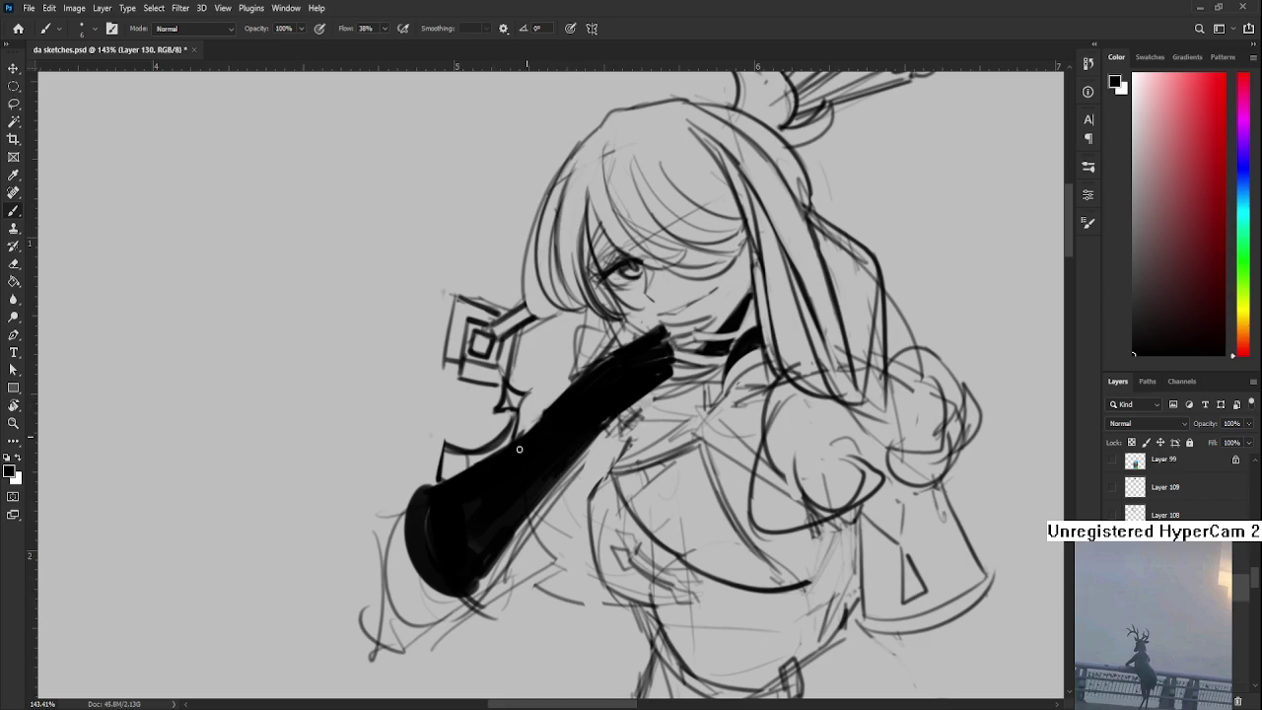
{"action": "key", "text": "e"}
{"action": "mouse_move", "coordinate": [605, 397]}
{"action": "left_mouse_down"}
{"action": "mouse_move", "coordinate": [523, 466]}
{"action": "mouse_move", "coordinate": [474, 466]}
{"action": "left_mouse_up"}
{"action": "key", "text": "b"}
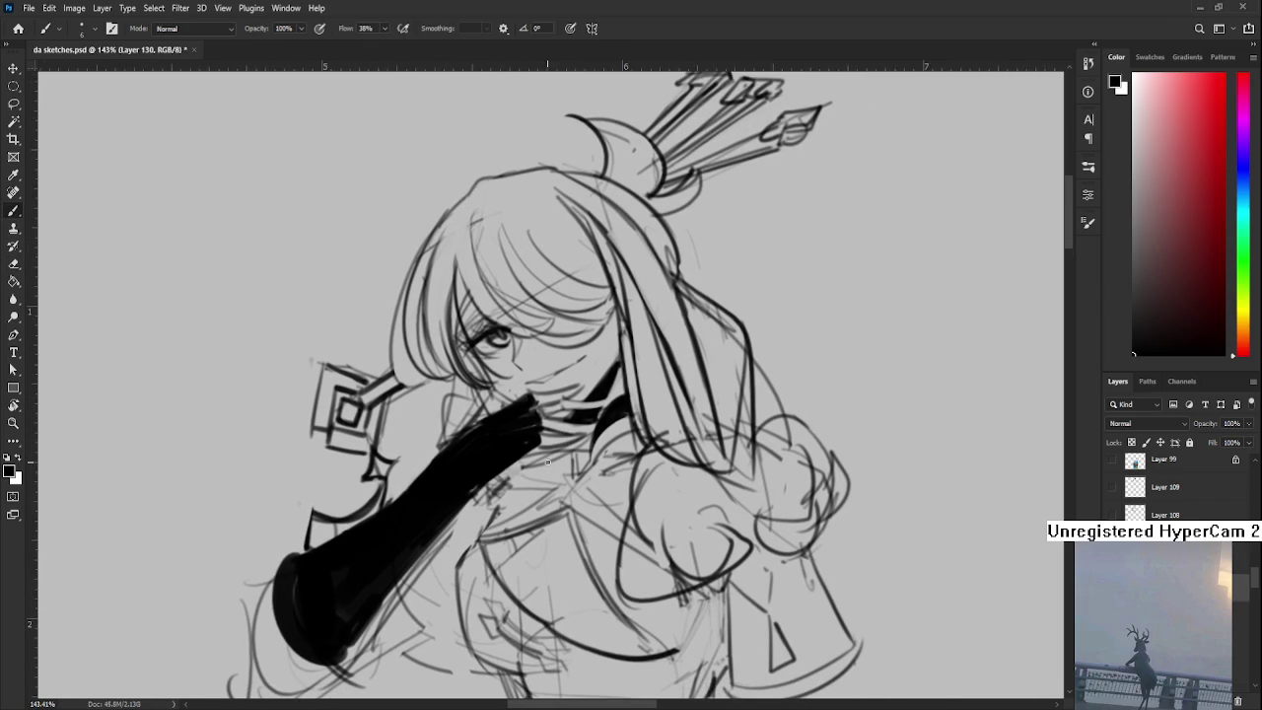
{"action": "key", "text": "e"}
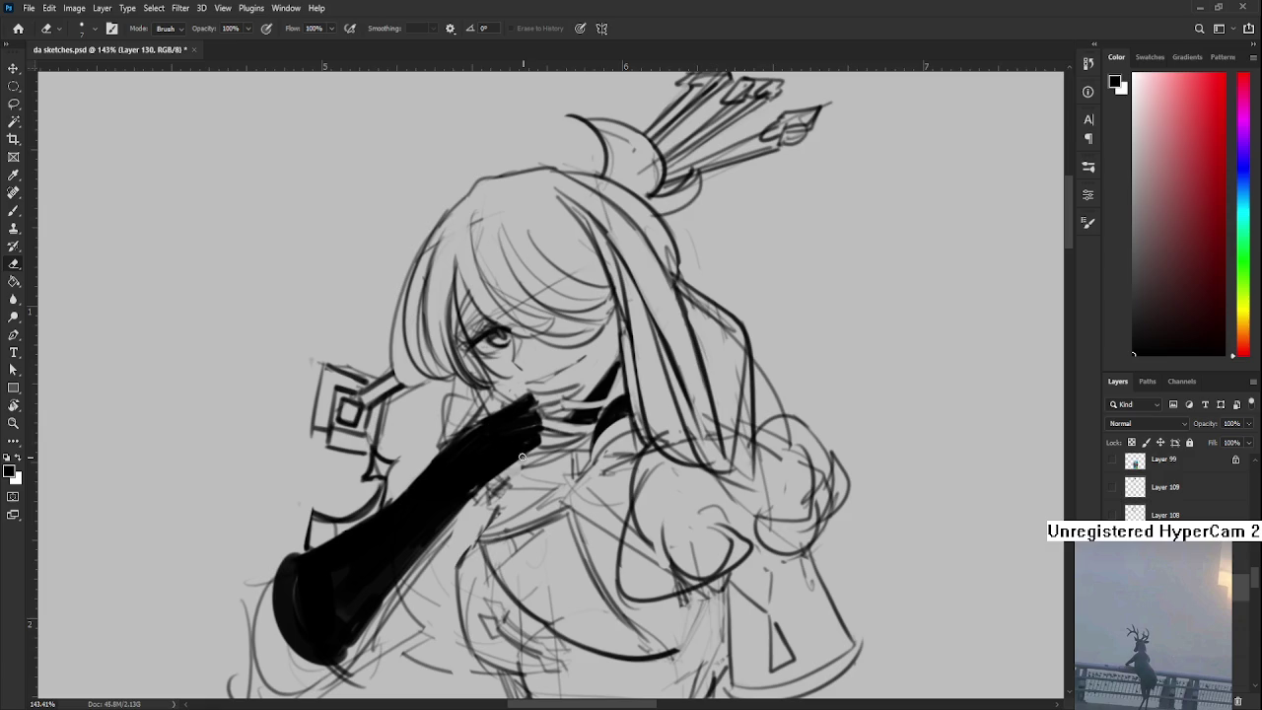
{"action": "key", "text": "b"}
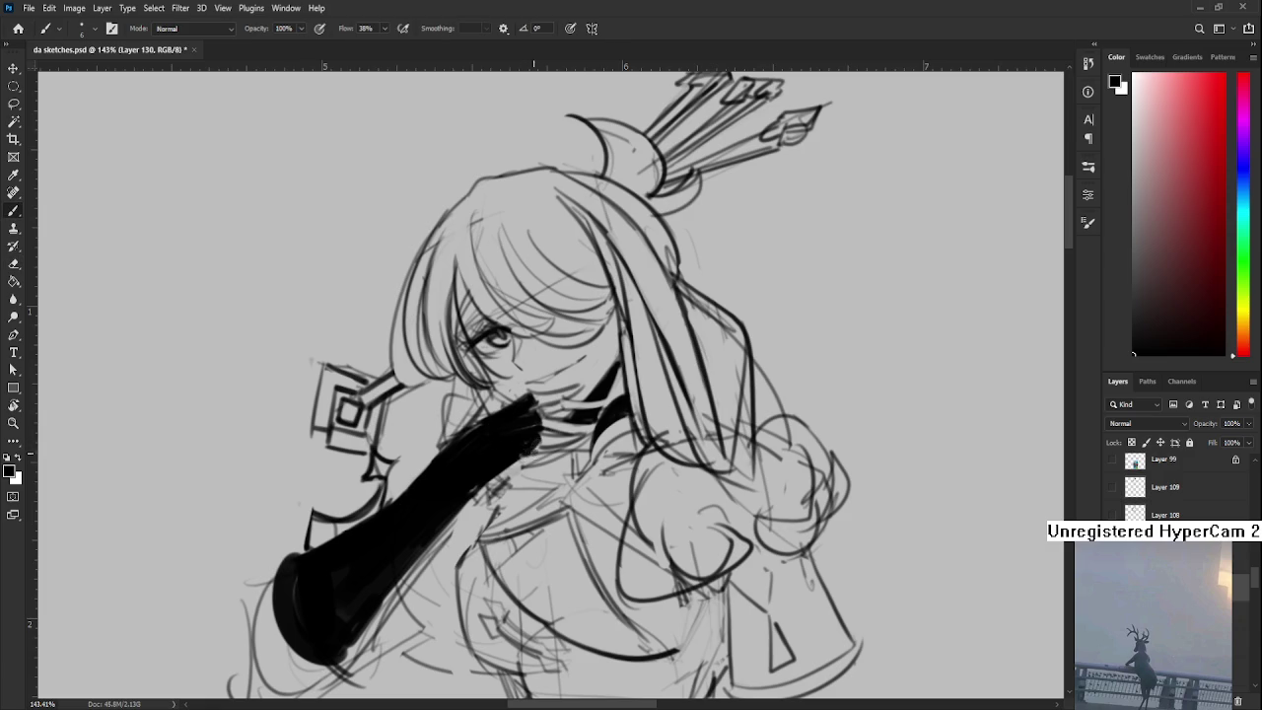
{"action": "key", "text": "r"}
{"action": "left_click_drag", "start_coordinate": [596, 441], "coordinate": [484, 379]}
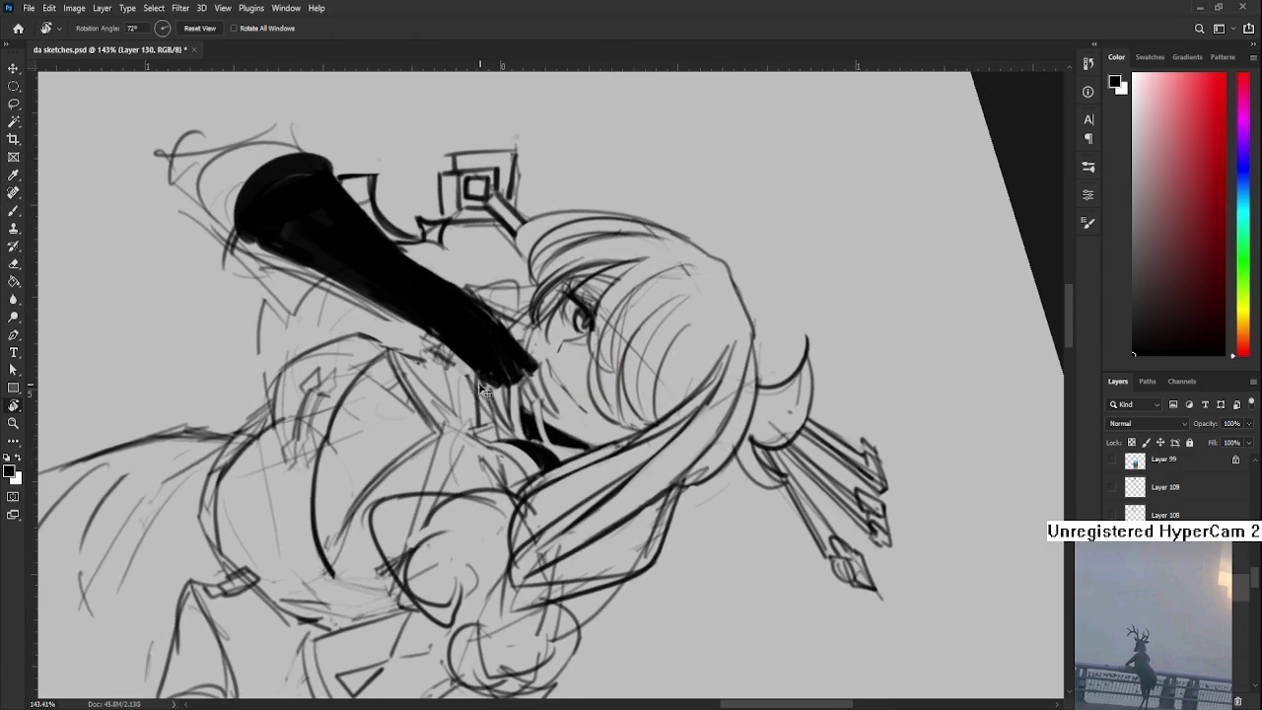
- Paint along the glove's edge to widen the black sleeve fill
{"action": "key", "text": "b"}
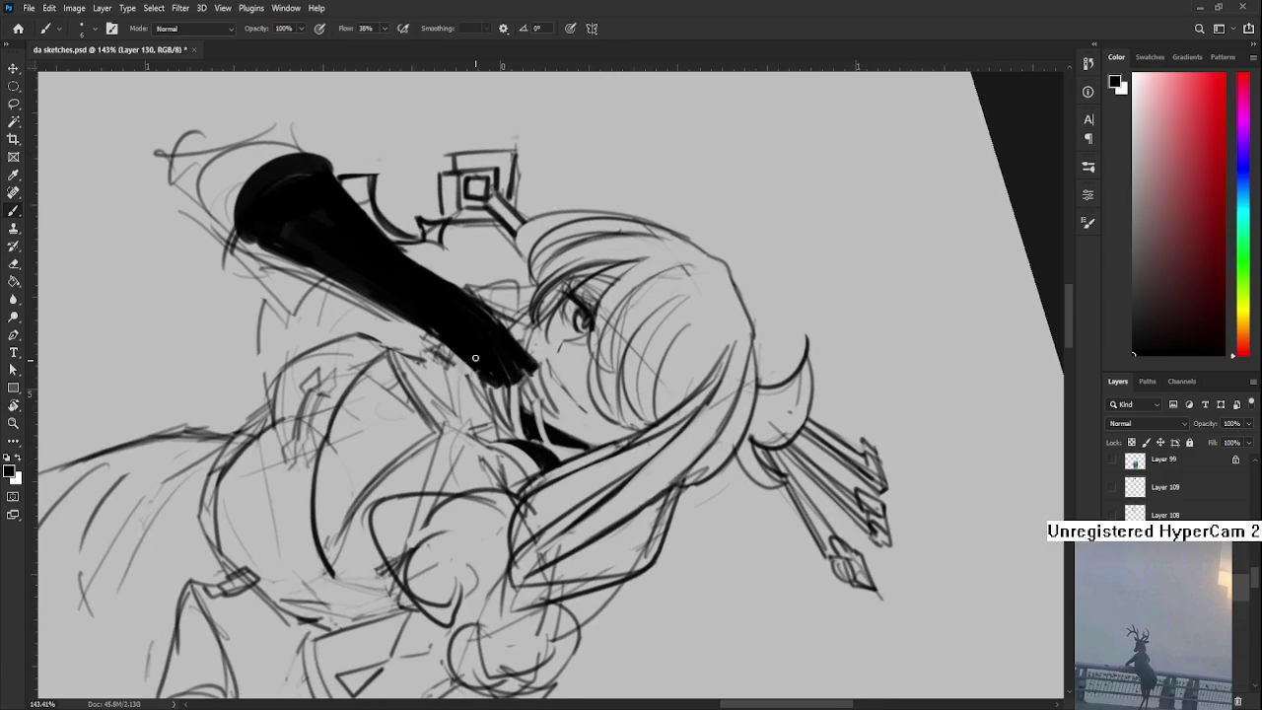
{"action": "mouse_move", "coordinate": [485, 381]}
{"action": "left_mouse_down"}
{"action": "mouse_move", "coordinate": [479, 448]}
{"action": "mouse_move", "coordinate": [526, 480]}
{"action": "left_mouse_up"}
{"action": "scroll", "coordinate": [473, 430], "scroll_direction": "up", "scroll_amount": 2}
{"action": "key", "text": "e"}
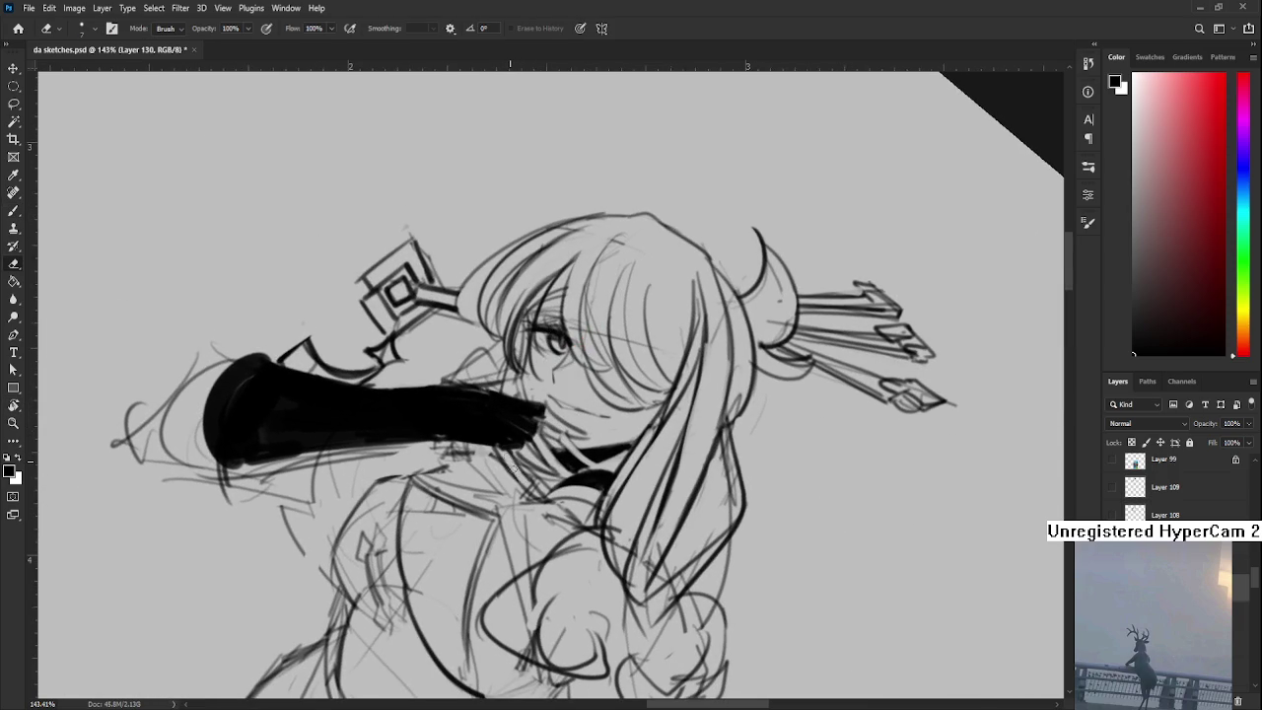
{"action": "key", "text": "b"}
{"action": "left_click_drag", "start_coordinate": [508, 459], "coordinate": [537, 442]}
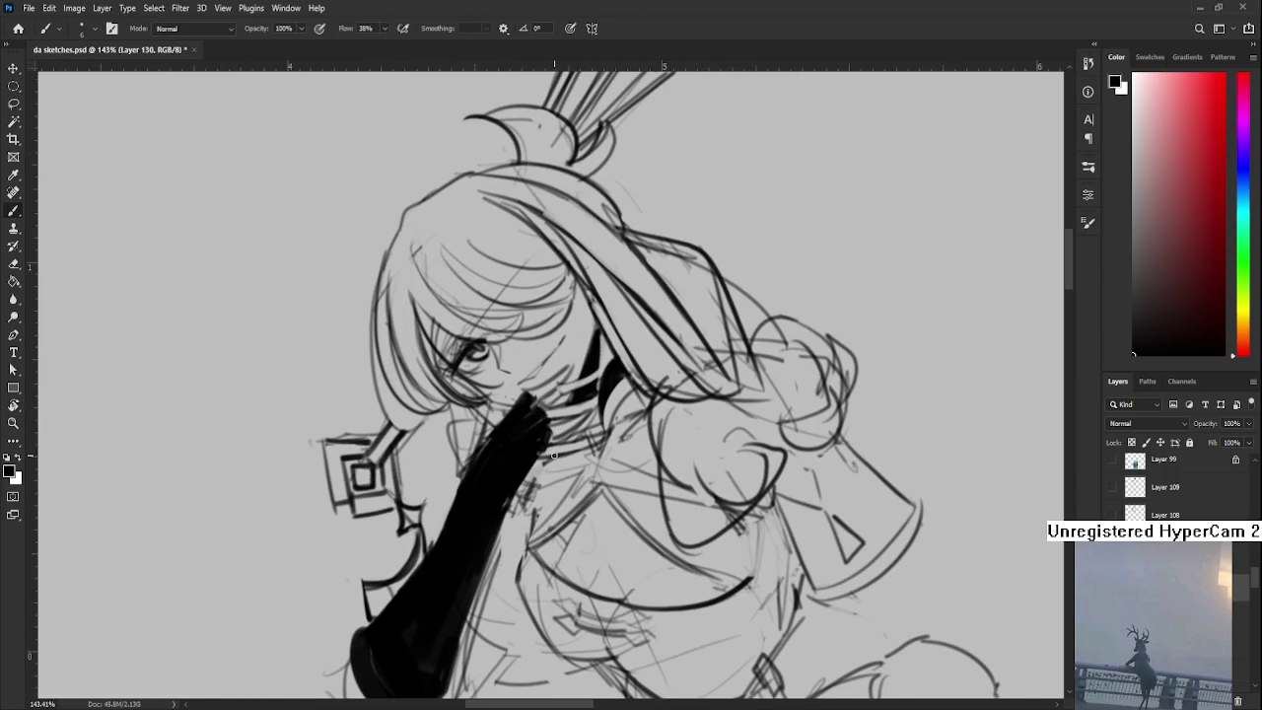
{"action": "mouse_move", "coordinate": [540, 457]}
{"action": "left_mouse_down"}
{"action": "mouse_move", "coordinate": [518, 408]}
{"action": "mouse_move", "coordinate": [541, 450]}
{"action": "left_mouse_up"}
- Extend the glove's black fill and erase a thin light line across it
{"action": "key", "text": "r"}
{"action": "key", "text": "r"}
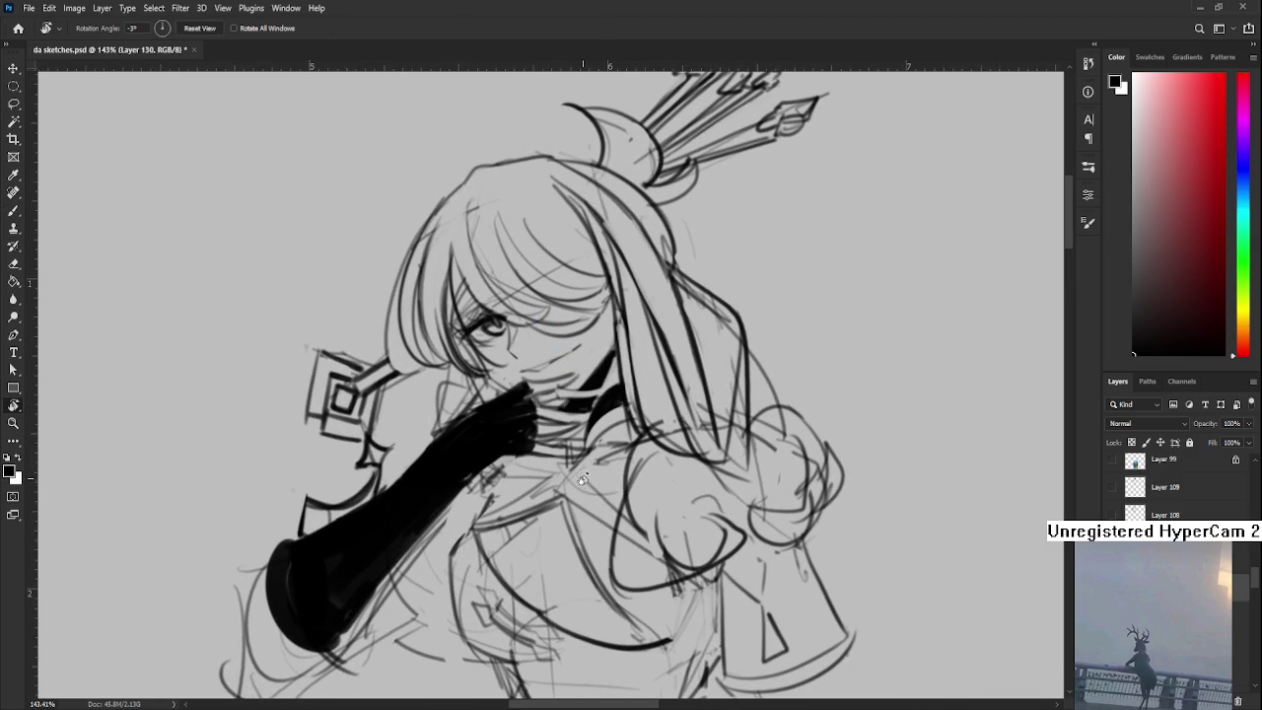
{"action": "left_click_drag", "start_coordinate": [562, 476], "coordinate": [560, 429]}
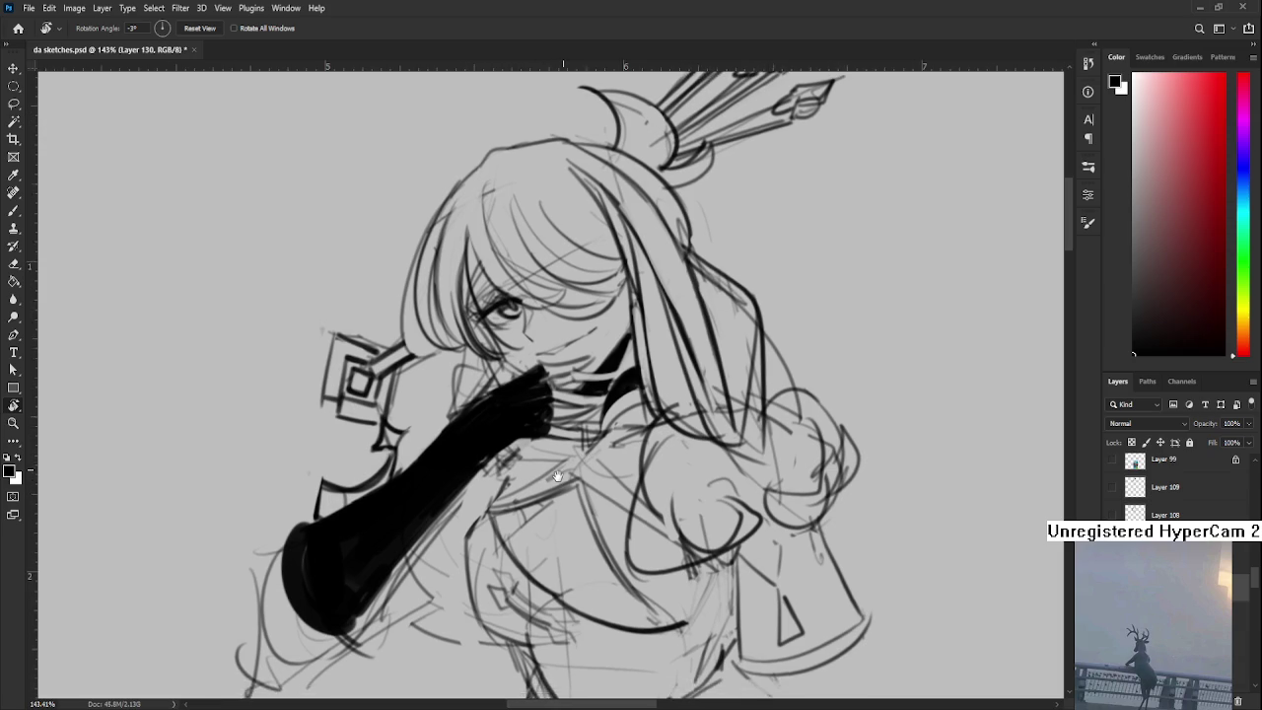
{"action": "key", "text": "e"}
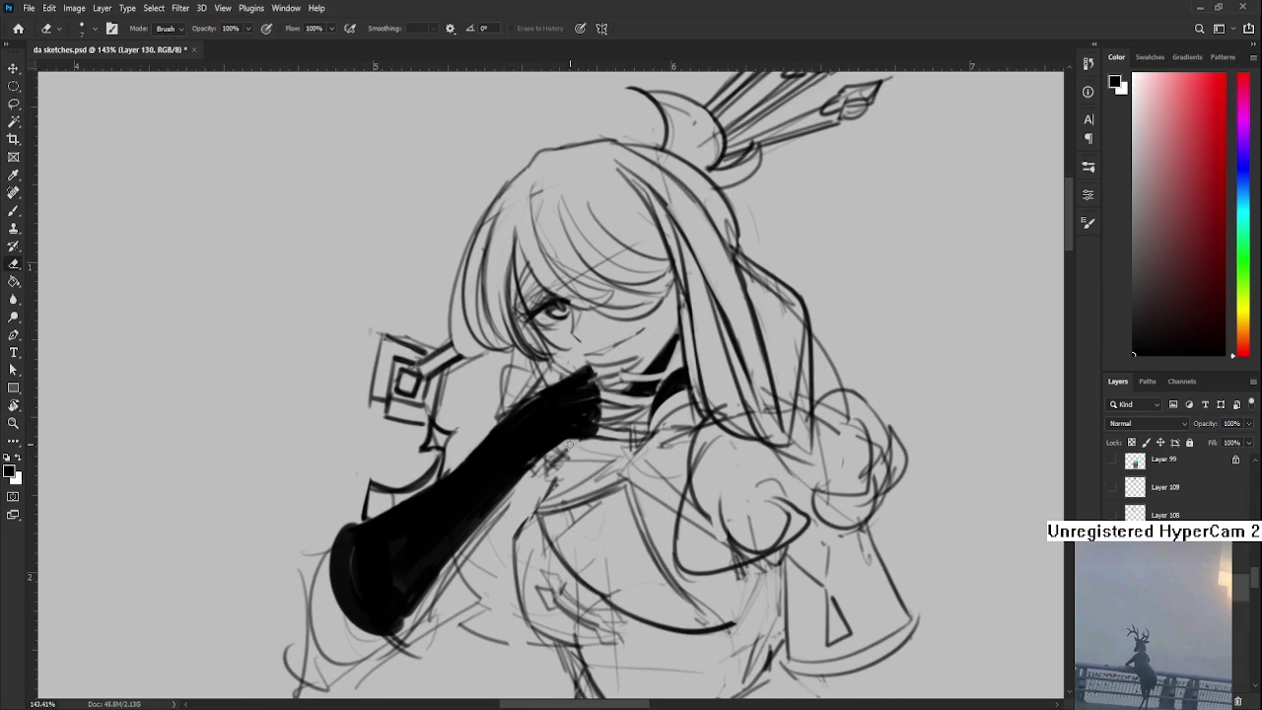
{"action": "key", "text": "b"}
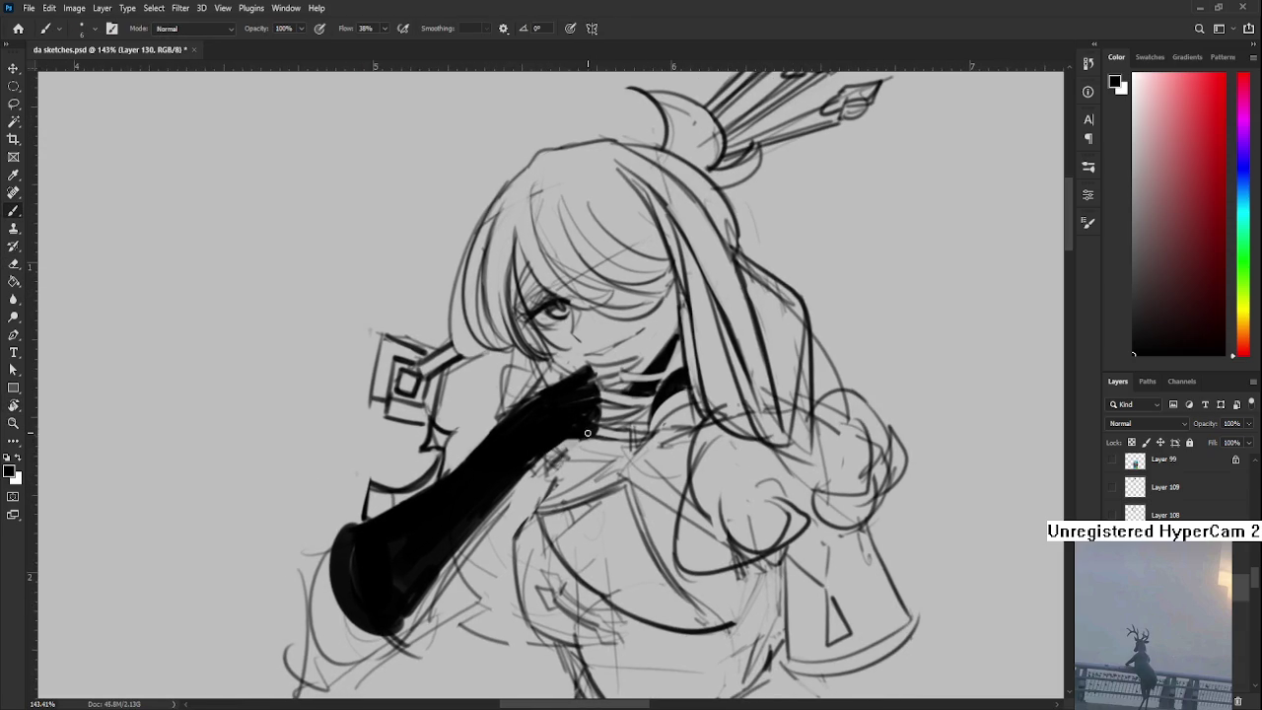
{"action": "left_click_drag", "start_coordinate": [590, 429], "coordinate": [561, 446]}
{"action": "key", "text": "e"}
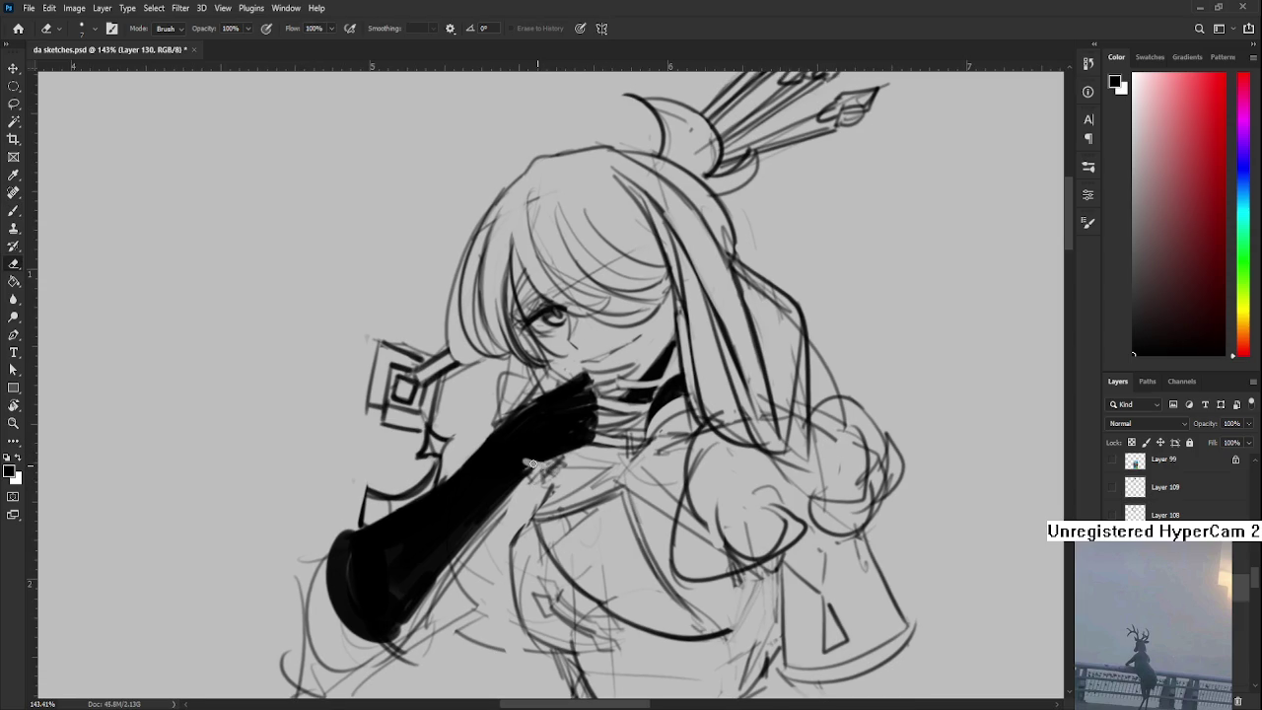
{"action": "mouse_move", "coordinate": [534, 471]}
{"action": "left_mouse_down"}
{"action": "mouse_move", "coordinate": [514, 465]}
{"action": "mouse_move", "coordinate": [507, 502]}
{"action": "left_mouse_up"}
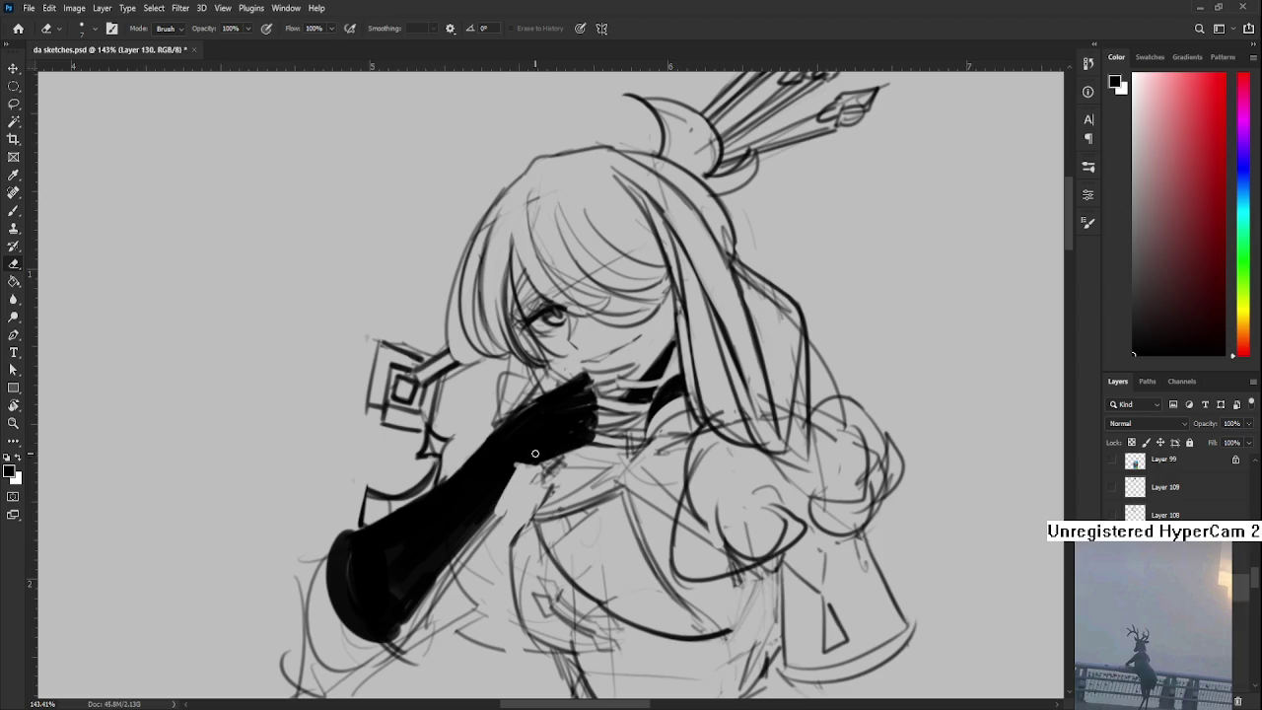
{"action": "key", "text": "r"}
{"action": "mouse_move", "coordinate": [554, 493]}
{"action": "left_mouse_down"}
{"action": "mouse_move", "coordinate": [474, 385]}
{"action": "mouse_move", "coordinate": [536, 485]}
{"action": "mouse_move", "coordinate": [518, 537]}
{"action": "mouse_move", "coordinate": [612, 533]}
{"action": "left_mouse_up"}
{"action": "key", "text": "b"}
{"action": "key", "text": "r"}
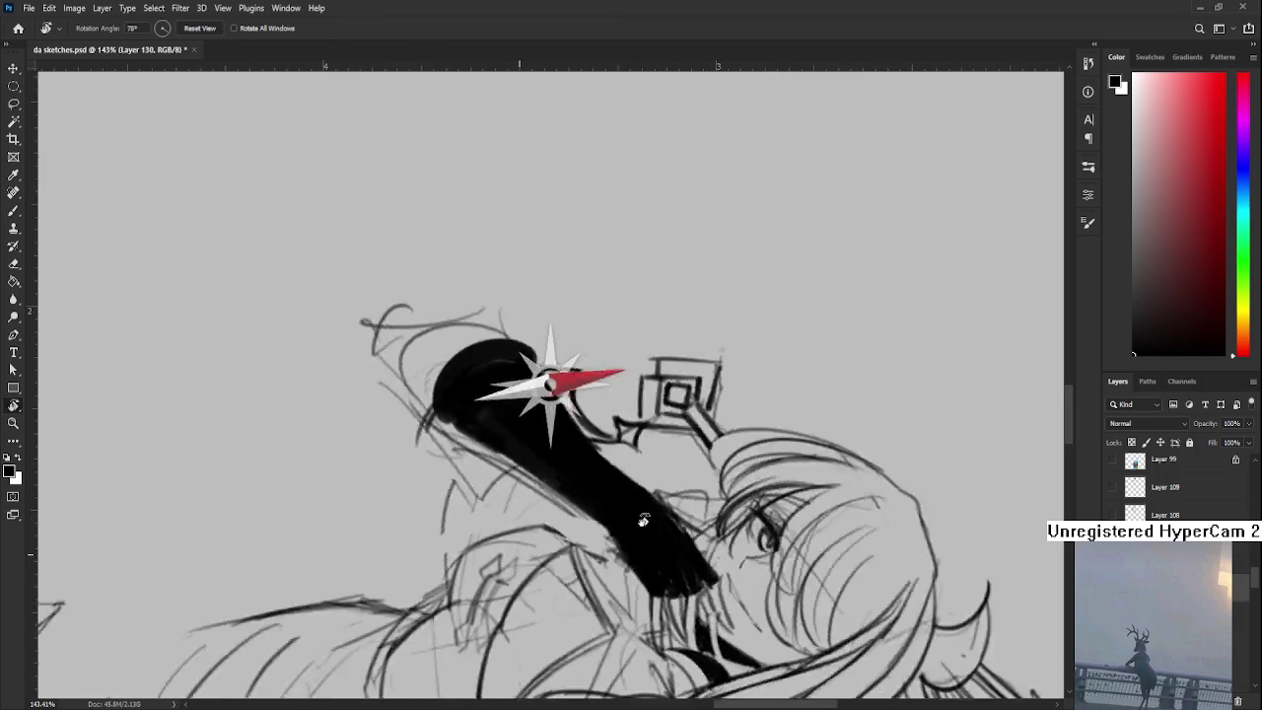
- Set the canvas upright, then tilt it about 17 degrees to work on the glove
{"action": "mouse_move", "coordinate": [612, 532]}
{"action": "left_mouse_down"}
{"action": "mouse_move", "coordinate": [515, 425]}
{"action": "mouse_move", "coordinate": [576, 432]}
{"action": "mouse_move", "coordinate": [570, 440]}
{"action": "left_mouse_up"}
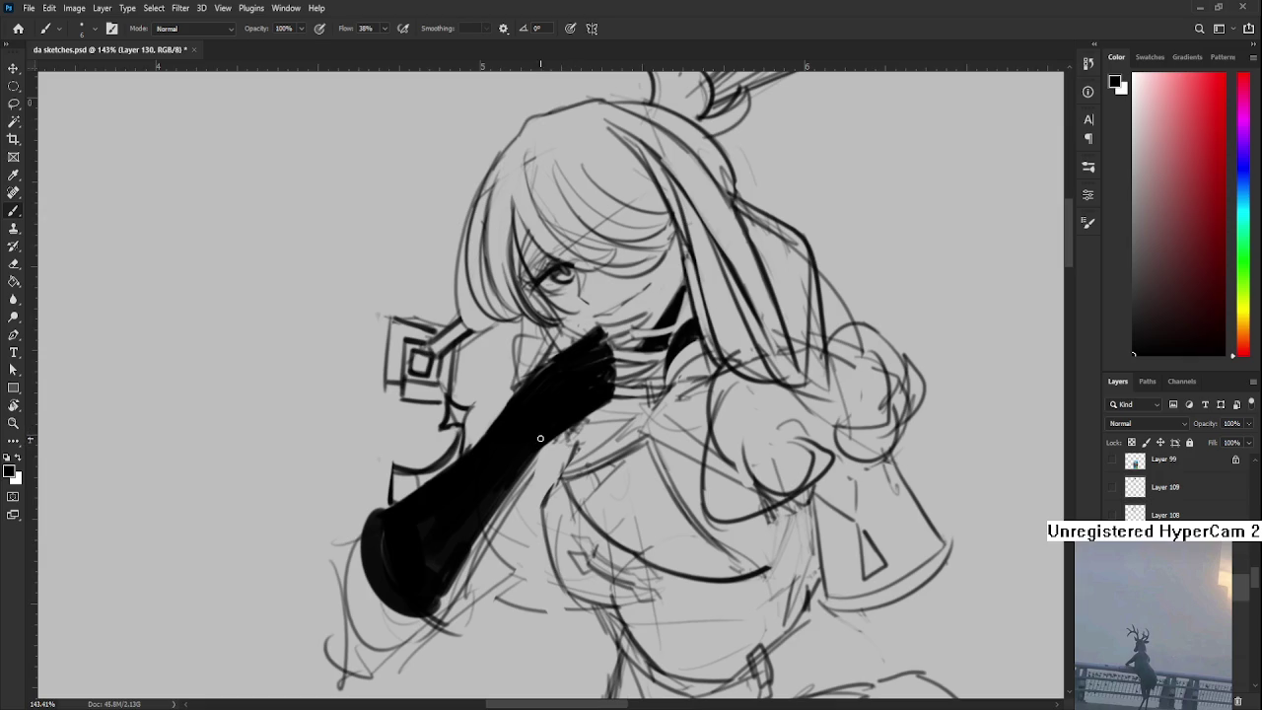
{"action": "key", "text": "e"}
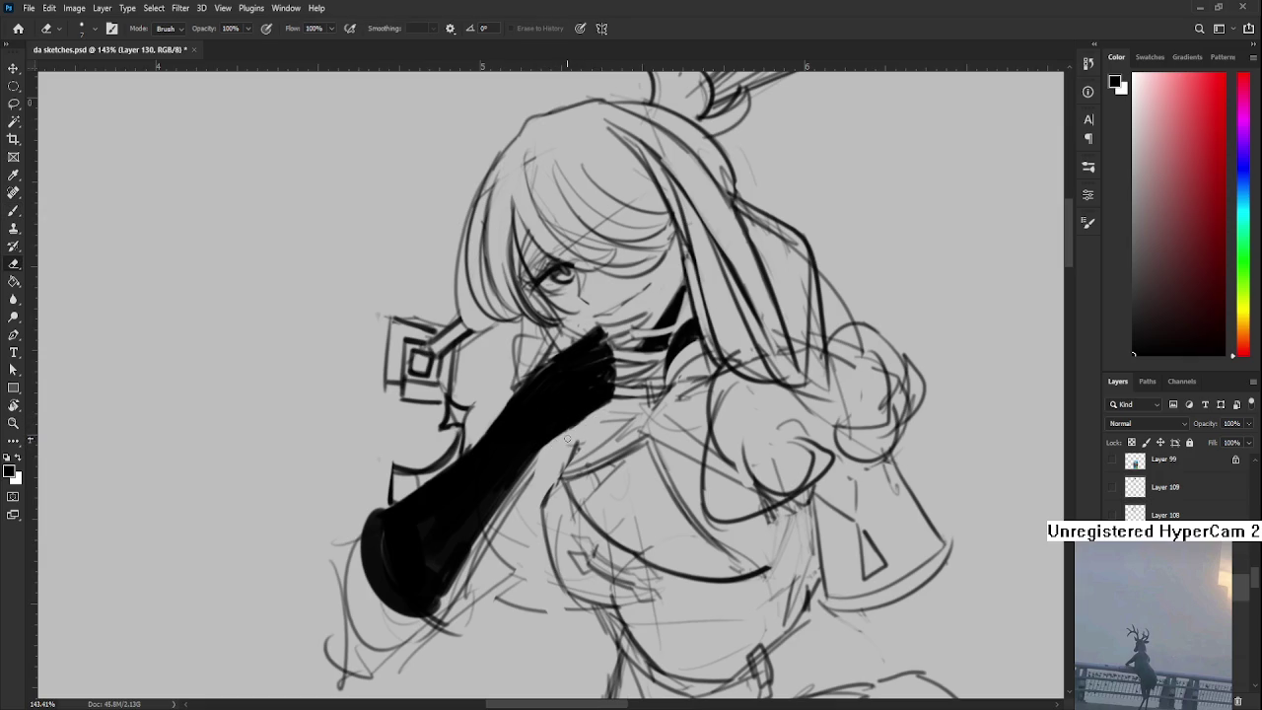
{"action": "key", "text": "b"}
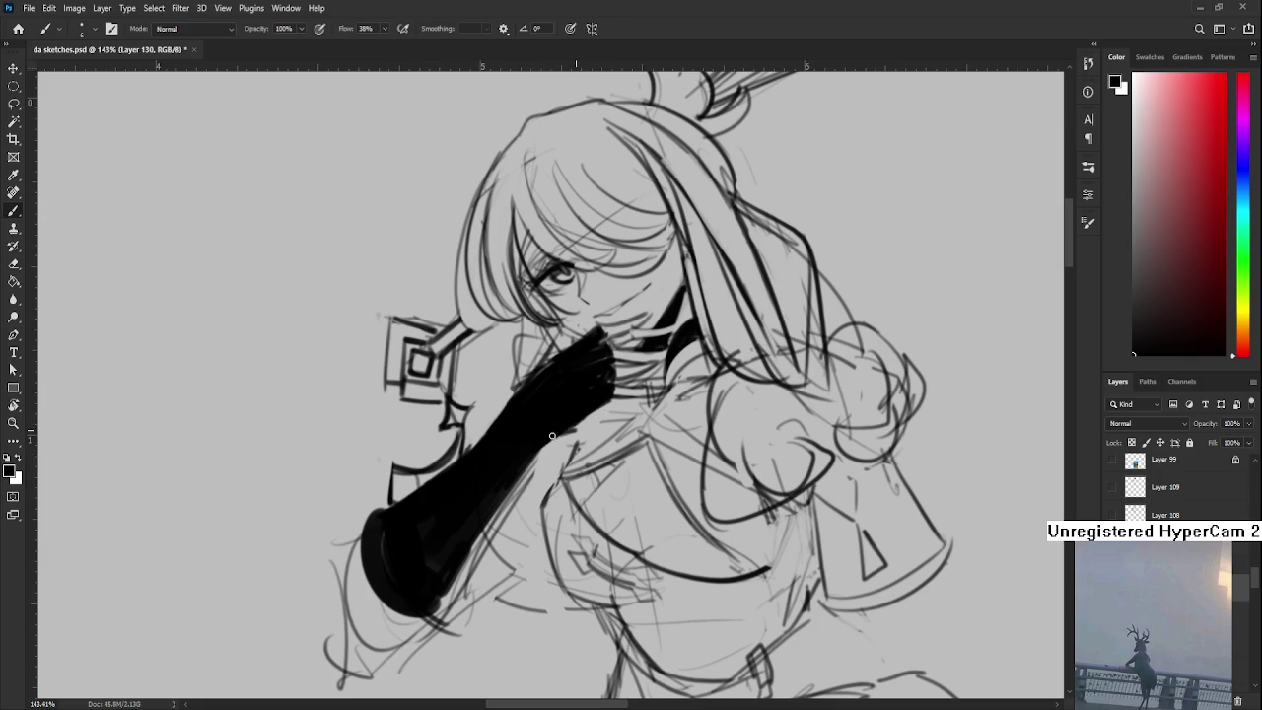
{"action": "key", "text": "e"}
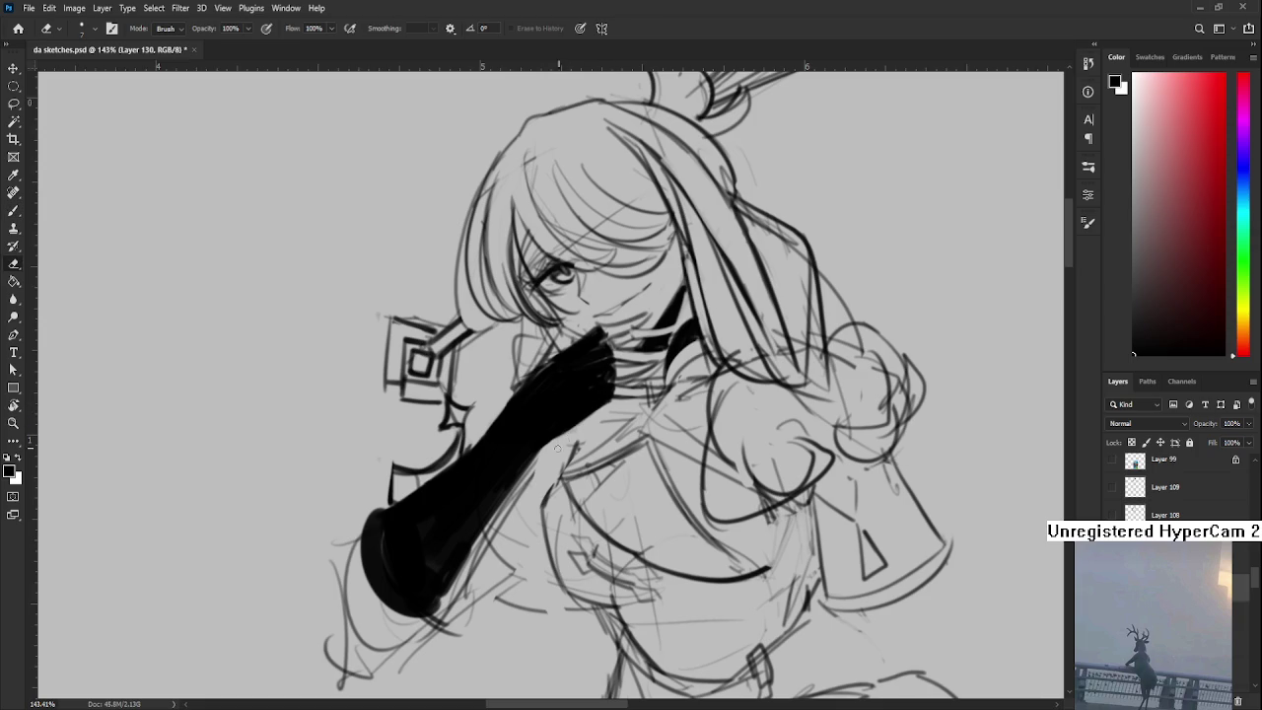
{"action": "key", "text": "b"}
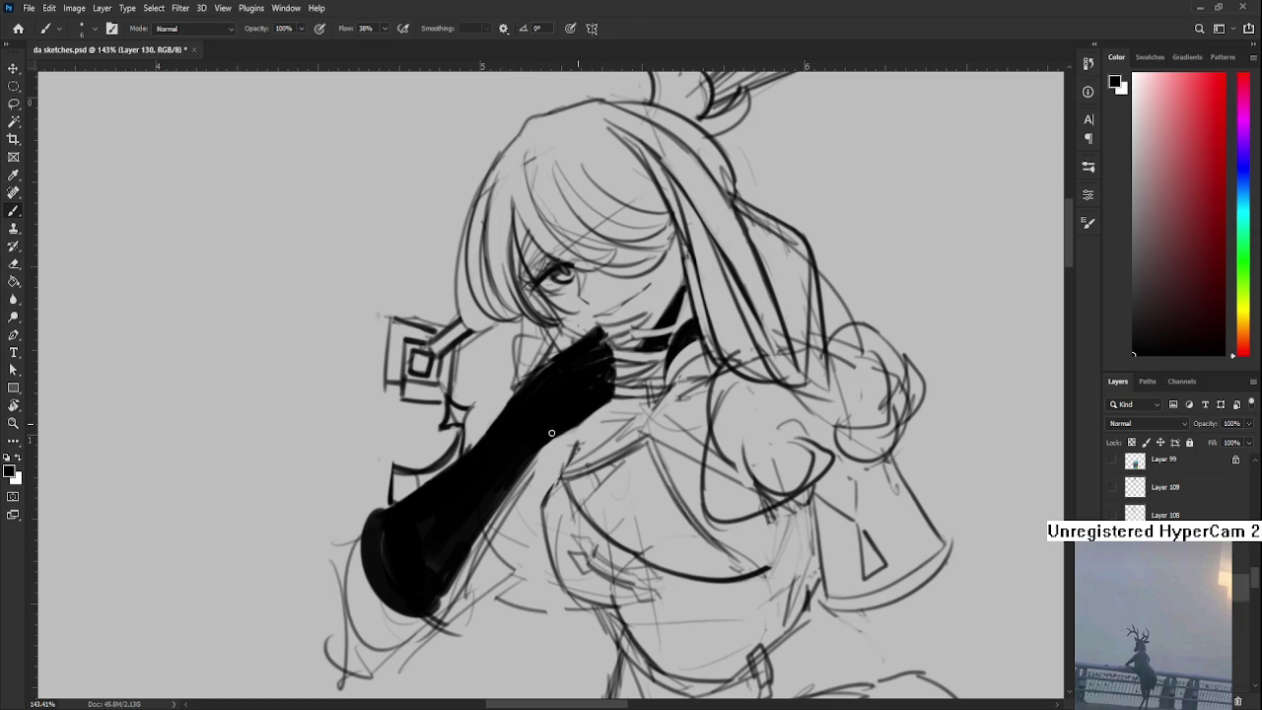
{"action": "key", "text": "r"}
{"action": "left_click_drag", "start_coordinate": [573, 428], "coordinate": [631, 395]}
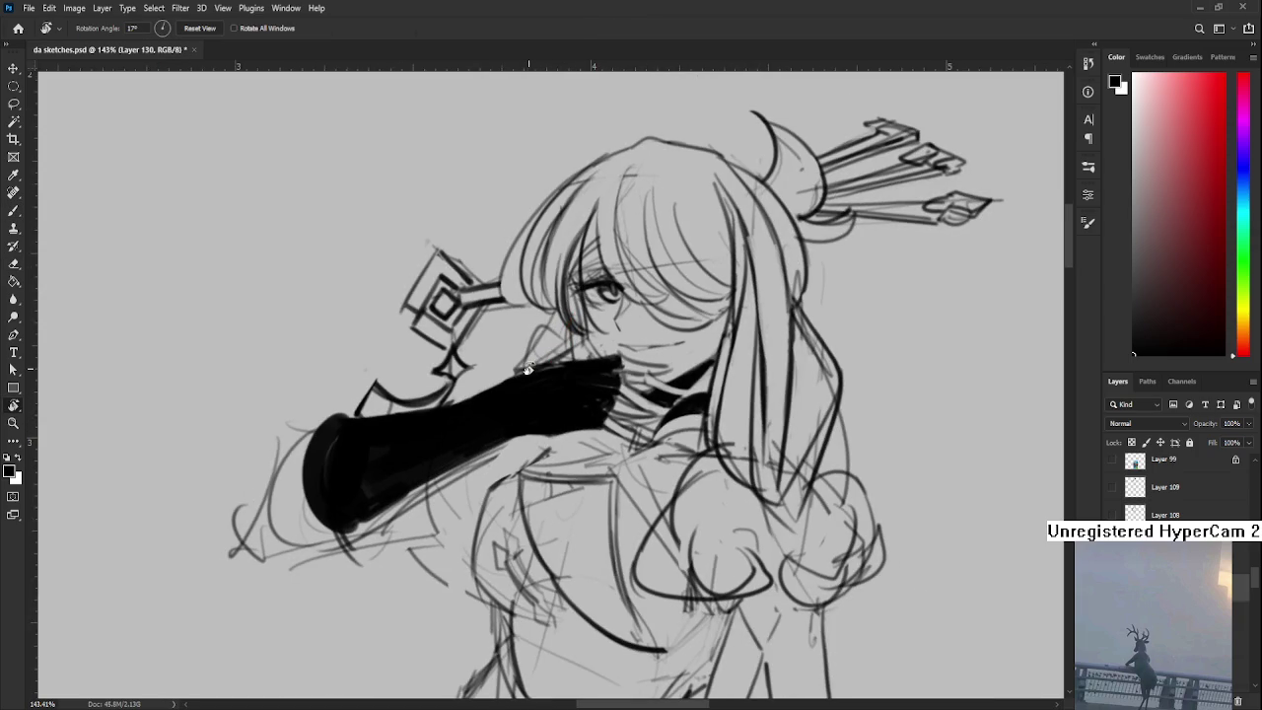
{"action": "left_click_drag", "start_coordinate": [479, 450], "coordinate": [590, 390]}
{"action": "key", "text": "e"}
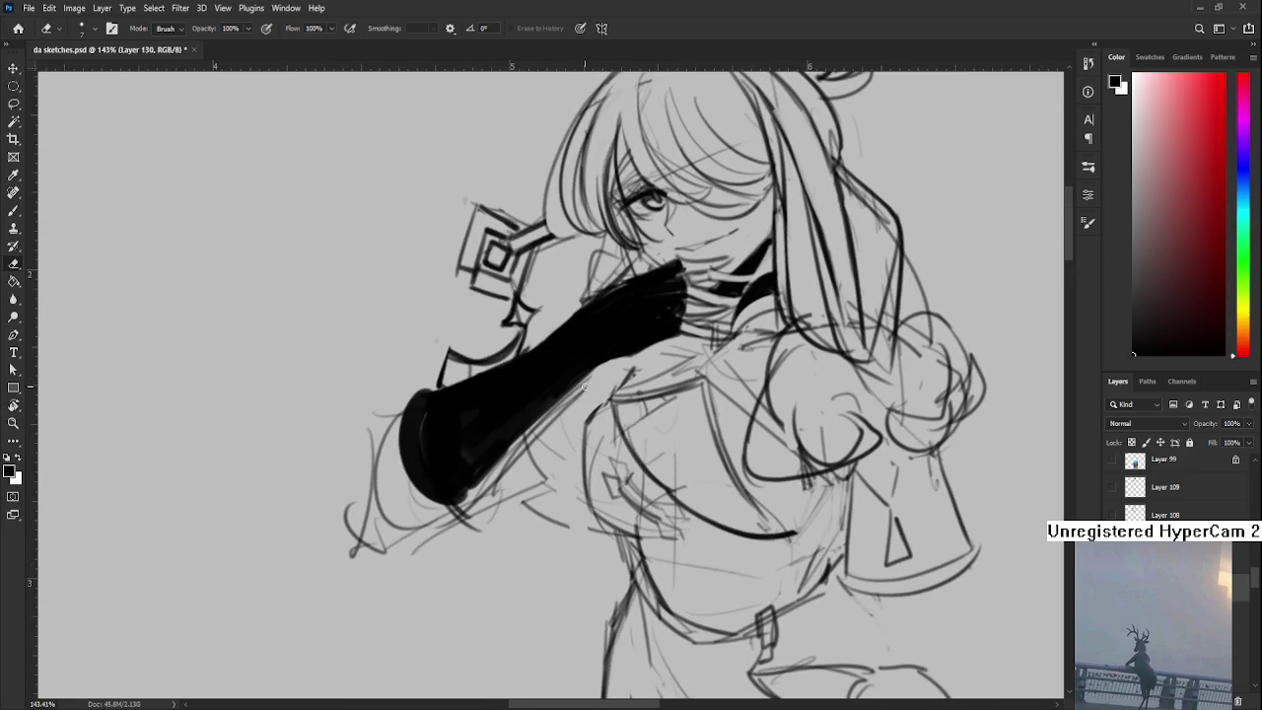
{"action": "scroll", "coordinate": [554, 419], "scroll_direction": "up", "scroll_amount": 2}
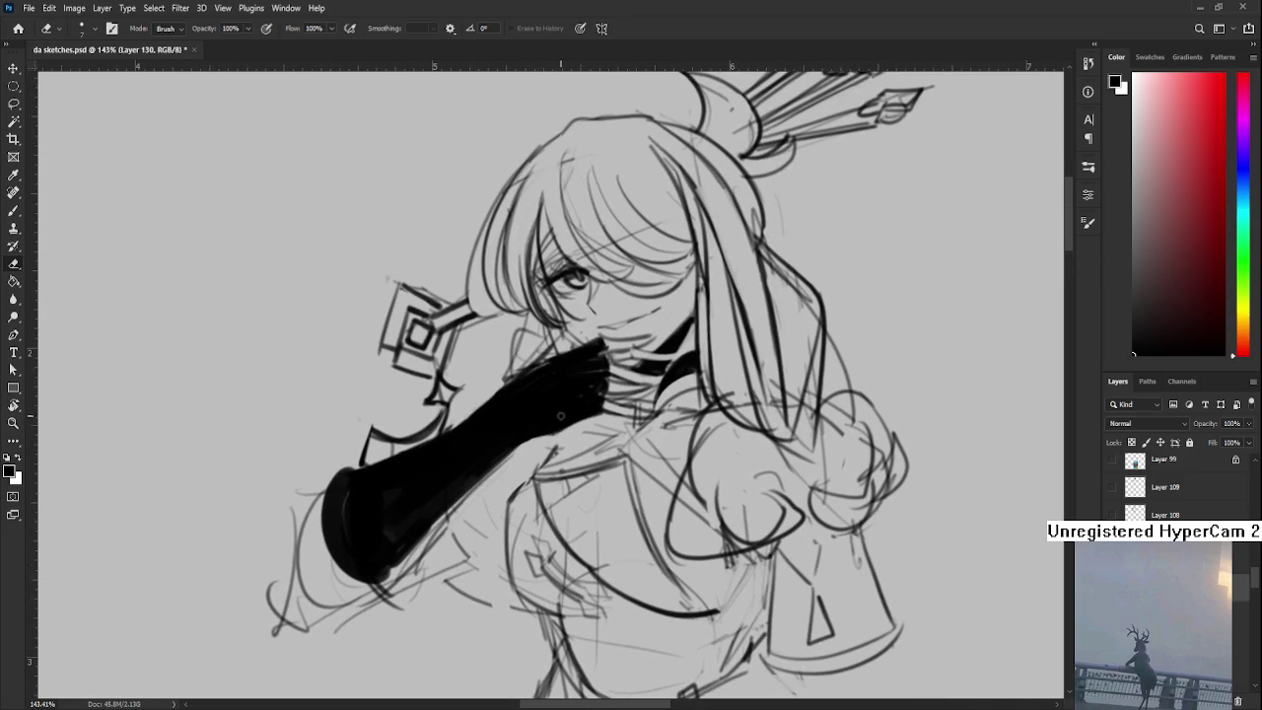
{"action": "key", "text": "b"}
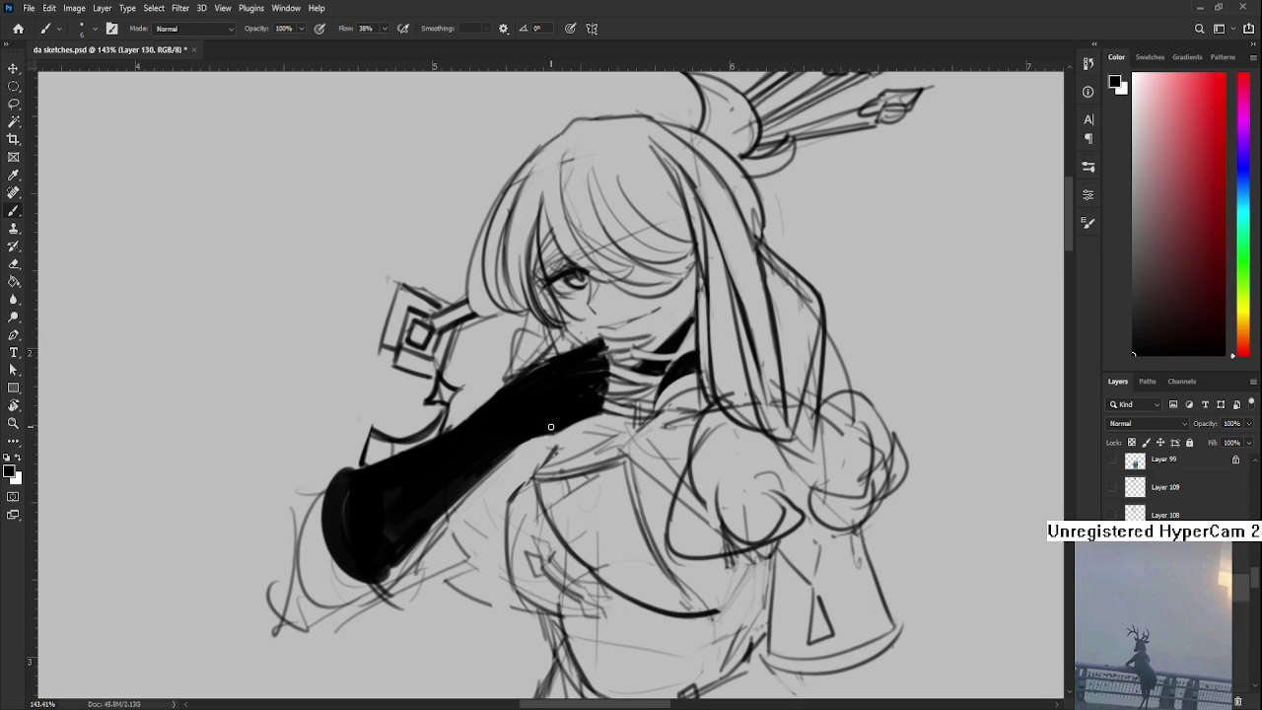
- Darken the glove's lower edge, trim its ragged edge and extend the sleeve's right edge
{"action": "left_click_drag", "start_coordinate": [550, 428], "coordinate": [553, 432]}
{"action": "key", "text": "e"}
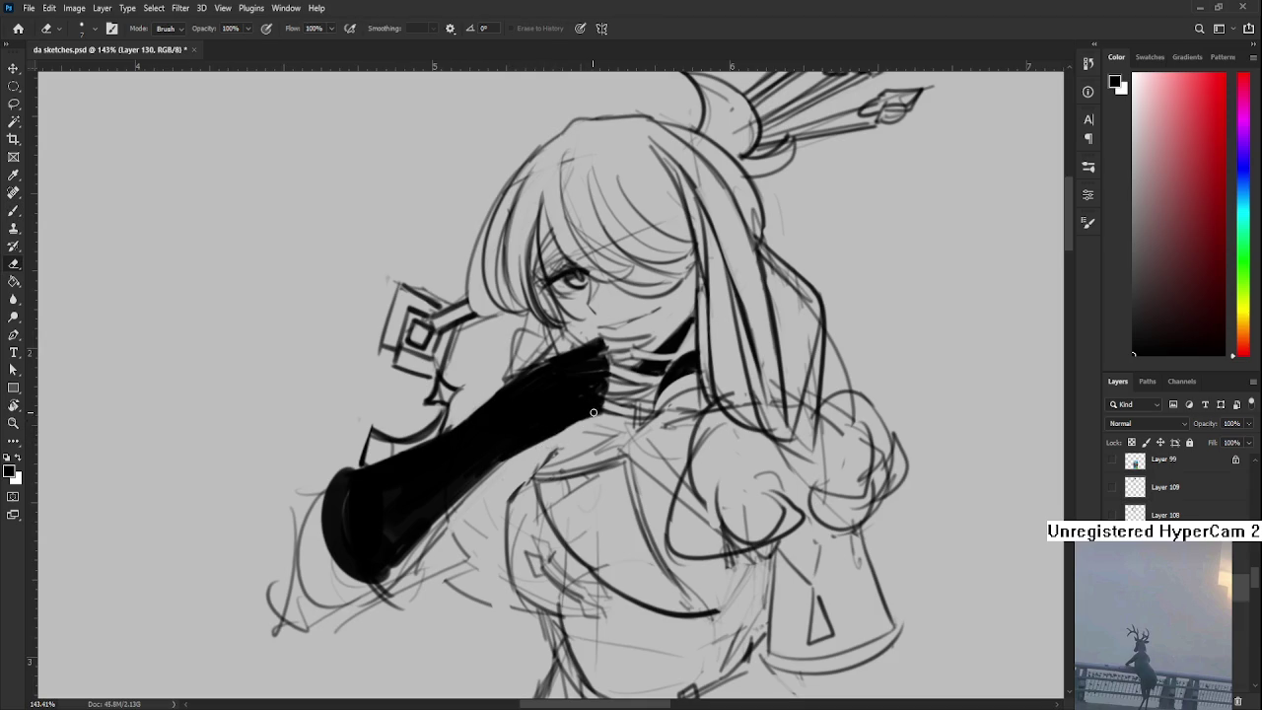
{"action": "left_click_drag", "start_coordinate": [585, 416], "coordinate": [545, 436]}
{"action": "key", "text": "b"}
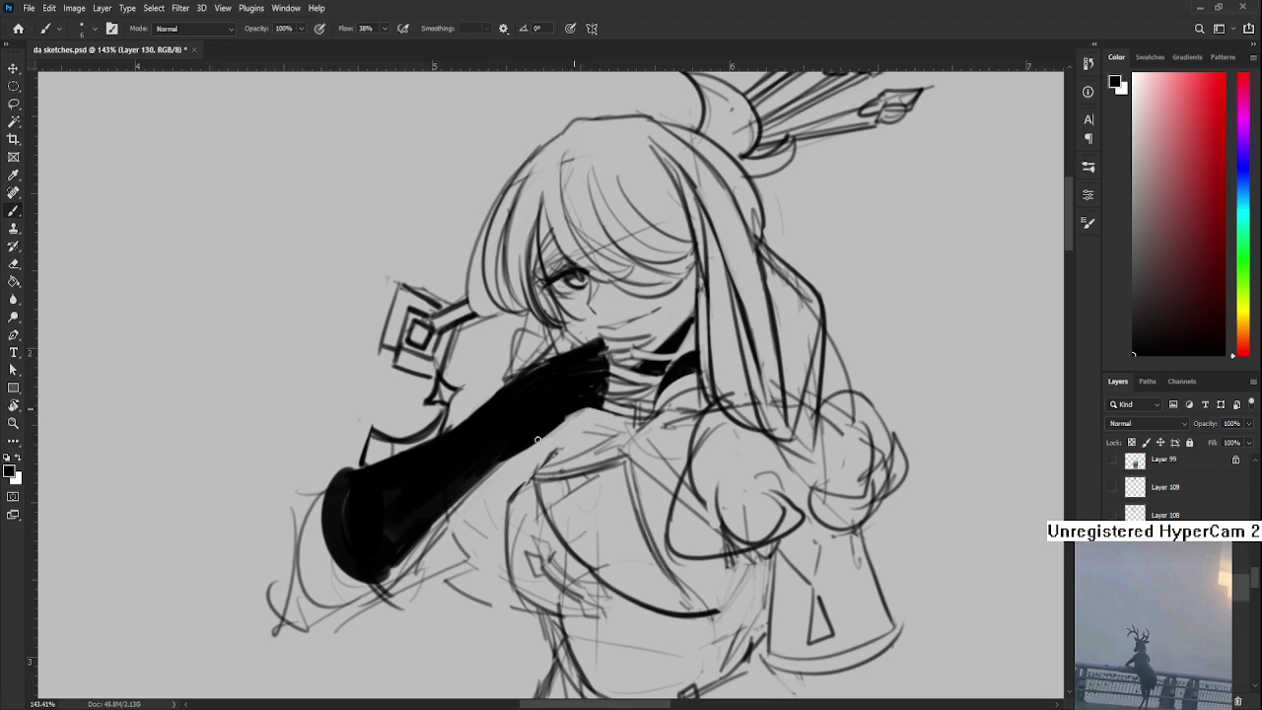
{"action": "key", "text": "e"}
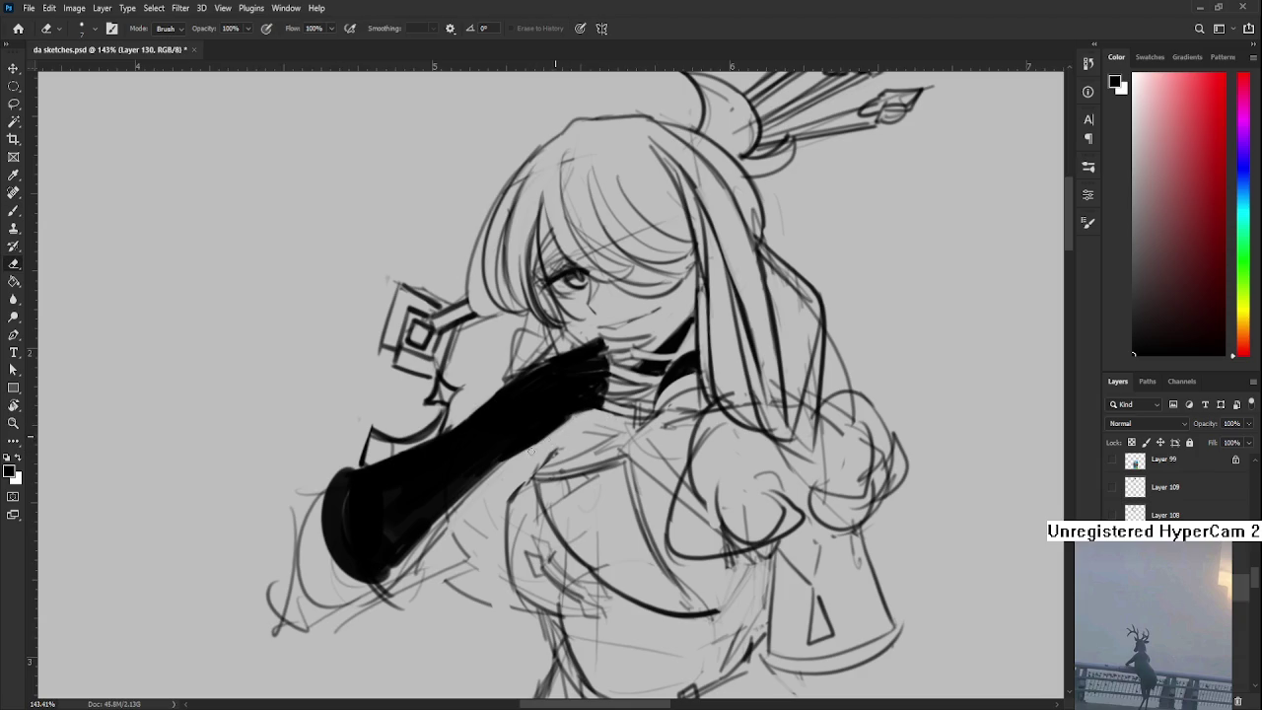
{"action": "left_click_drag", "start_coordinate": [550, 456], "coordinate": [628, 404]}
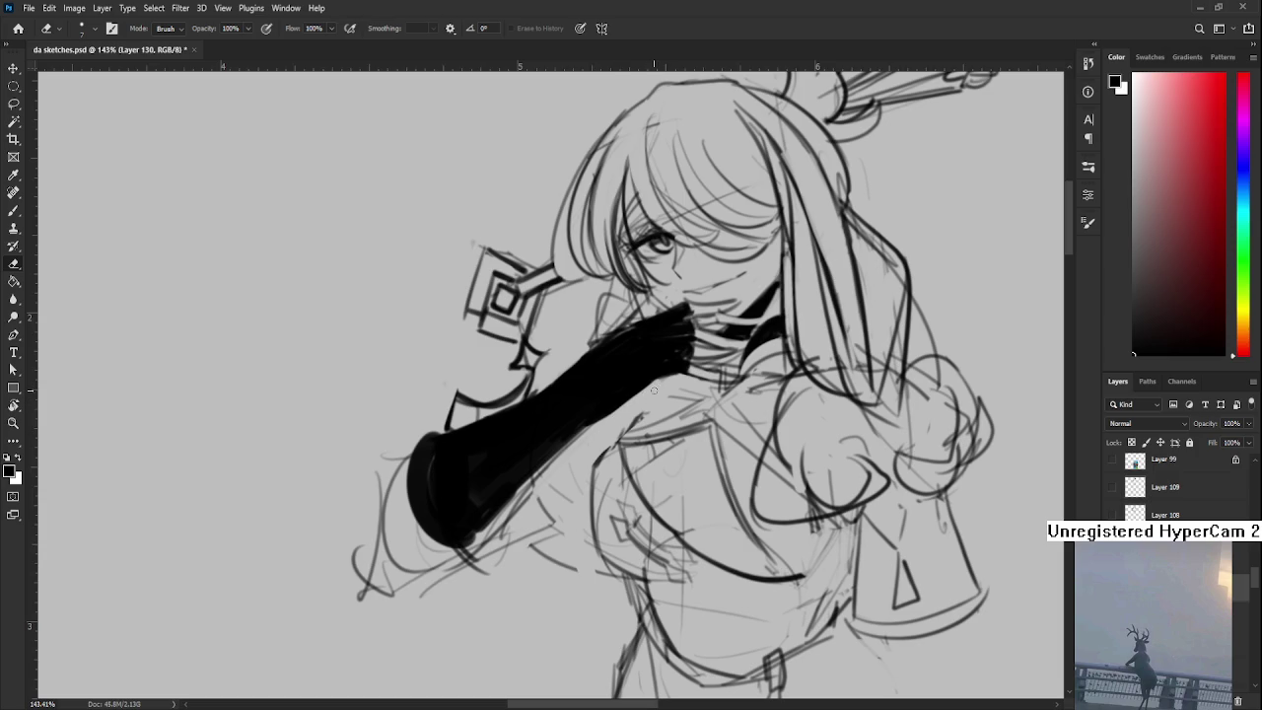
{"action": "mouse_move", "coordinate": [590, 435]}
{"action": "left_mouse_down"}
{"action": "mouse_move", "coordinate": [569, 425]}
{"action": "mouse_move", "coordinate": [532, 440]}
{"action": "mouse_move", "coordinate": [508, 479]}
{"action": "mouse_move", "coordinate": [523, 466]}
{"action": "left_mouse_up"}
{"action": "key", "text": "r"}
{"action": "mouse_move", "coordinate": [654, 431]}
{"action": "left_mouse_down"}
{"action": "mouse_move", "coordinate": [591, 414]}
{"action": "mouse_move", "coordinate": [642, 364]}
{"action": "mouse_move", "coordinate": [496, 423]}
{"action": "left_mouse_up"}
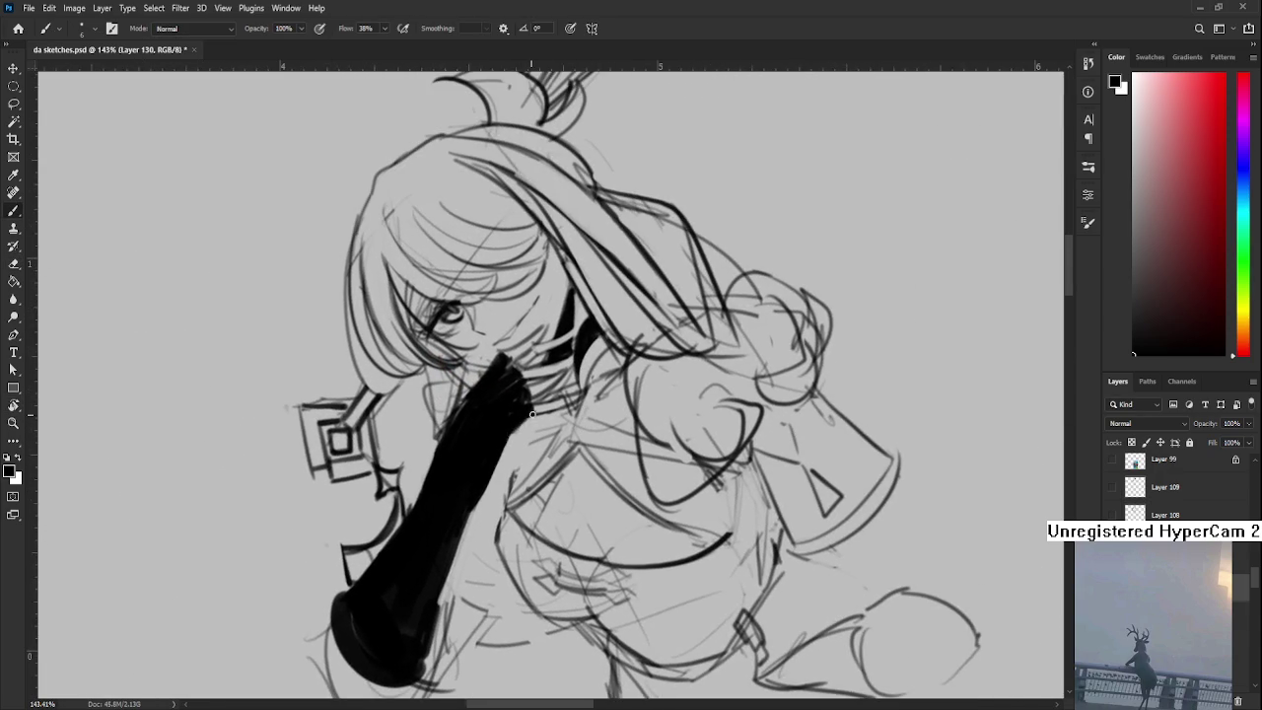
{"action": "left_click_drag", "start_coordinate": [525, 416], "coordinate": [530, 422]}
{"action": "scroll", "coordinate": [529, 408], "scroll_direction": "down", "scroll_amount": 5}
{"action": "key", "text": "r"}
{"action": "scroll", "coordinate": [628, 501], "scroll_direction": "up", "scroll_amount": 2}
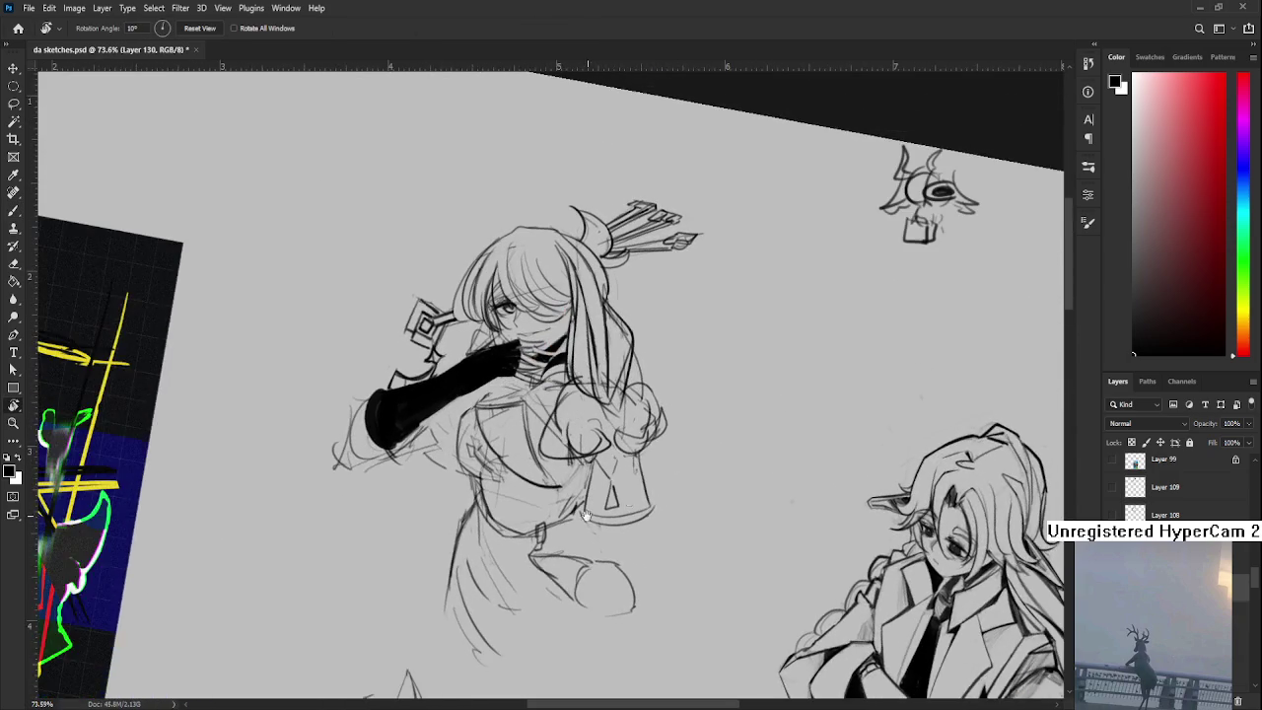
{"action": "scroll", "coordinate": [628, 501], "scroll_direction": "up", "scroll_amount": 1}
{"action": "scroll", "coordinate": [572, 491], "scroll_direction": "up", "scroll_amount": 1}
{"action": "scroll", "coordinate": [512, 481], "scroll_direction": "up", "scroll_amount": 1}
{"action": "mouse_move", "coordinate": [512, 481]}
{"action": "left_mouse_down"}
{"action": "mouse_move", "coordinate": [575, 411]}
{"action": "mouse_move", "coordinate": [561, 446]}
{"action": "left_mouse_up"}
{"action": "key", "text": "b"}
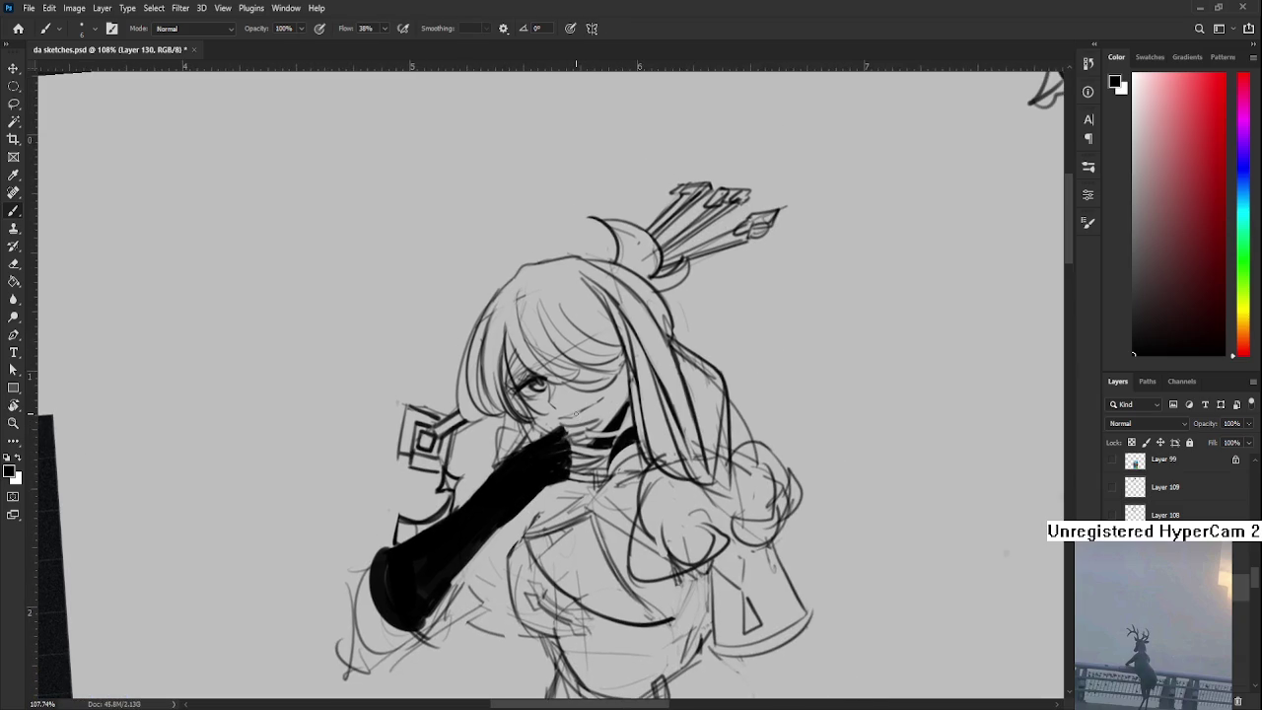
- Erase a thin light line through the lower black glove
{"action": "scroll", "coordinate": [631, 394], "scroll_direction": "down", "scroll_amount": 3}
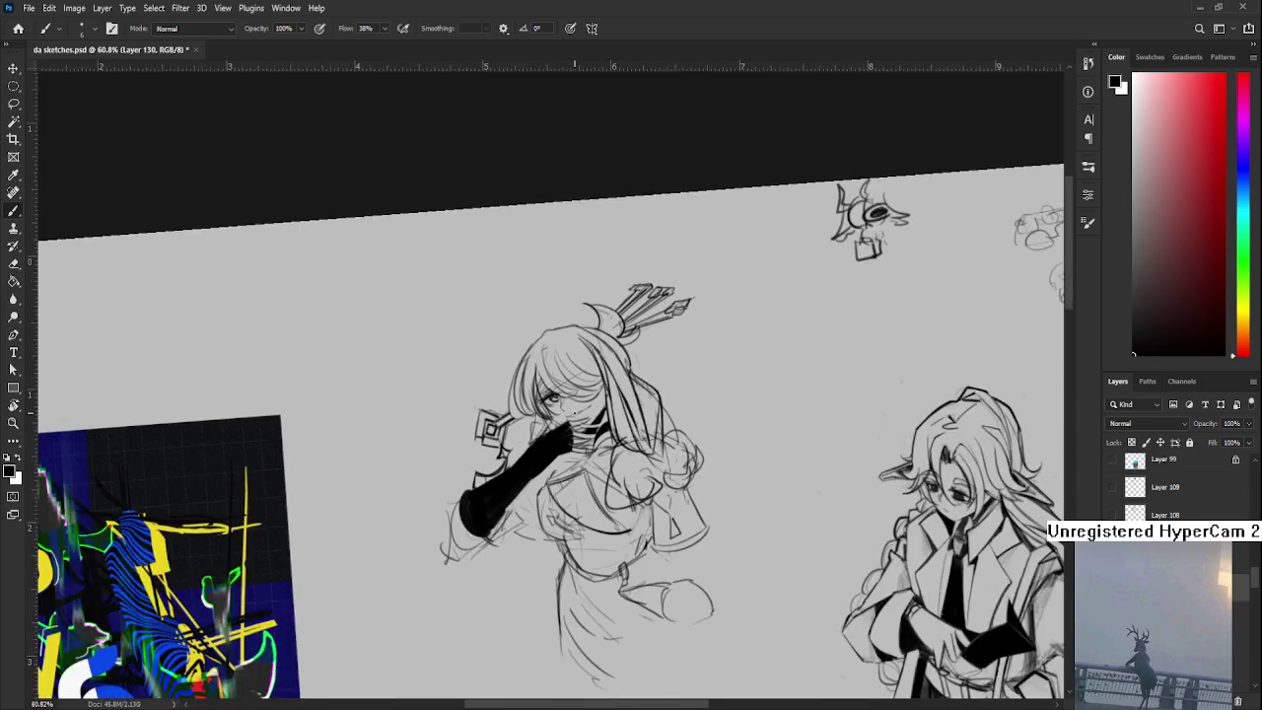
{"action": "scroll", "coordinate": [631, 394], "scroll_direction": "up", "scroll_amount": 3}
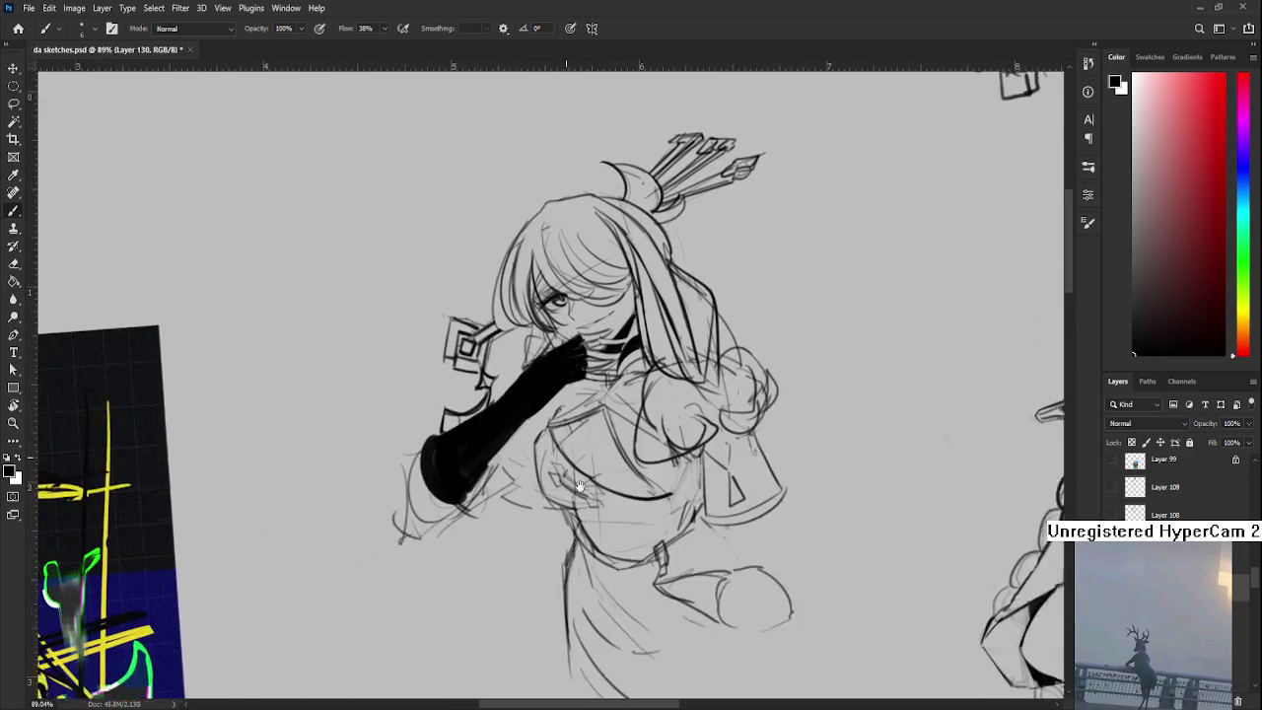
{"action": "key", "text": "e"}
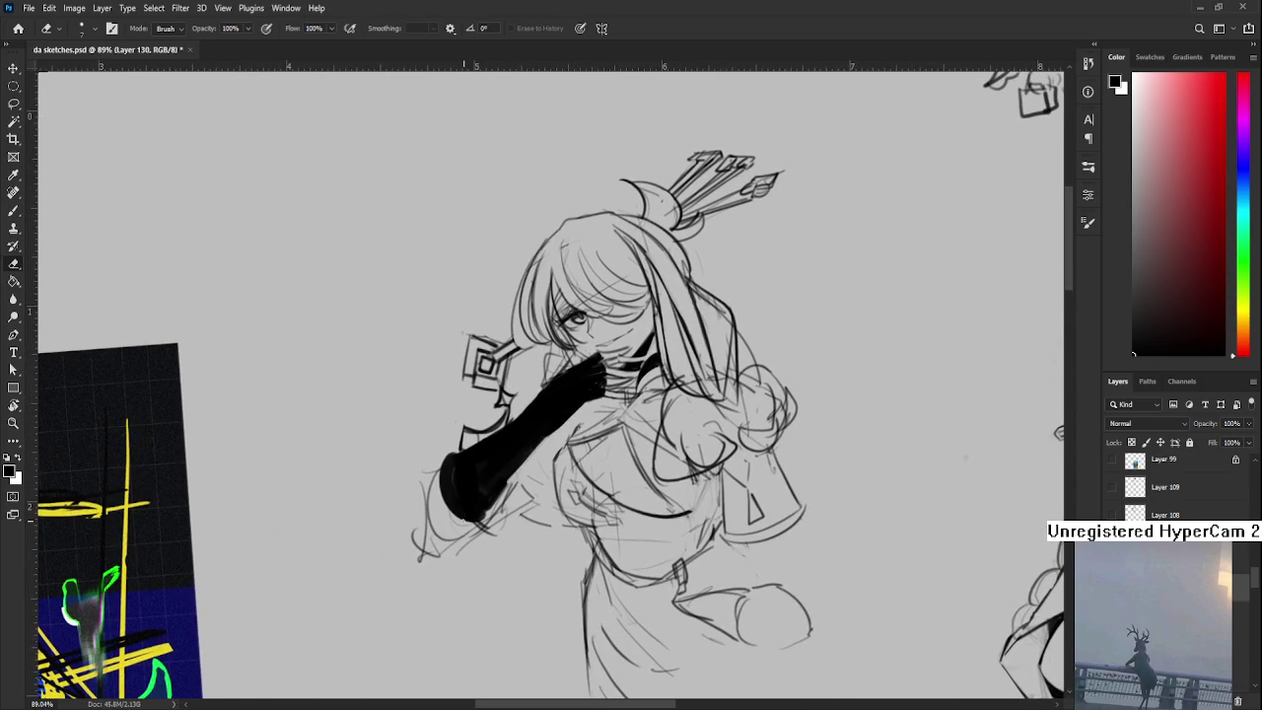
{"action": "left_click_drag", "start_coordinate": [501, 483], "coordinate": [466, 520]}
{"action": "key", "text": "b"}
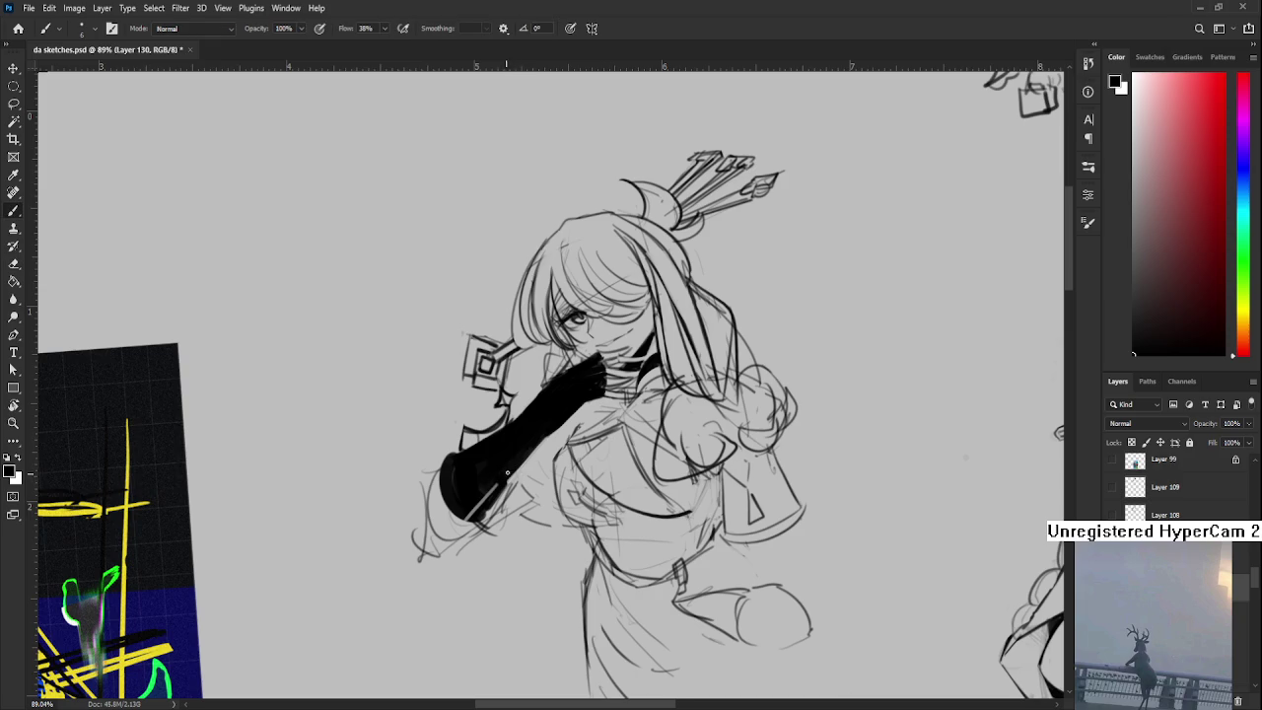
{"action": "left_click_drag", "start_coordinate": [503, 476], "coordinate": [471, 521]}
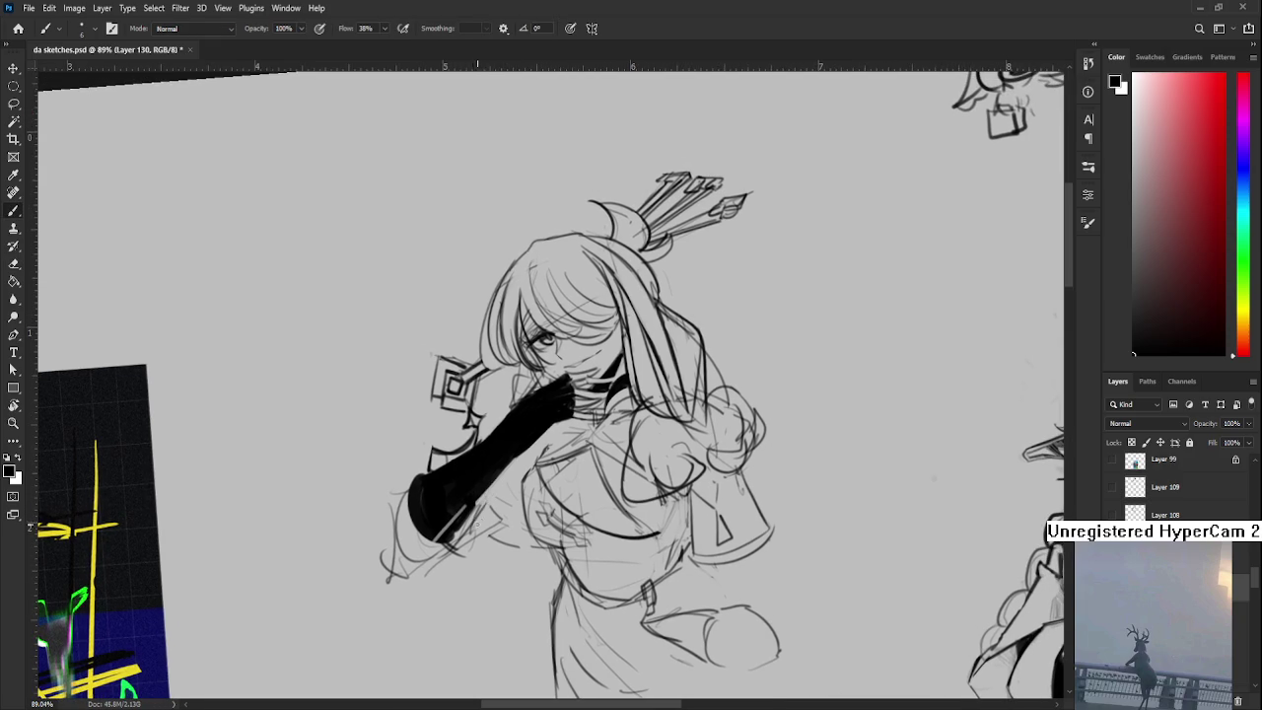
- Trim the glove's left edge and its upper edge near the hand
{"action": "key", "text": "e"}
{"action": "left_click_drag", "start_coordinate": [435, 488], "coordinate": [422, 474]}
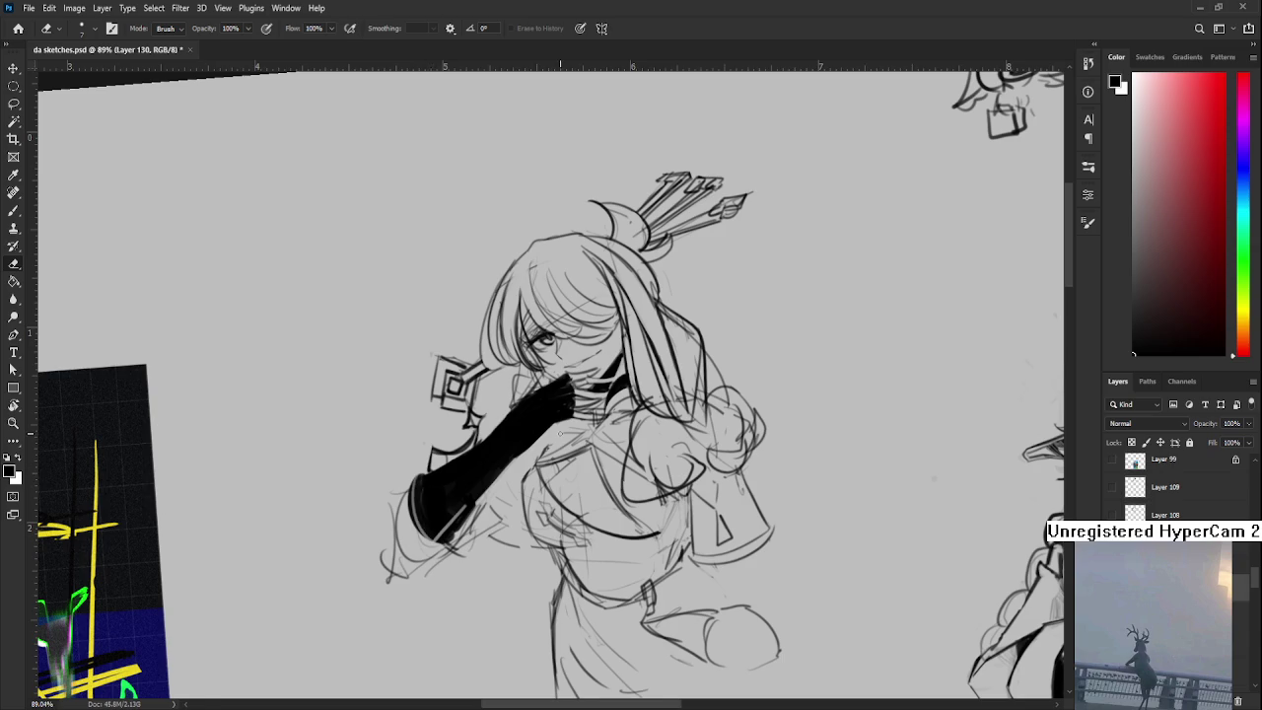
{"action": "scroll", "coordinate": [561, 425], "scroll_direction": "up", "scroll_amount": 1}
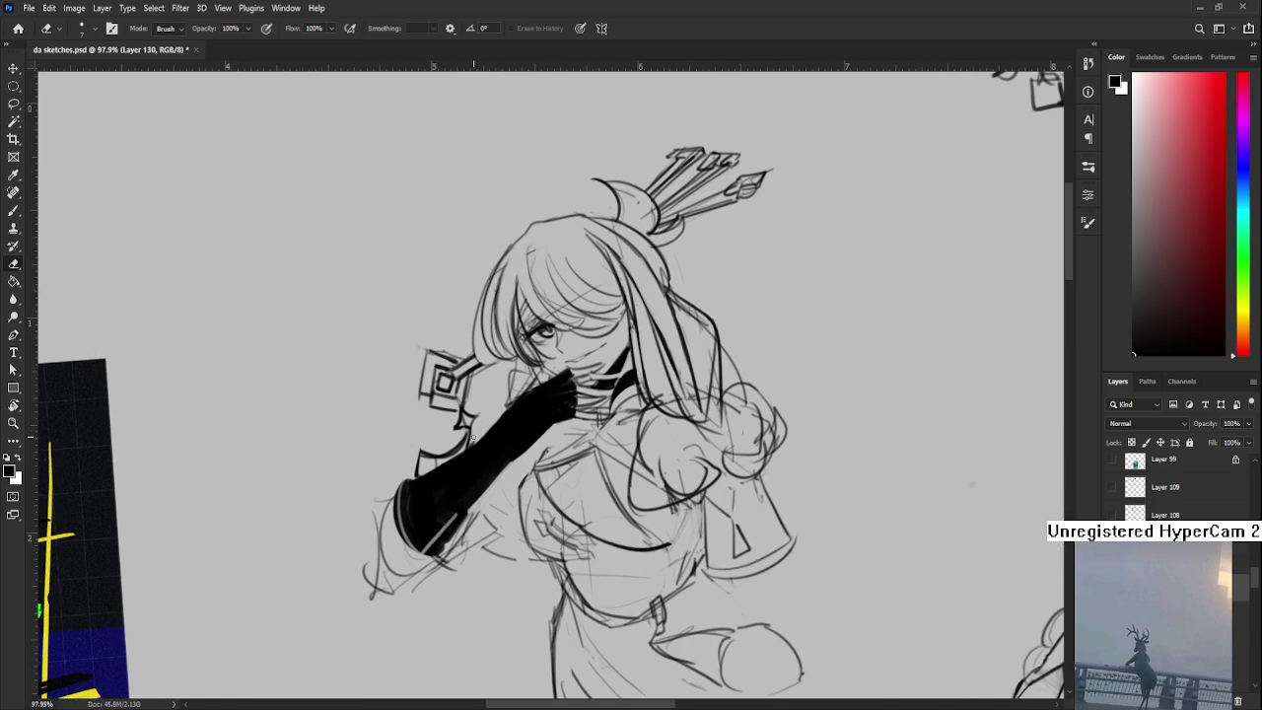
{"action": "mouse_move", "coordinate": [477, 431]}
{"action": "left_mouse_down"}
{"action": "mouse_move", "coordinate": [518, 416]}
{"action": "mouse_move", "coordinate": [490, 434]}
{"action": "left_mouse_up"}
{"action": "left_click_drag", "start_coordinate": [480, 432], "coordinate": [508, 409]}
{"action": "left_click_drag", "start_coordinate": [623, 340], "coordinate": [511, 430]}
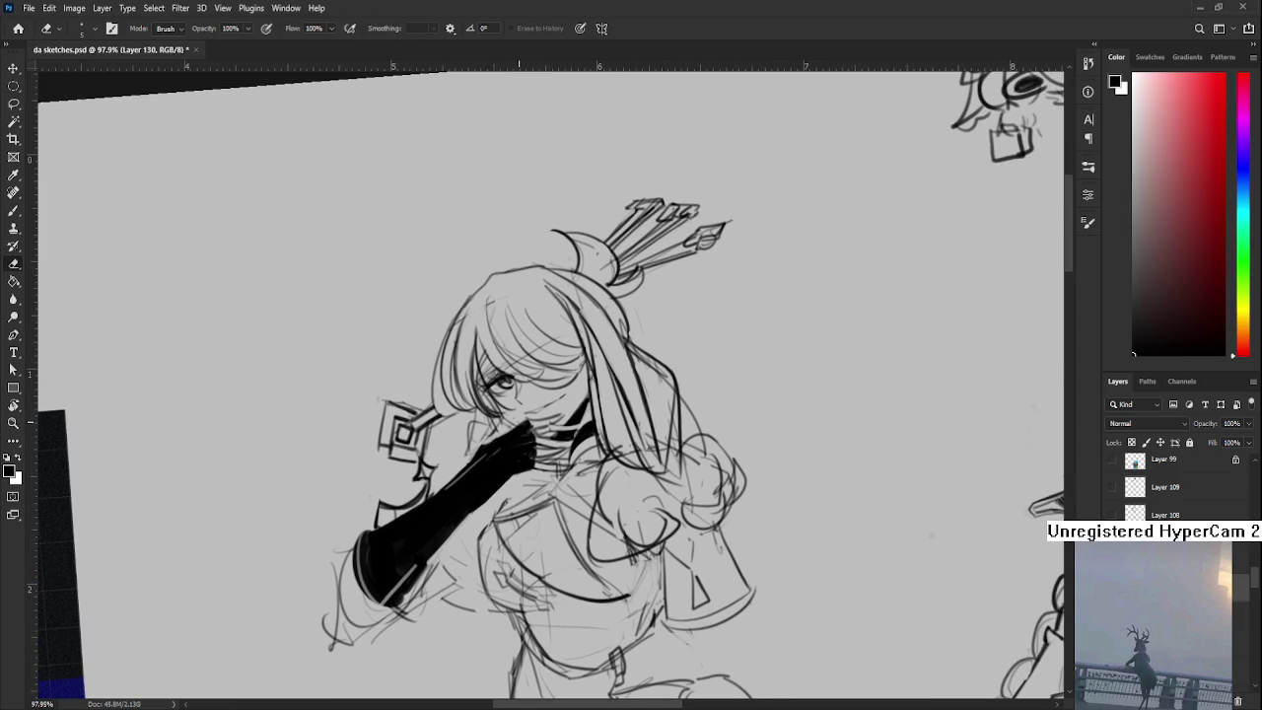
{"action": "key", "text": "b"}
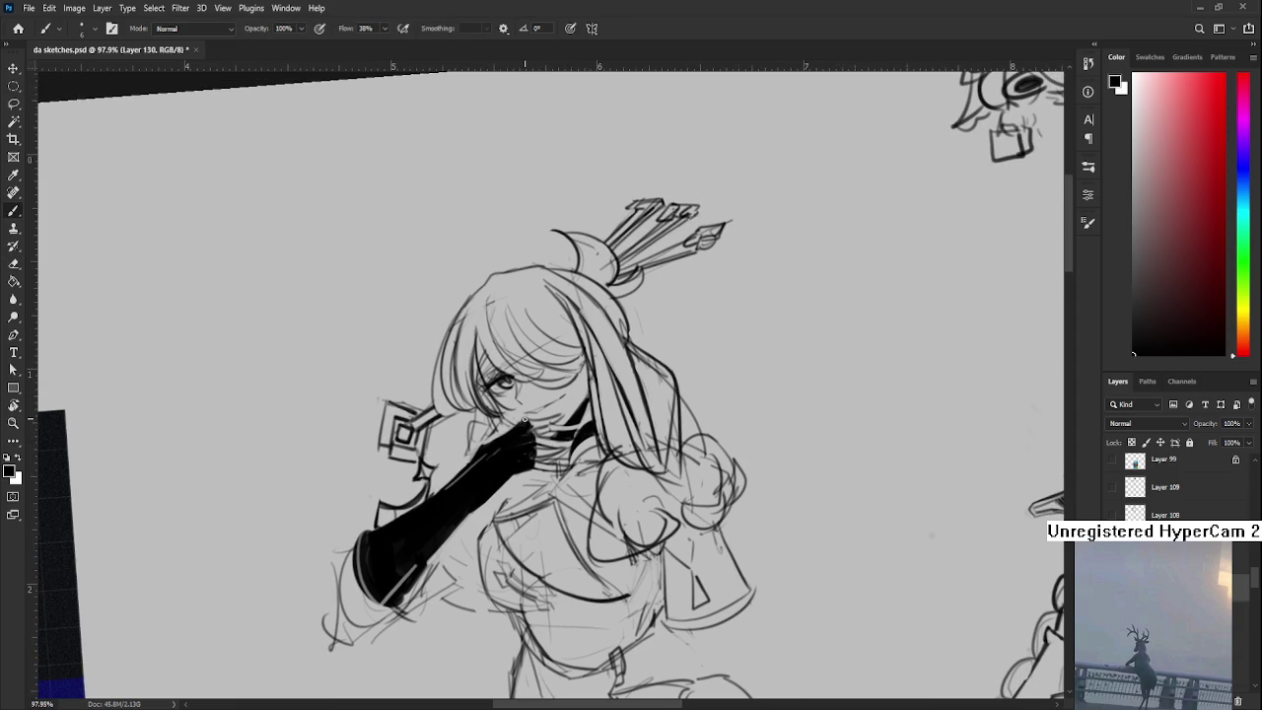
{"action": "scroll", "coordinate": [602, 335], "scroll_direction": "down", "scroll_amount": 3}
- Reset the canvas rotation to level and ready the eraser and brush
{"action": "scroll", "coordinate": [601, 335], "scroll_direction": "down", "scroll_amount": 2}
{"action": "scroll", "coordinate": [601, 335], "scroll_direction": "down", "scroll_amount": 2}
{"action": "scroll", "coordinate": [591, 370], "scroll_direction": "up", "scroll_amount": 3}
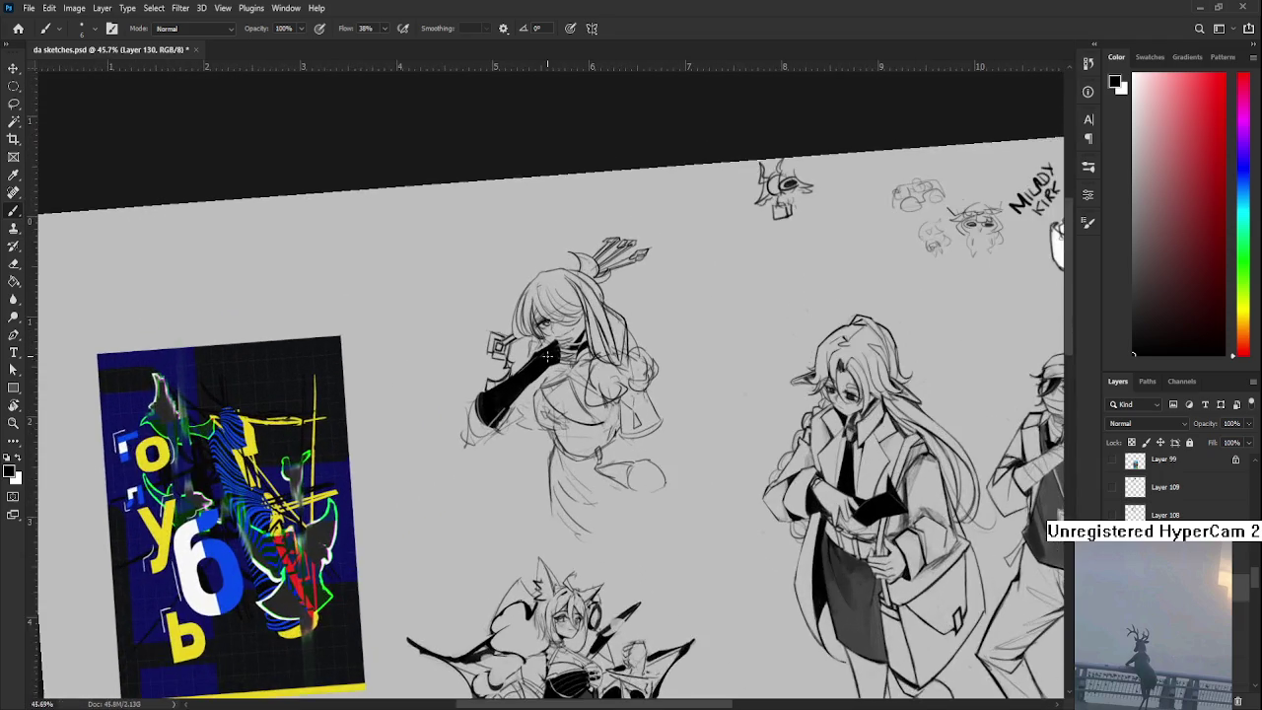
{"action": "scroll", "coordinate": [592, 370], "scroll_direction": "up", "scroll_amount": 3}
{"action": "scroll", "coordinate": [592, 370], "scroll_direction": "up", "scroll_amount": 2}
{"action": "key", "text": "r"}
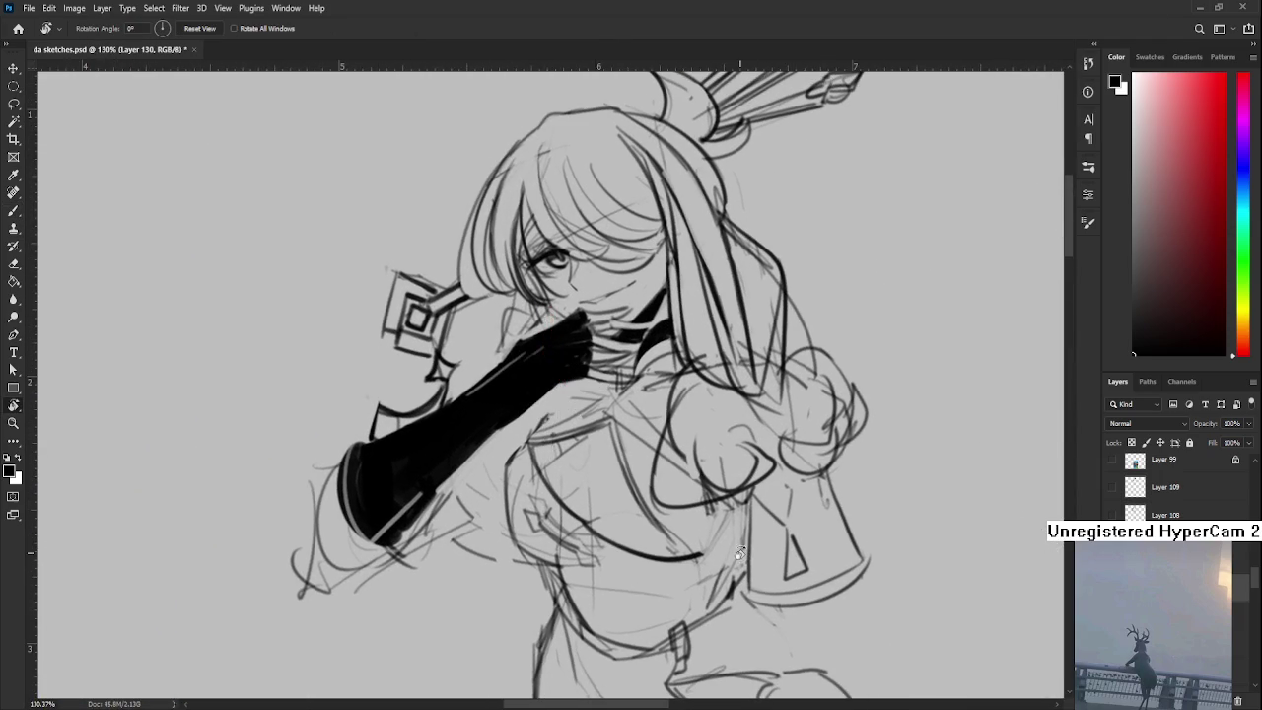
{"action": "key", "text": "Escape"}
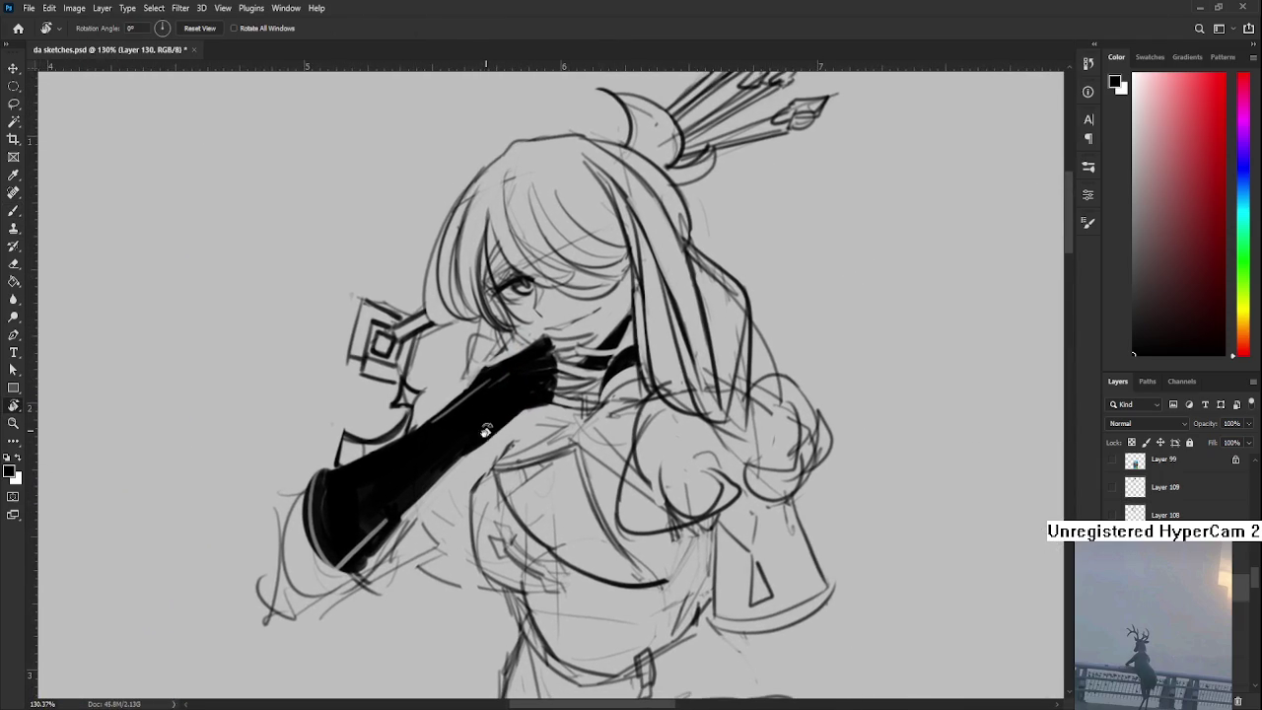
{"action": "key", "text": "e"}
{"action": "key", "text": "b"}
{"action": "key", "text": "e"}
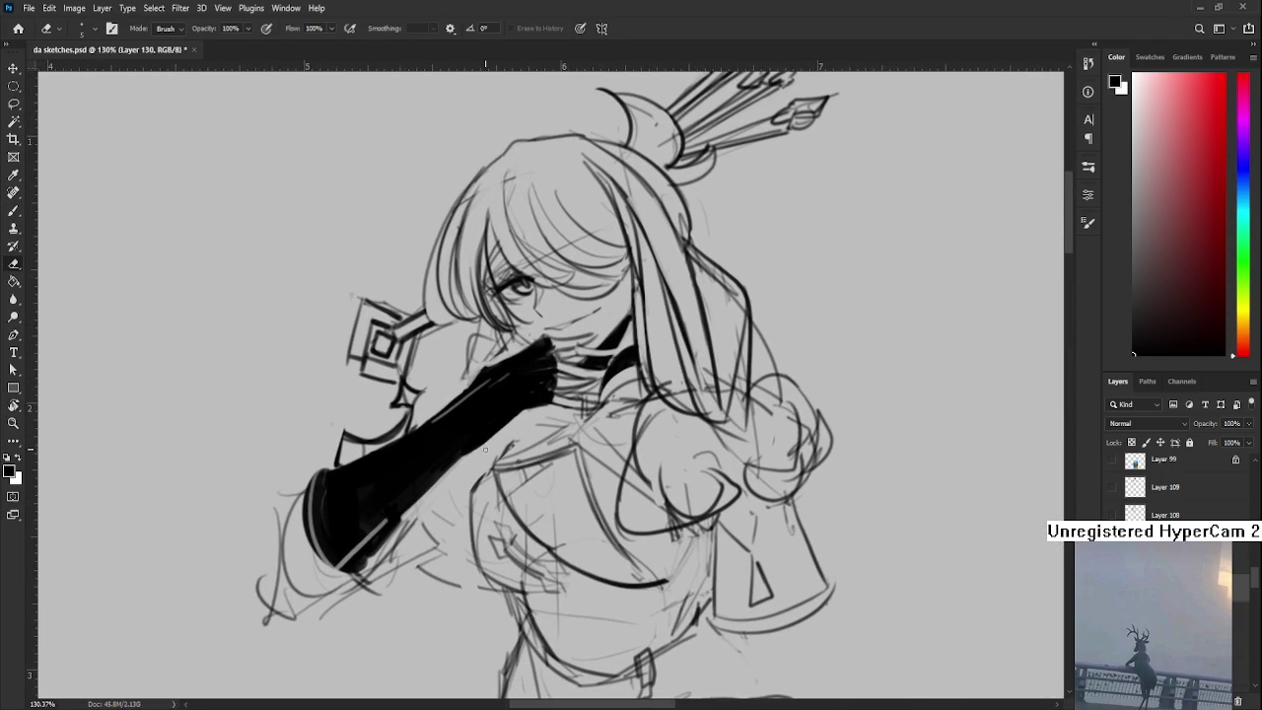
{"action": "key", "text": "b"}
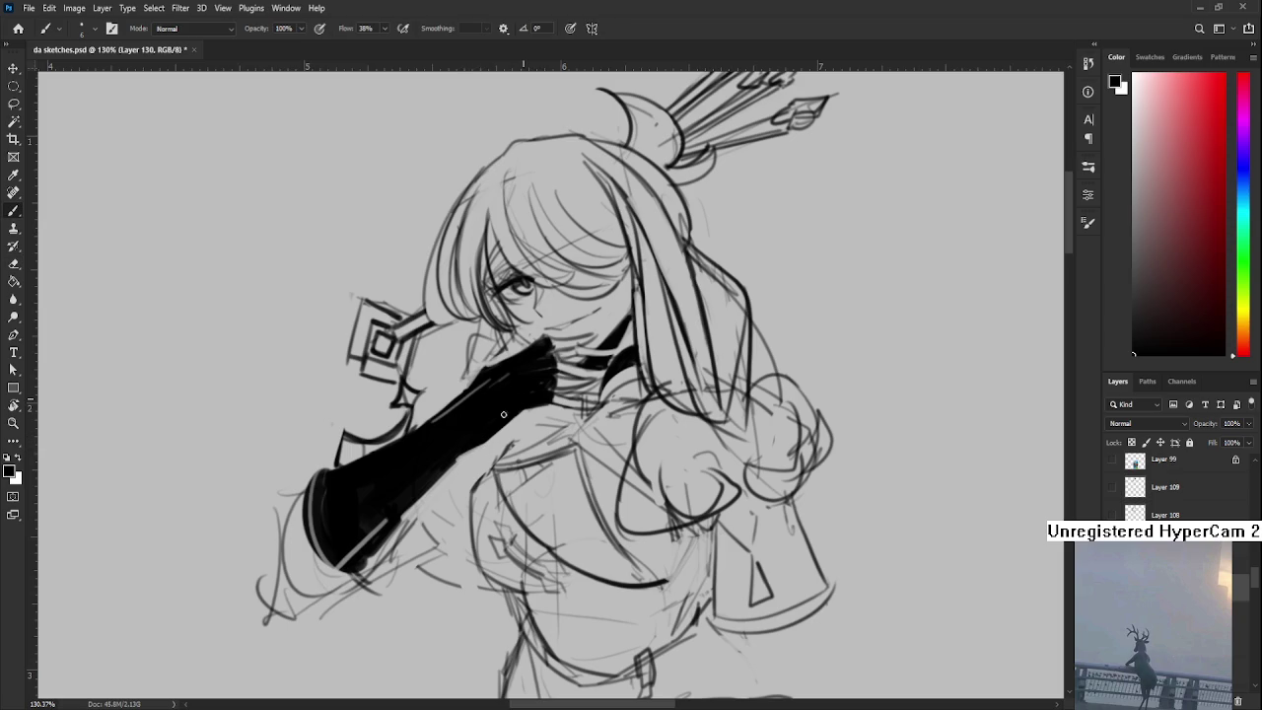
- Pan and zoom the view onto the archer's black gloved forearm
{"action": "left_click_drag", "start_coordinate": [532, 376], "coordinate": [550, 419]}
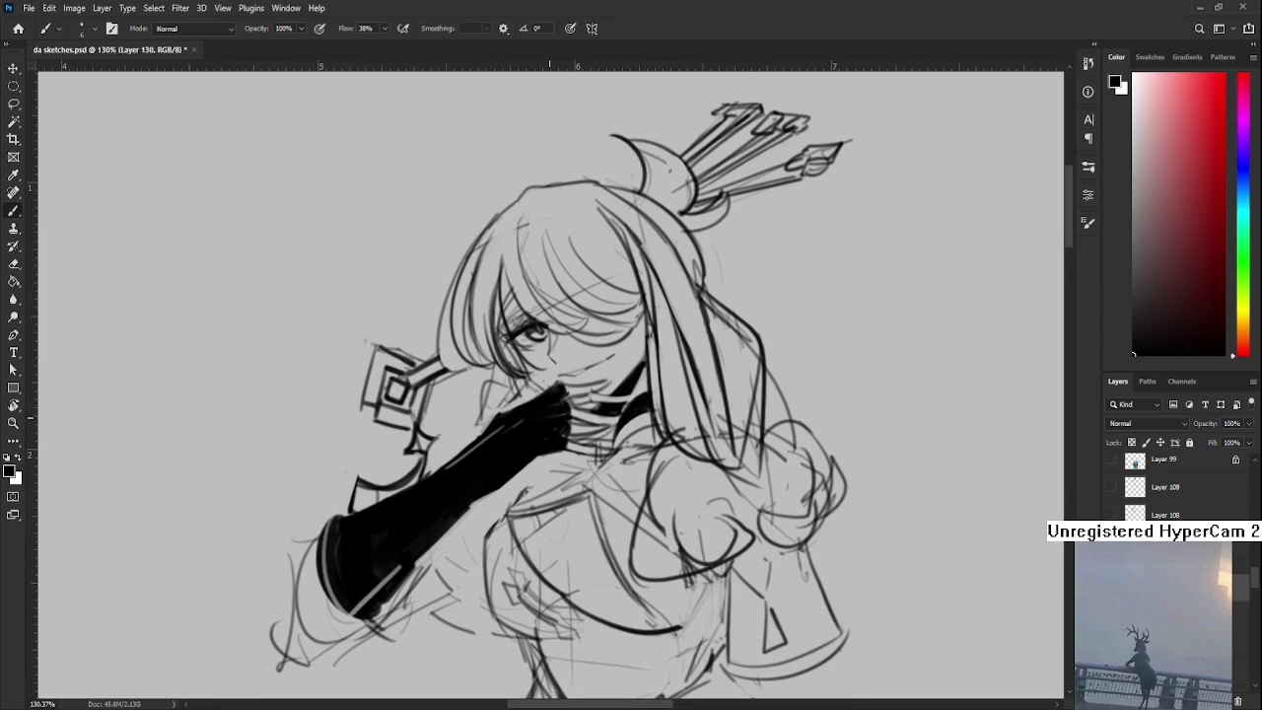
{"action": "scroll", "coordinate": [549, 419], "scroll_direction": "down", "scroll_amount": 2}
{"action": "scroll", "coordinate": [550, 419], "scroll_direction": "down", "scroll_amount": 3}
{"action": "scroll", "coordinate": [605, 340], "scroll_direction": "up", "scroll_amount": 3}
{"action": "scroll", "coordinate": [606, 340], "scroll_direction": "up", "scroll_amount": 3}
{"action": "scroll", "coordinate": [605, 338], "scroll_direction": "down", "scroll_amount": 1}
{"action": "scroll", "coordinate": [604, 338], "scroll_direction": "down", "scroll_amount": 2}
{"action": "scroll", "coordinate": [555, 350], "scroll_direction": "up", "scroll_amount": 1}
{"action": "scroll", "coordinate": [556, 350], "scroll_direction": "up", "scroll_amount": 2}
{"action": "scroll", "coordinate": [556, 350], "scroll_direction": "up", "scroll_amount": 1}
{"action": "scroll", "coordinate": [555, 350], "scroll_direction": "down", "scroll_amount": 2}
{"action": "scroll", "coordinate": [556, 350], "scroll_direction": "down", "scroll_amount": 1}
{"action": "scroll", "coordinate": [323, 449], "scroll_direction": "up", "scroll_amount": 3}
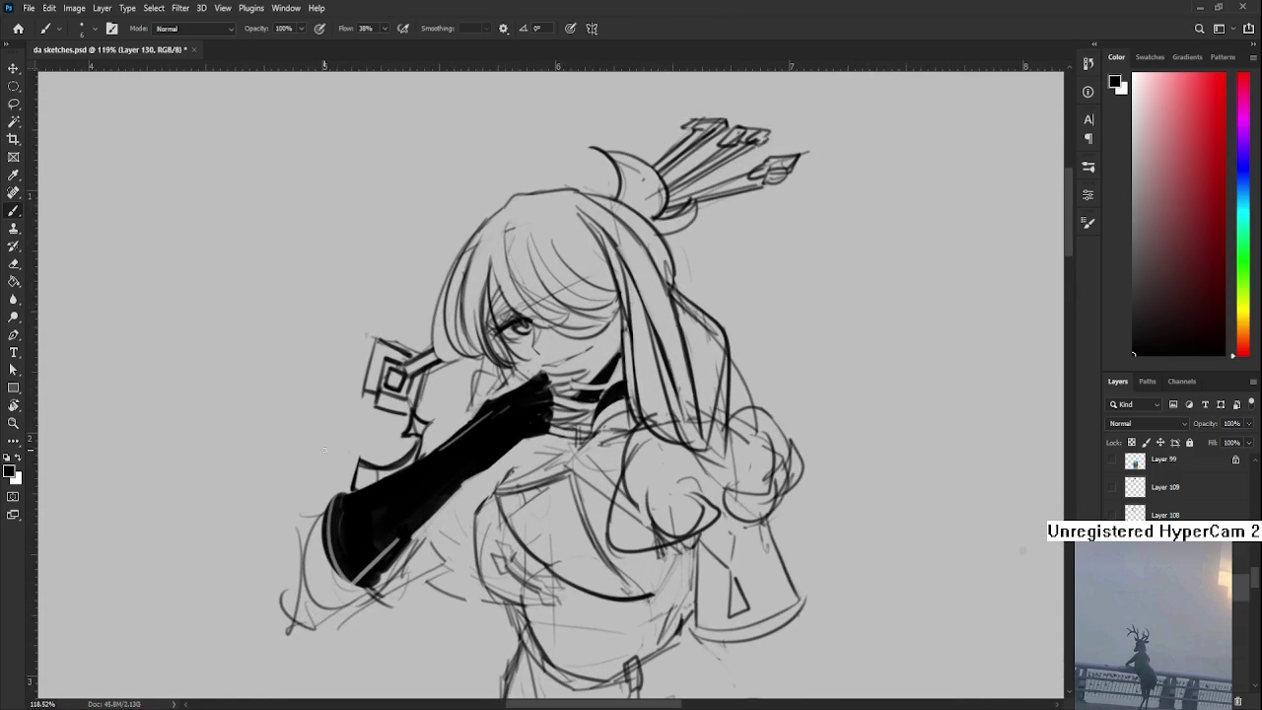
{"action": "left_click_drag", "start_coordinate": [540, 470], "coordinate": [604, 396]}
- Erase two patches of the black forearm fill to lighten it
{"action": "key", "text": "e"}
{"action": "left_click_drag", "start_coordinate": [529, 407], "coordinate": [485, 444]}
{"action": "key", "text": "b"}
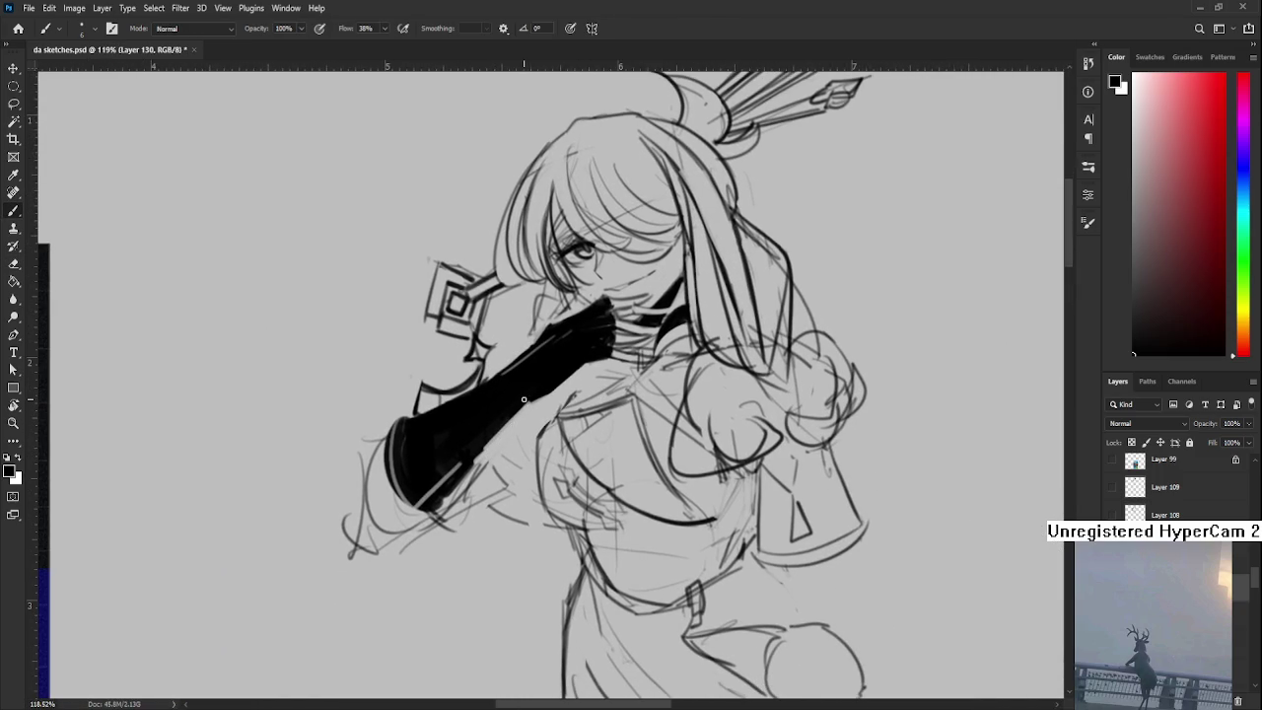
{"action": "key", "text": "e"}
{"action": "mouse_move", "coordinate": [525, 400]}
{"action": "left_mouse_down"}
{"action": "mouse_move", "coordinate": [483, 449]}
{"action": "mouse_move", "coordinate": [529, 414]}
{"action": "mouse_move", "coordinate": [512, 415]}
{"action": "left_mouse_up"}
{"action": "key", "text": "b"}
{"action": "scroll", "coordinate": [741, 422], "scroll_direction": "down", "scroll_amount": 2}
{"action": "scroll", "coordinate": [741, 422], "scroll_direction": "down", "scroll_amount": 2}
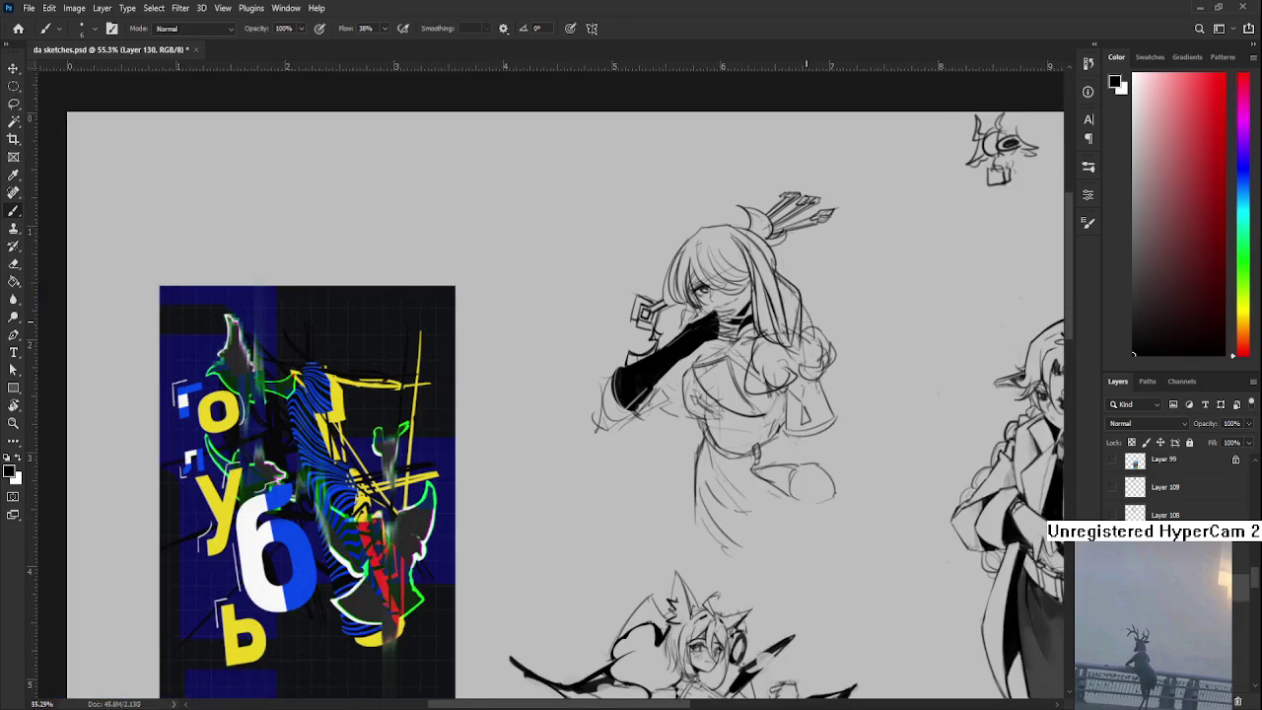
{"action": "scroll", "coordinate": [741, 422], "scroll_direction": "down", "scroll_amount": 2}
{"action": "mouse_move", "coordinate": [741, 422]}
{"action": "left_mouse_down"}
{"action": "mouse_move", "coordinate": [628, 418]}
{"action": "mouse_move", "coordinate": [587, 476]}
{"action": "left_mouse_up"}
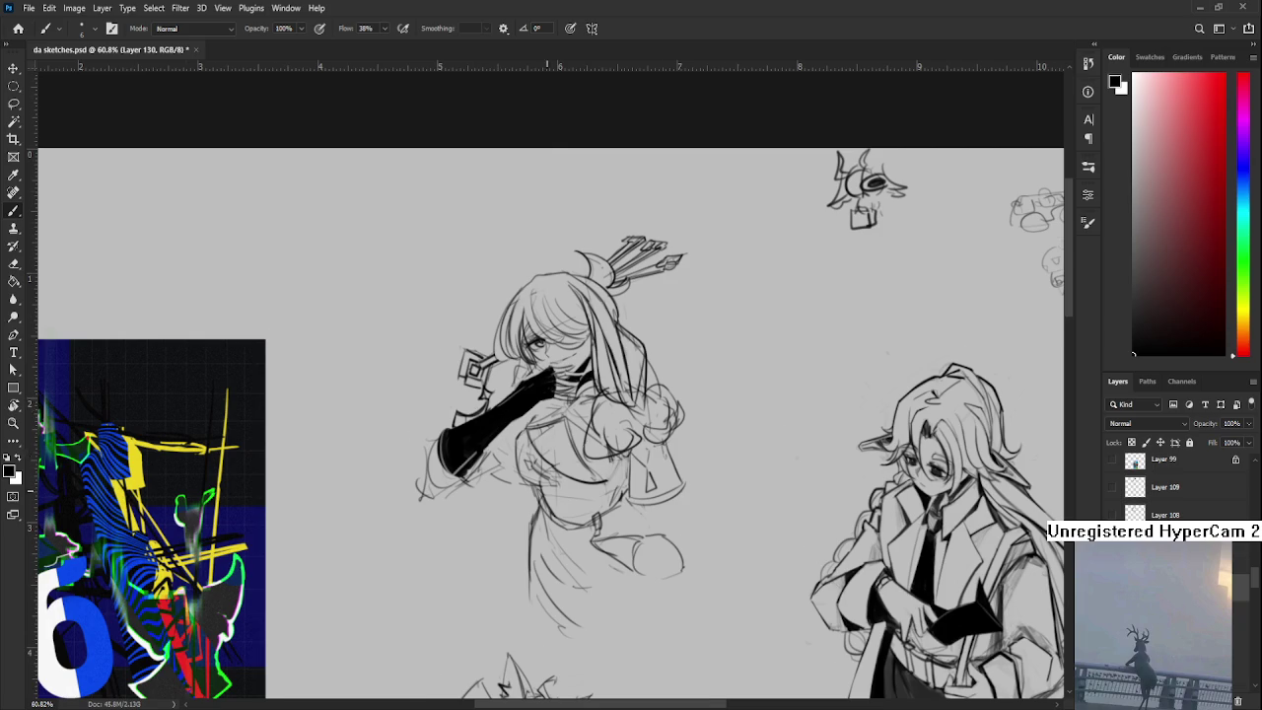
{"action": "left_click_drag", "start_coordinate": [544, 492], "coordinate": [530, 425]}
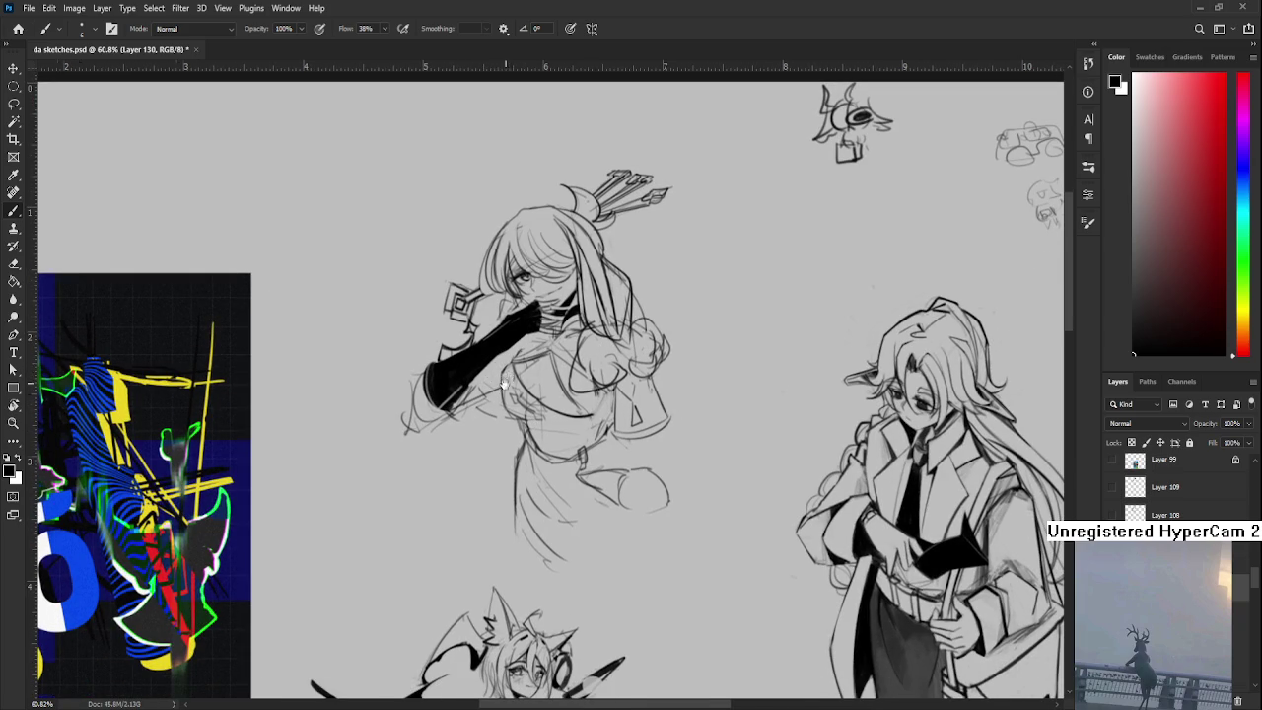
{"action": "left_click_drag", "start_coordinate": [509, 376], "coordinate": [487, 422]}
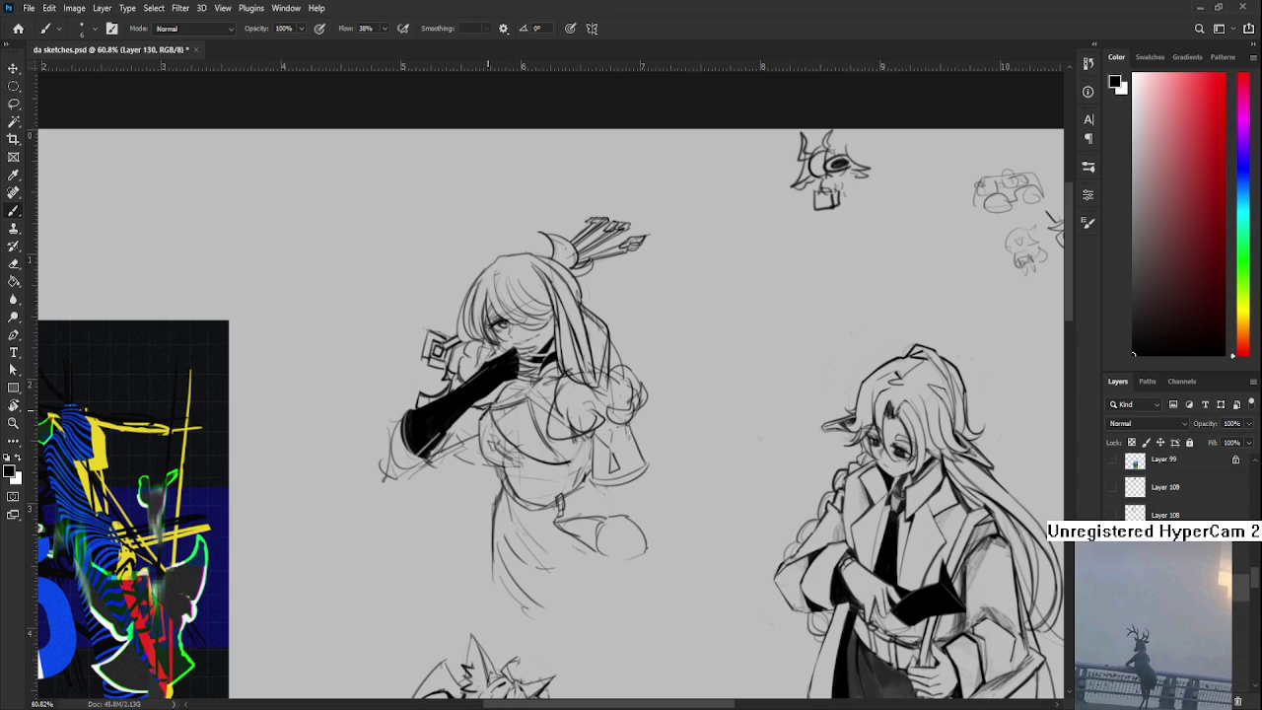
- Erase stray marks below the black sleeve and darken its bottom edge
{"action": "scroll", "coordinate": [520, 389], "scroll_direction": "down", "scroll_amount": 5}
{"action": "scroll", "coordinate": [473, 375], "scroll_direction": "up", "scroll_amount": 4}
{"action": "scroll", "coordinate": [449, 368], "scroll_direction": "up", "scroll_amount": 4}
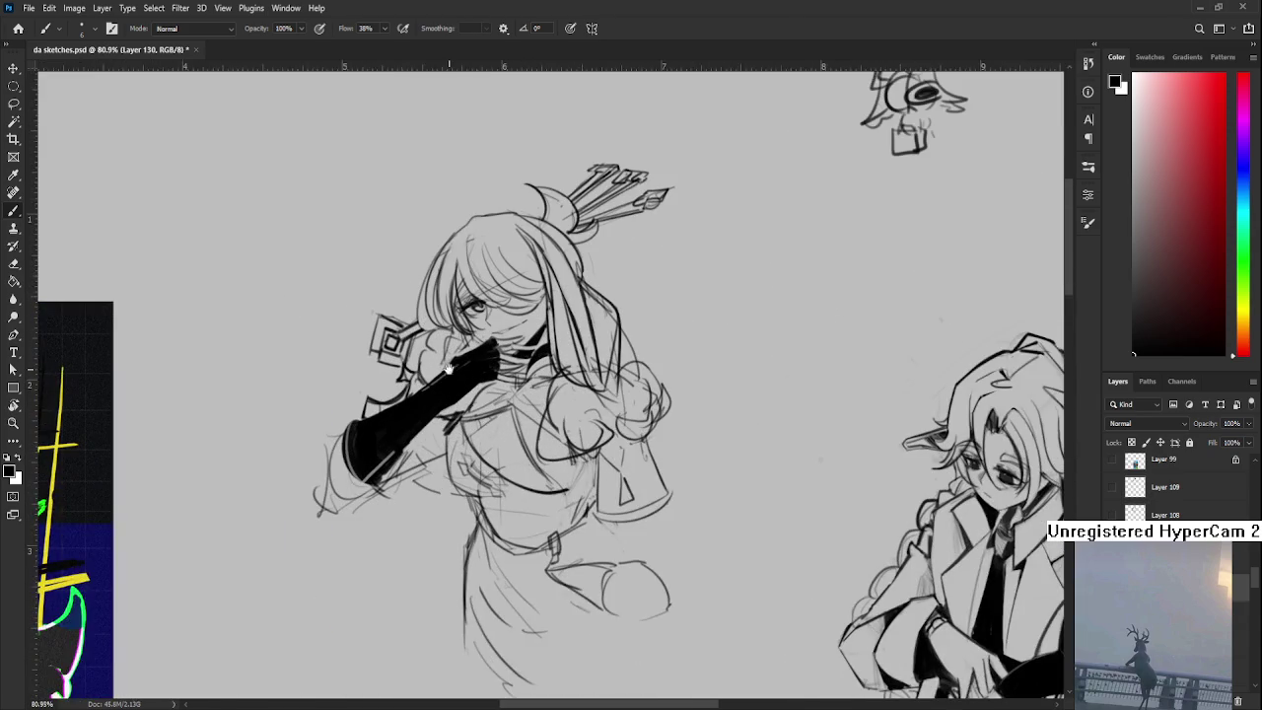
{"action": "left_click_drag", "start_coordinate": [448, 367], "coordinate": [508, 383]}
{"action": "key", "text": "e"}
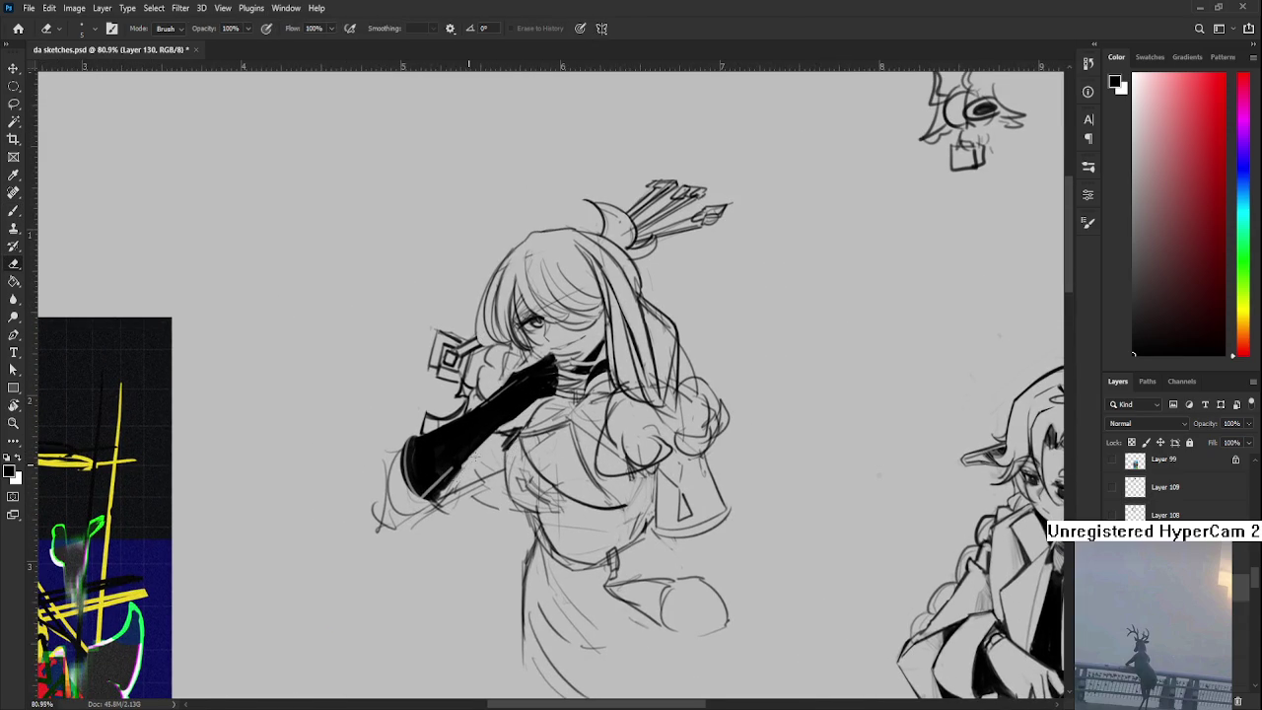
{"action": "key", "text": "b"}
{"action": "key", "text": "e"}
{"action": "left_click_drag", "start_coordinate": [483, 490], "coordinate": [427, 512]}
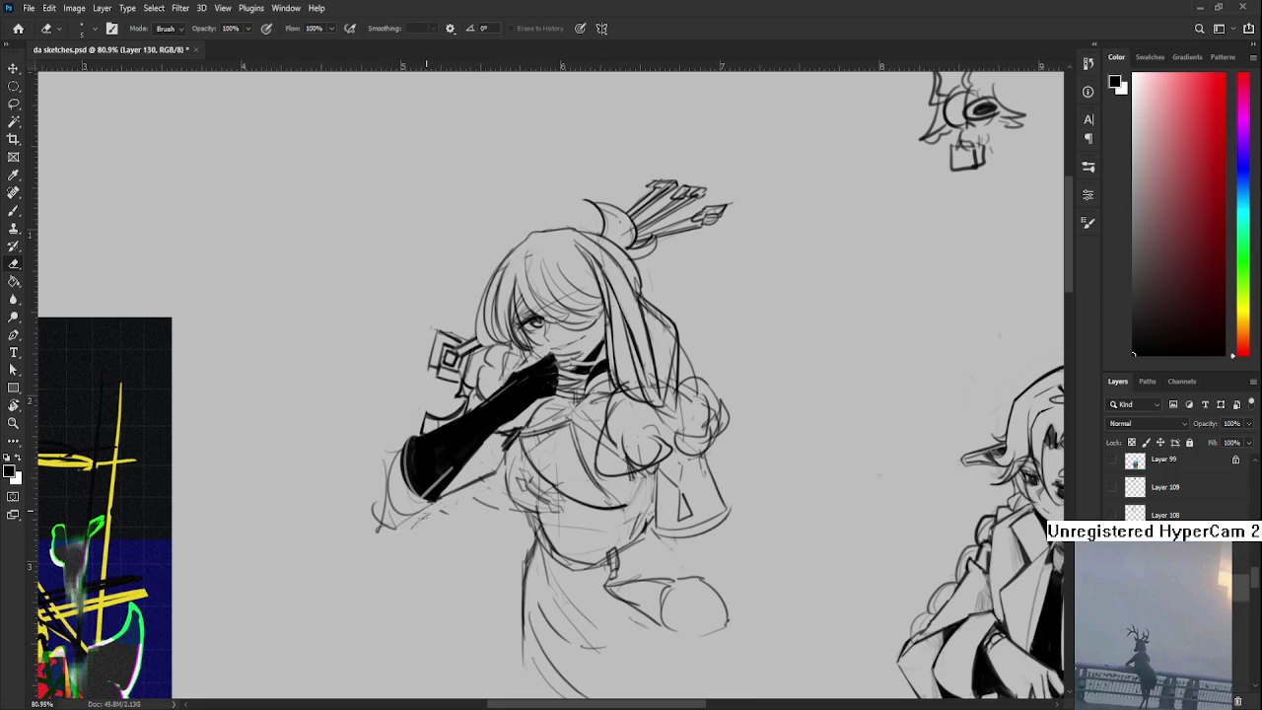
{"action": "key", "text": "b"}
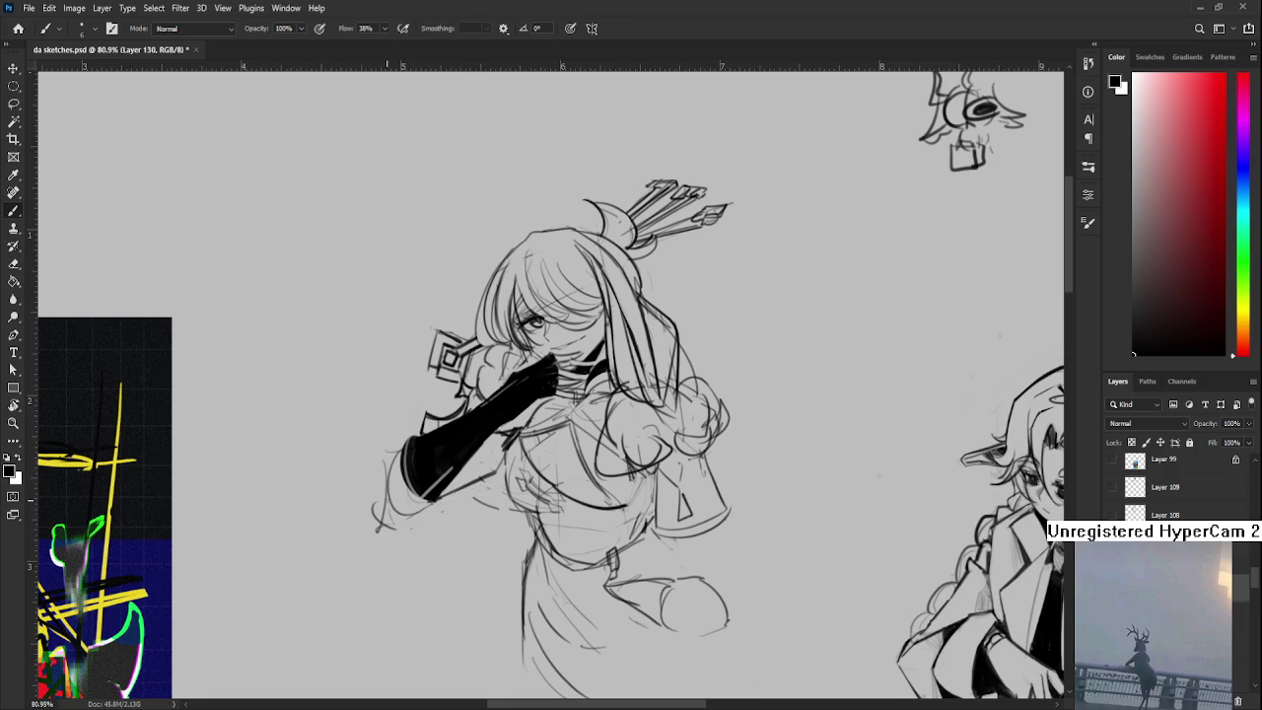
{"action": "mouse_move", "coordinate": [401, 511]}
{"action": "left_mouse_down"}
{"action": "mouse_move", "coordinate": [428, 503]}
{"action": "mouse_move", "coordinate": [479, 448]}
{"action": "left_mouse_up"}
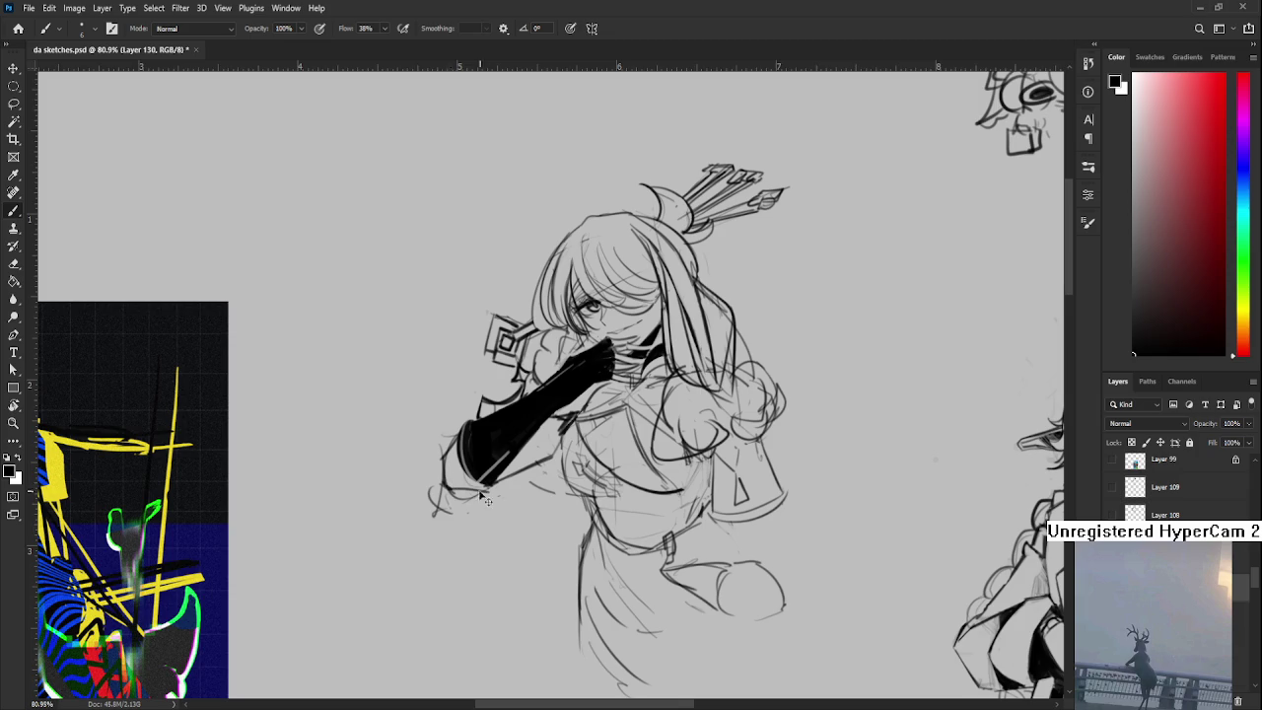
- Add a faint line along the archer's chest edge
{"action": "left_click_drag", "start_coordinate": [561, 431], "coordinate": [491, 511]}
{"action": "key", "text": "e"}
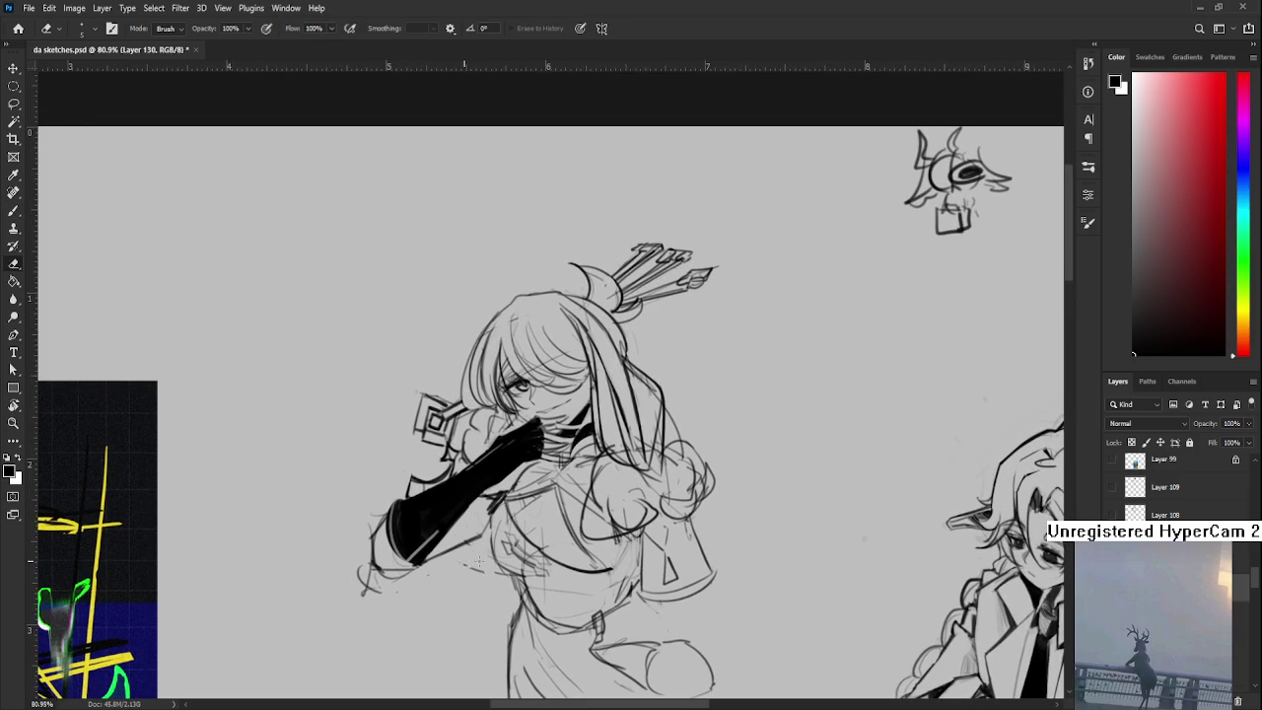
{"action": "mouse_move", "coordinate": [529, 536]}
{"action": "left_mouse_down"}
{"action": "mouse_move", "coordinate": [515, 503]}
{"action": "mouse_move", "coordinate": [482, 528]}
{"action": "mouse_move", "coordinate": [500, 546]}
{"action": "mouse_move", "coordinate": [513, 504]}
{"action": "left_mouse_up"}
{"action": "key", "text": "b"}
{"action": "left_click_drag", "start_coordinate": [439, 472], "coordinate": [435, 489]}
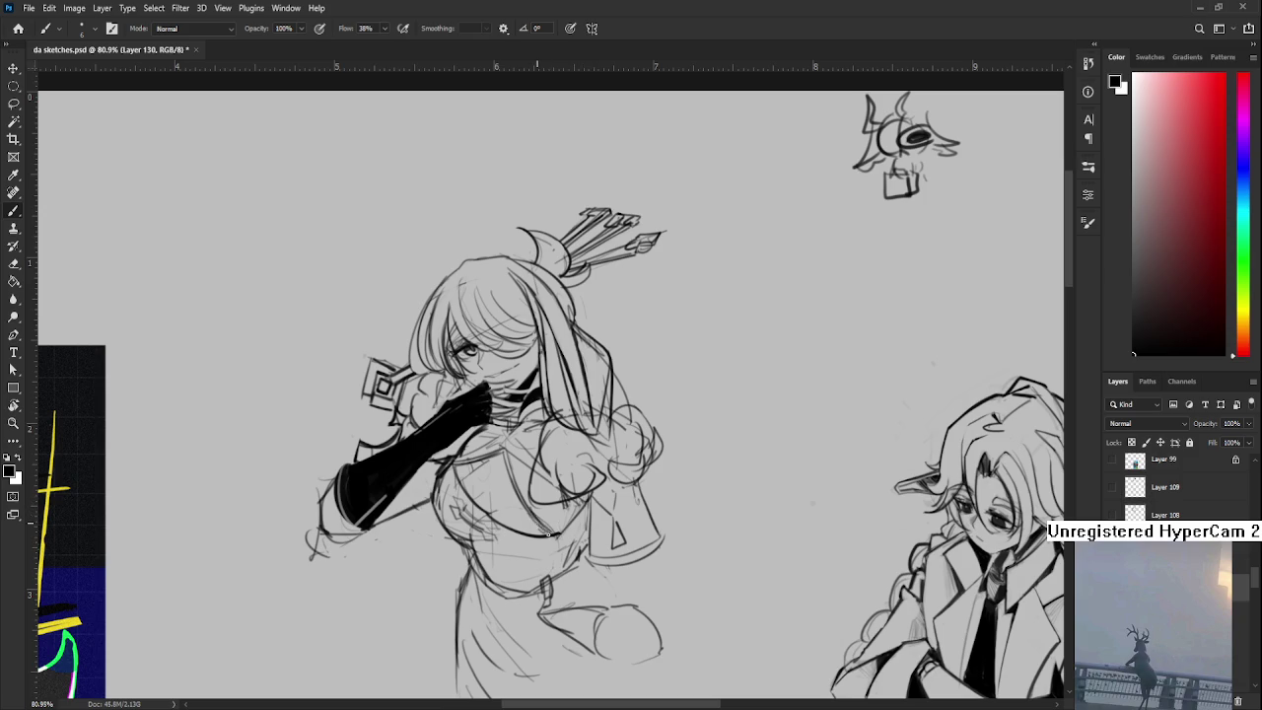
- Erase the old hand sketch at the hip and add a short sleeve stroke
{"action": "left_click_drag", "start_coordinate": [555, 544], "coordinate": [572, 441]}
{"action": "left_click_drag", "start_coordinate": [575, 455], "coordinate": [529, 460]}
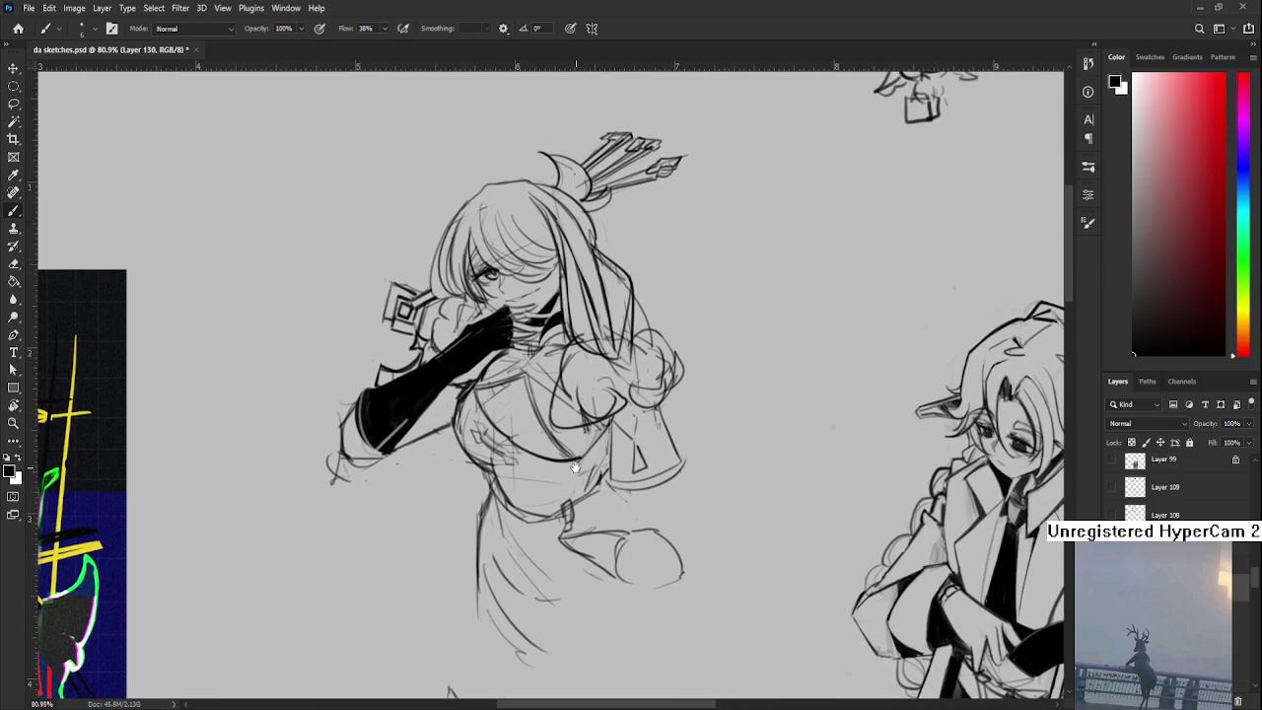
{"action": "key", "text": "e"}
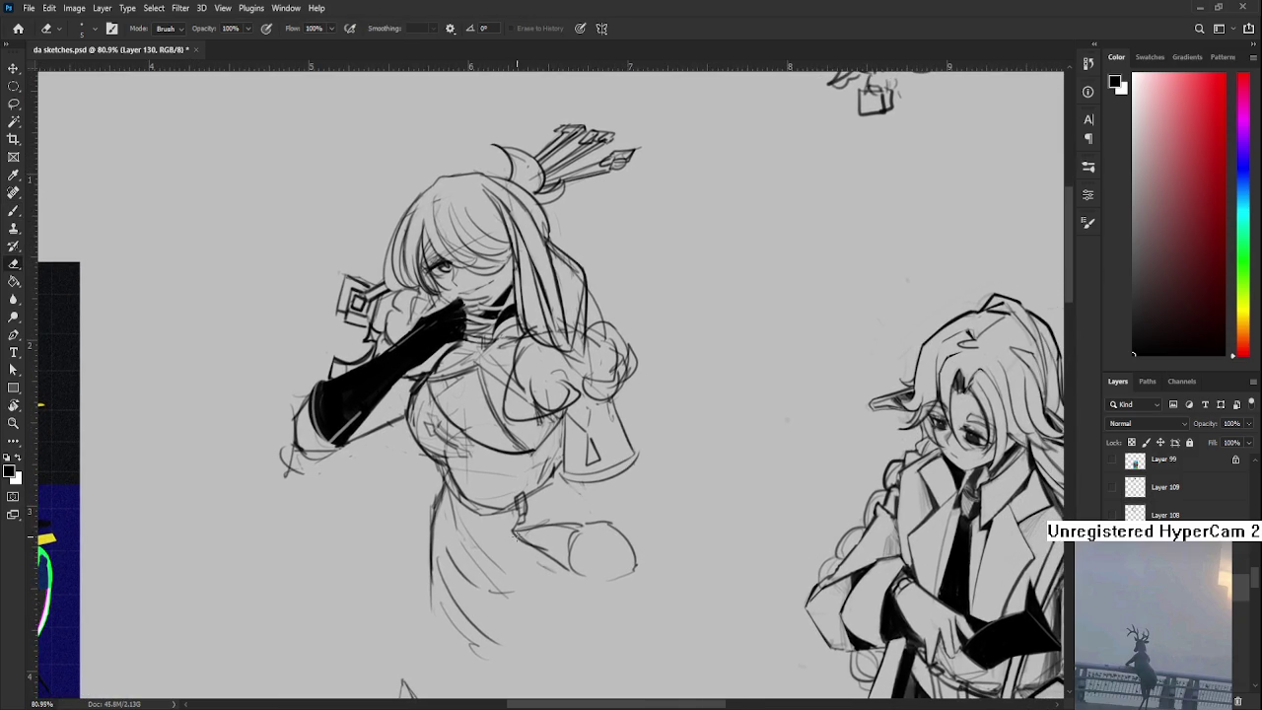
{"action": "left_click_drag", "start_coordinate": [569, 527], "coordinate": [641, 556]}
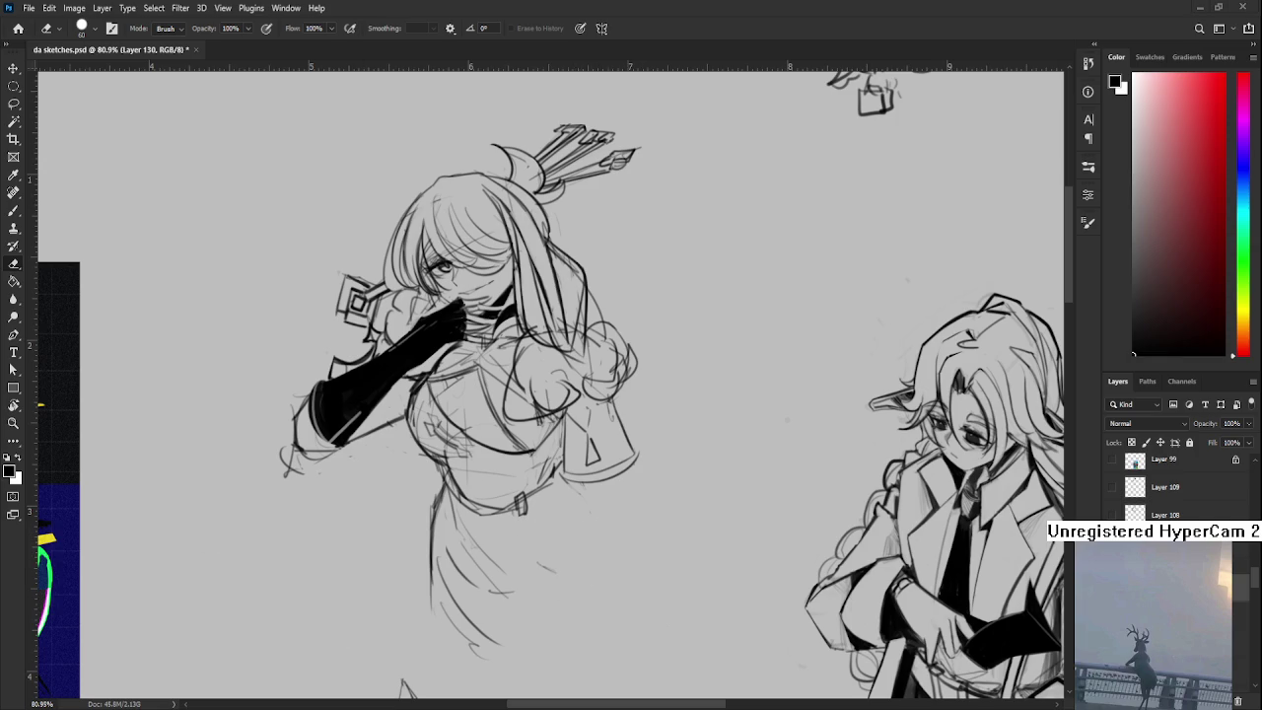
{"action": "key", "text": "b"}
{"action": "left_click_drag", "start_coordinate": [585, 486], "coordinate": [598, 518]}
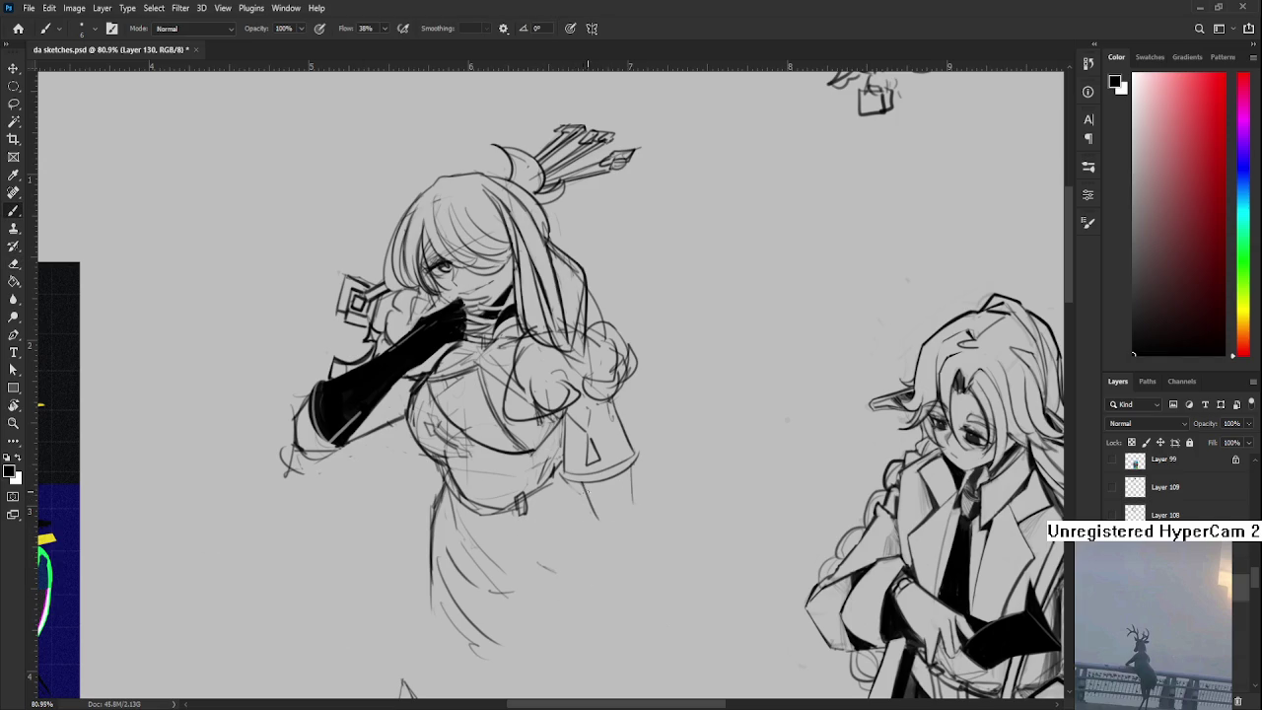
- Draw the hooked forearm curve across the skirt near the hip, redrawing it lower and flatter
{"action": "left_click_drag", "start_coordinate": [523, 540], "coordinate": [592, 493]}
{"action": "key", "text": "ctrl+z"}
{"action": "key", "text": "ctrl+z"}
{"action": "mouse_move", "coordinate": [521, 529]}
{"action": "left_mouse_down"}
{"action": "mouse_move", "coordinate": [590, 495]}
{"action": "mouse_move", "coordinate": [520, 531]}
{"action": "left_mouse_up"}
{"action": "key", "text": "ctrl+z"}
{"action": "mouse_move", "coordinate": [520, 527]}
{"action": "left_mouse_down"}
{"action": "mouse_move", "coordinate": [529, 558]}
{"action": "mouse_move", "coordinate": [624, 541]}
{"action": "left_mouse_up"}
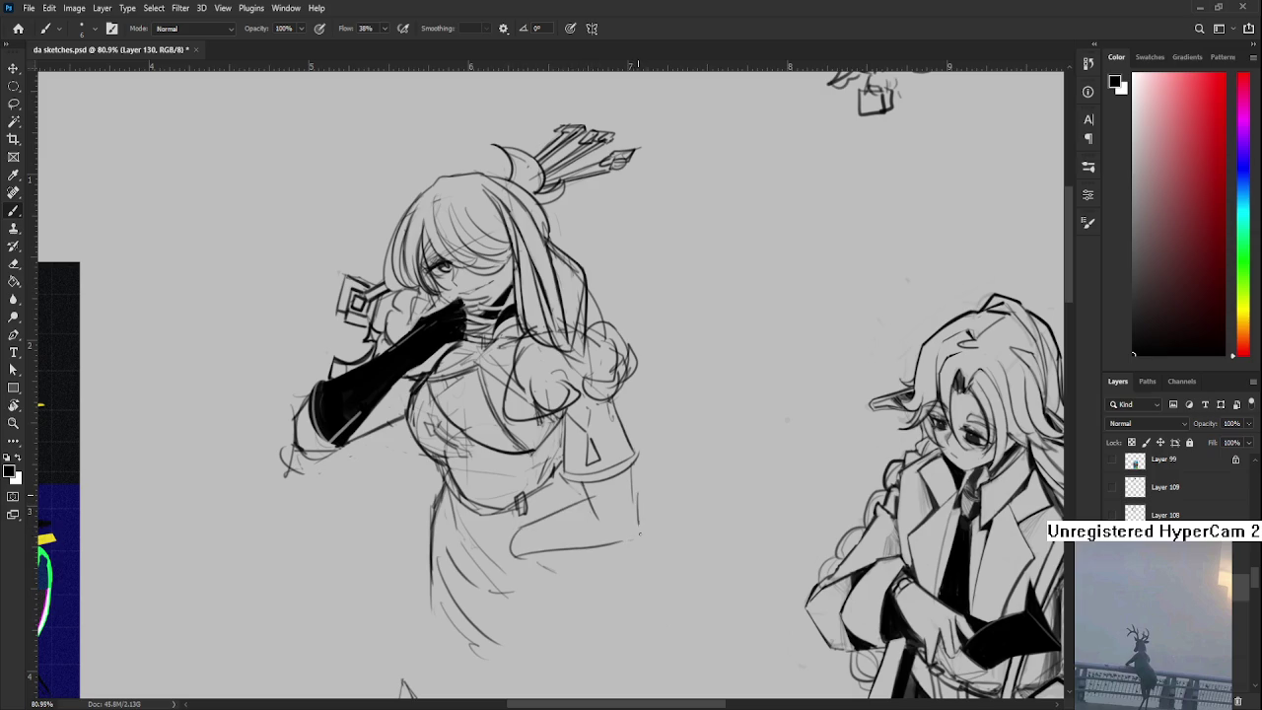
{"action": "key", "text": "ctrl+z"}
{"action": "left_click_drag", "start_coordinate": [515, 555], "coordinate": [623, 551]}
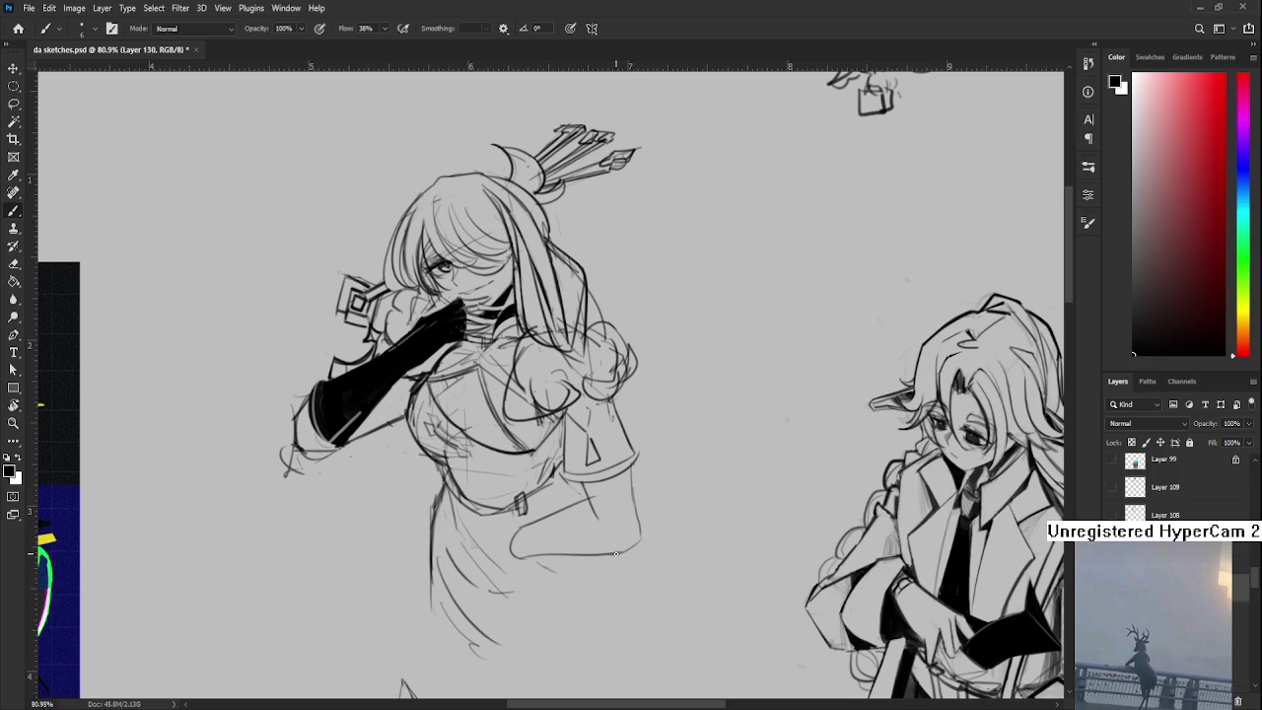
- Rotate the canvas and add short forearm strokes along the skirt hem
{"action": "mouse_move", "coordinate": [639, 541]}
{"action": "left_mouse_down"}
{"action": "mouse_move", "coordinate": [681, 488]}
{"action": "mouse_move", "coordinate": [440, 447]}
{"action": "mouse_move", "coordinate": [582, 505]}
{"action": "mouse_move", "coordinate": [592, 536]}
{"action": "left_mouse_up"}
{"action": "key", "text": "r"}
{"action": "left_click_drag", "start_coordinate": [577, 491], "coordinate": [560, 522]}
{"action": "key", "text": "ctrl+z"}
{"action": "mouse_move", "coordinate": [650, 471]}
{"action": "left_mouse_down"}
{"action": "mouse_move", "coordinate": [569, 510]}
{"action": "mouse_move", "coordinate": [565, 572]}
{"action": "left_mouse_up"}
{"action": "left_click_drag", "start_coordinate": [489, 530], "coordinate": [559, 568]}
{"action": "key", "text": "ctrl+z"}
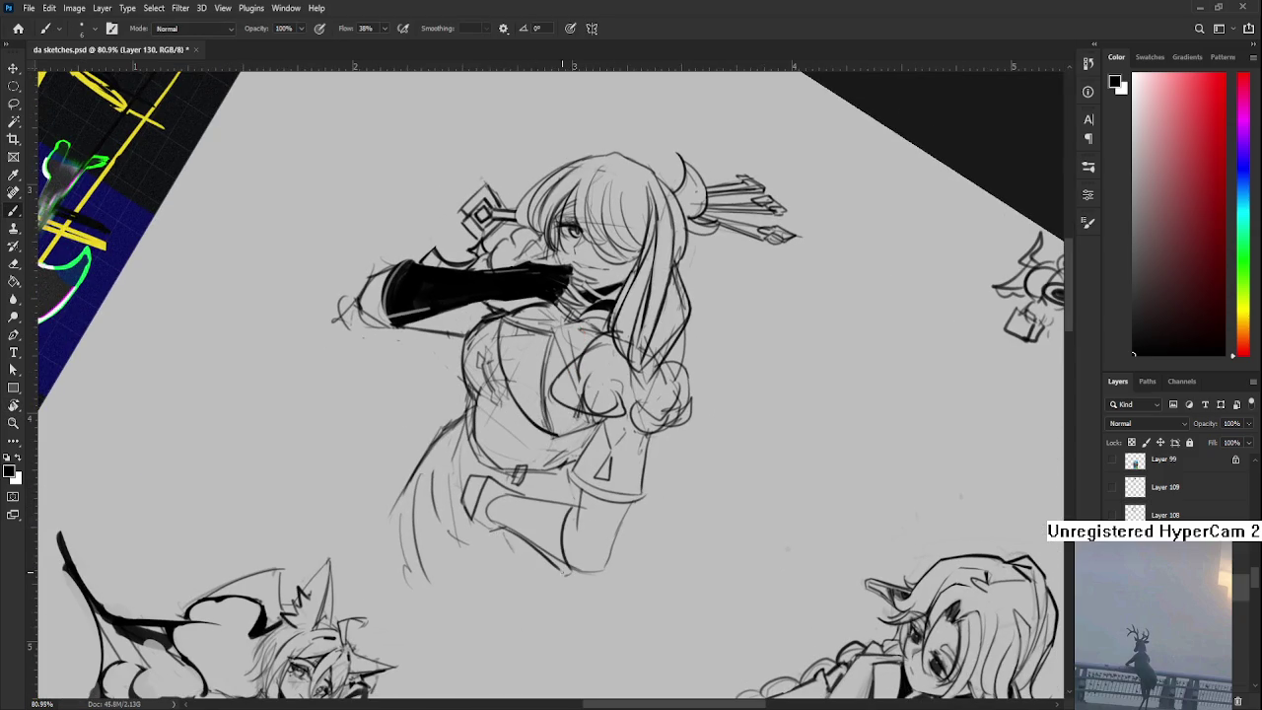
- Paint the hip forearm solid black with an enlarged brush and trim its left edge
{"action": "key", "text": "r"}
{"action": "mouse_move", "coordinate": [572, 508]}
{"action": "left_mouse_down"}
{"action": "mouse_move", "coordinate": [698, 434]}
{"action": "mouse_move", "coordinate": [559, 472]}
{"action": "mouse_move", "coordinate": [575, 490]}
{"action": "mouse_move", "coordinate": [572, 451]}
{"action": "mouse_move", "coordinate": [575, 501]}
{"action": "mouse_move", "coordinate": [604, 448]}
{"action": "mouse_move", "coordinate": [588, 478]}
{"action": "mouse_move", "coordinate": [571, 439]}
{"action": "mouse_move", "coordinate": [637, 432]}
{"action": "left_mouse_up"}
{"action": "key", "text": "b"}
{"action": "key", "text": "]"}
{"action": "key", "text": "e"}
{"action": "mouse_move", "coordinate": [564, 455]}
{"action": "left_mouse_down"}
{"action": "mouse_move", "coordinate": [637, 434]}
{"action": "mouse_move", "coordinate": [602, 444]}
{"action": "mouse_move", "coordinate": [603, 462]}
{"action": "mouse_move", "coordinate": [623, 446]}
{"action": "mouse_move", "coordinate": [508, 425]}
{"action": "mouse_move", "coordinate": [493, 508]}
{"action": "mouse_move", "coordinate": [531, 500]}
{"action": "left_mouse_up"}
{"action": "key", "text": "bracketleft"}
{"action": "key", "text": "bracketleft"}
{"action": "key", "text": "bracketleft"}
- Fill the glove's top edge with a smaller brush at a rotated view
{"action": "key", "text": "r"}
{"action": "key", "text": "b"}
{"action": "key", "text": "r"}
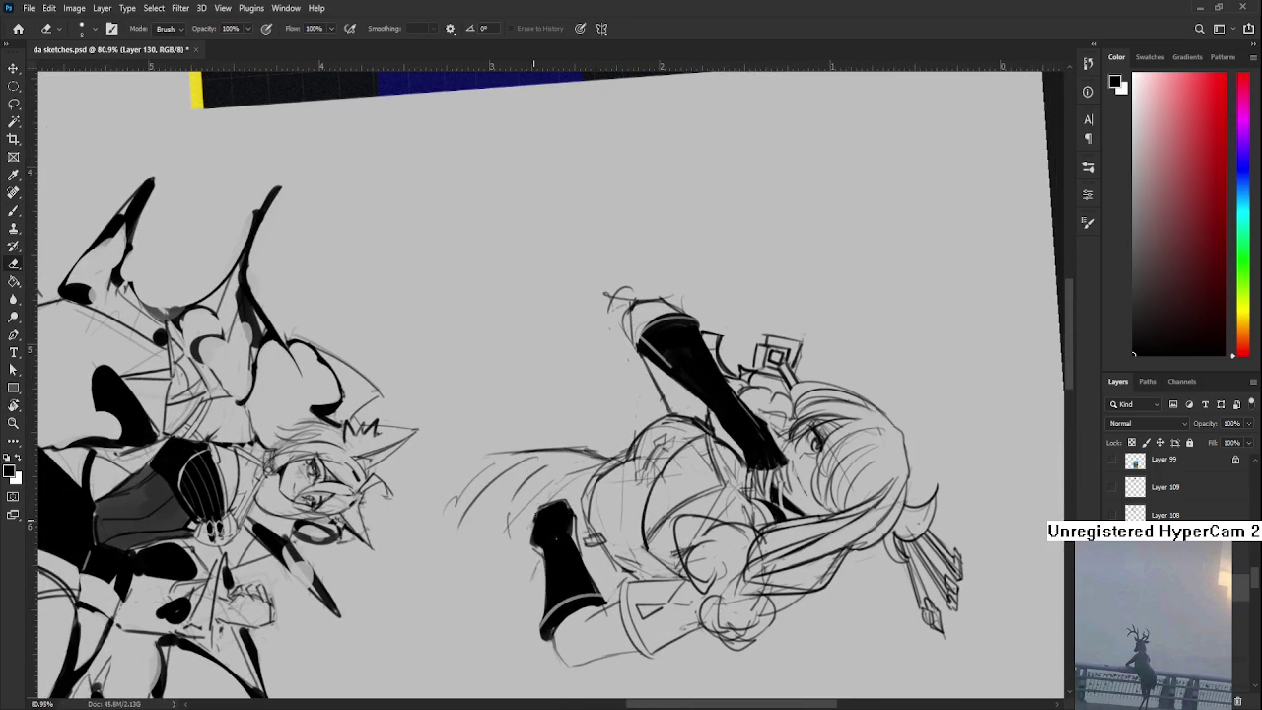
{"action": "key", "text": "bracketleft"}
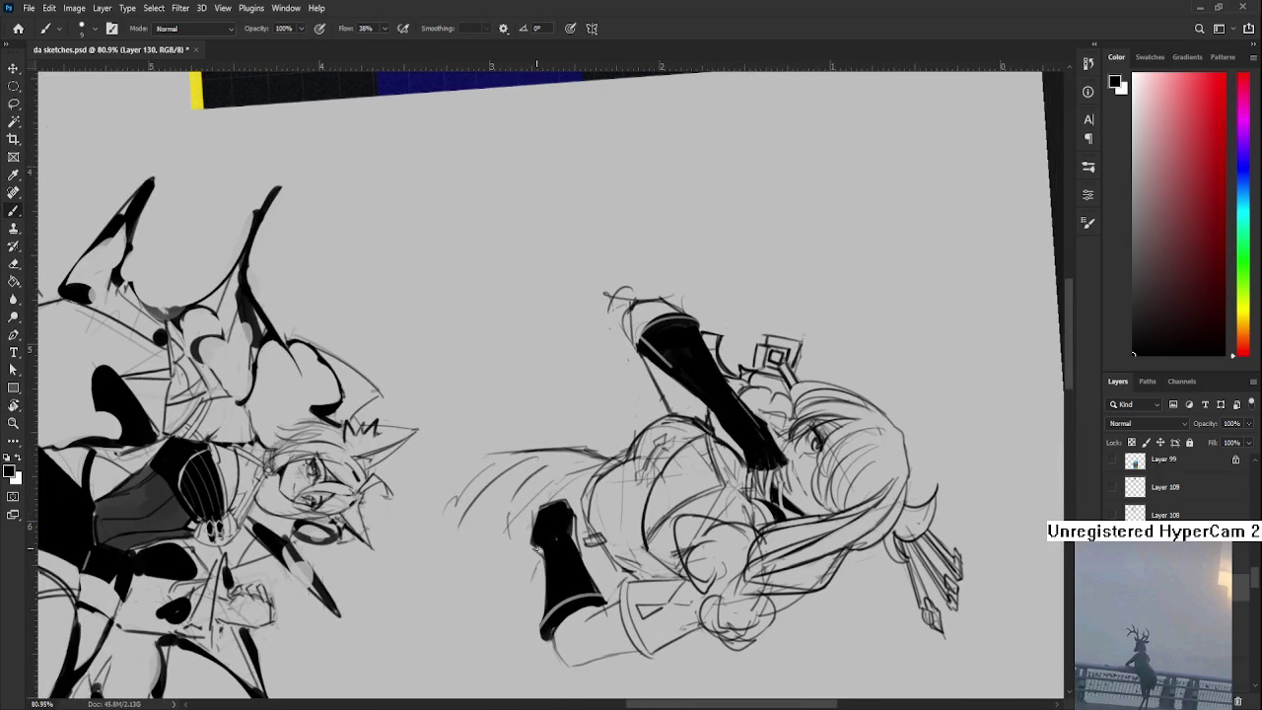
{"action": "left_click_drag", "start_coordinate": [535, 505], "coordinate": [533, 522]}
{"action": "key", "text": "r"}
{"action": "left_click_drag", "start_coordinate": [547, 508], "coordinate": [604, 507]}
{"action": "key", "text": "b"}
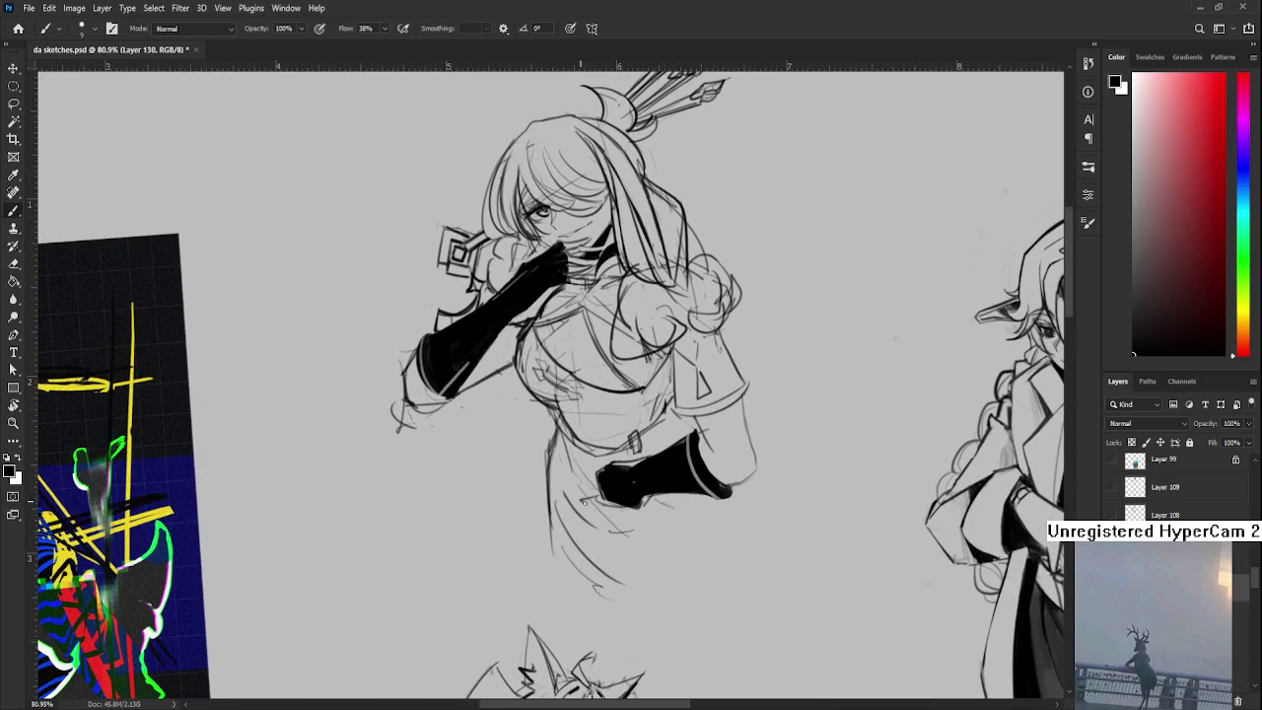
- Fill the left edge of the hip glove, rotating the canvas to about -85 degrees
{"action": "left_click_drag", "start_coordinate": [595, 477], "coordinate": [596, 481]}
{"action": "key", "text": "r"}
{"action": "left_click_drag", "start_coordinate": [595, 501], "coordinate": [562, 463]}
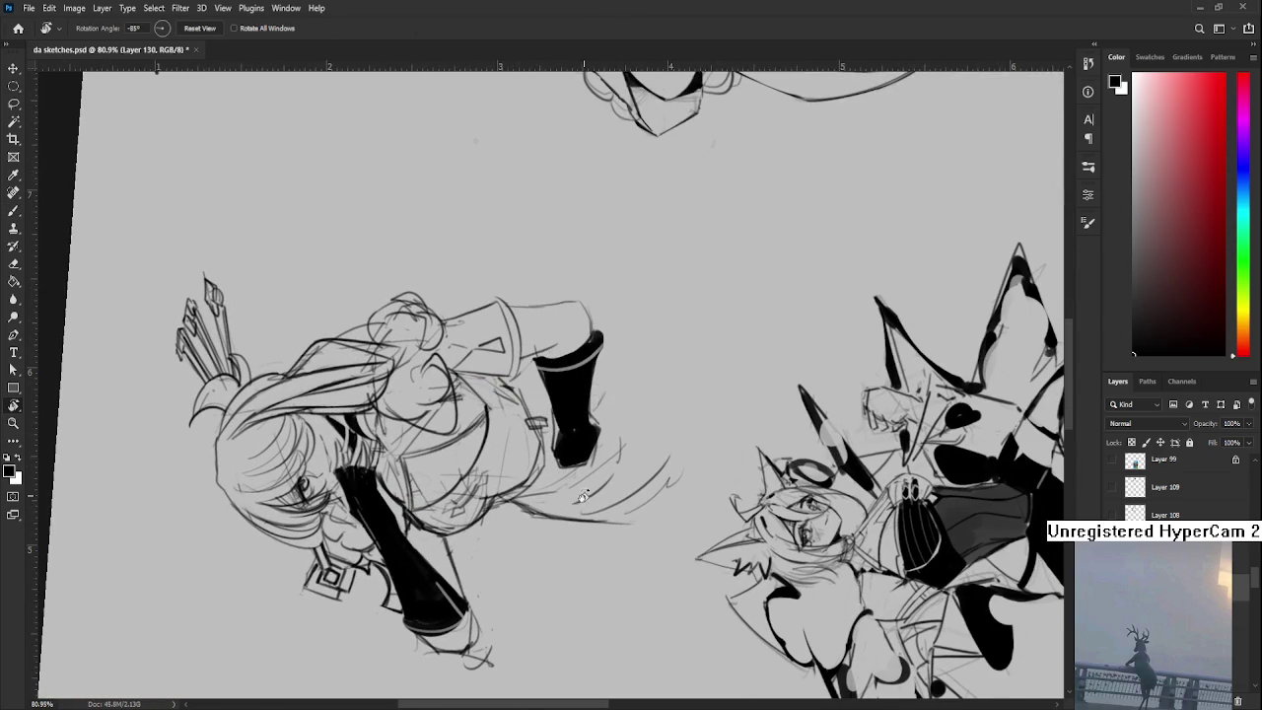
{"action": "mouse_move", "coordinate": [663, 445]}
{"action": "left_mouse_down"}
{"action": "mouse_move", "coordinate": [514, 443]}
{"action": "mouse_move", "coordinate": [503, 512]}
{"action": "mouse_move", "coordinate": [636, 449]}
{"action": "left_mouse_up"}
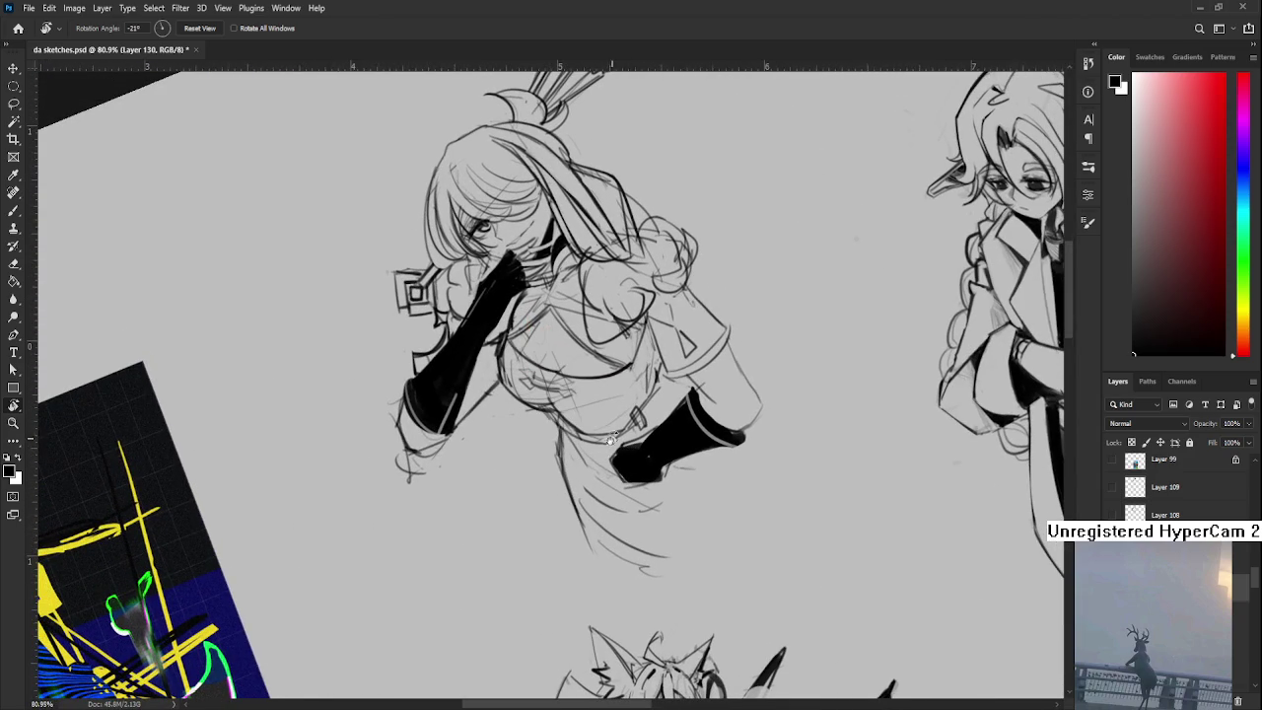
{"action": "key", "text": "b"}
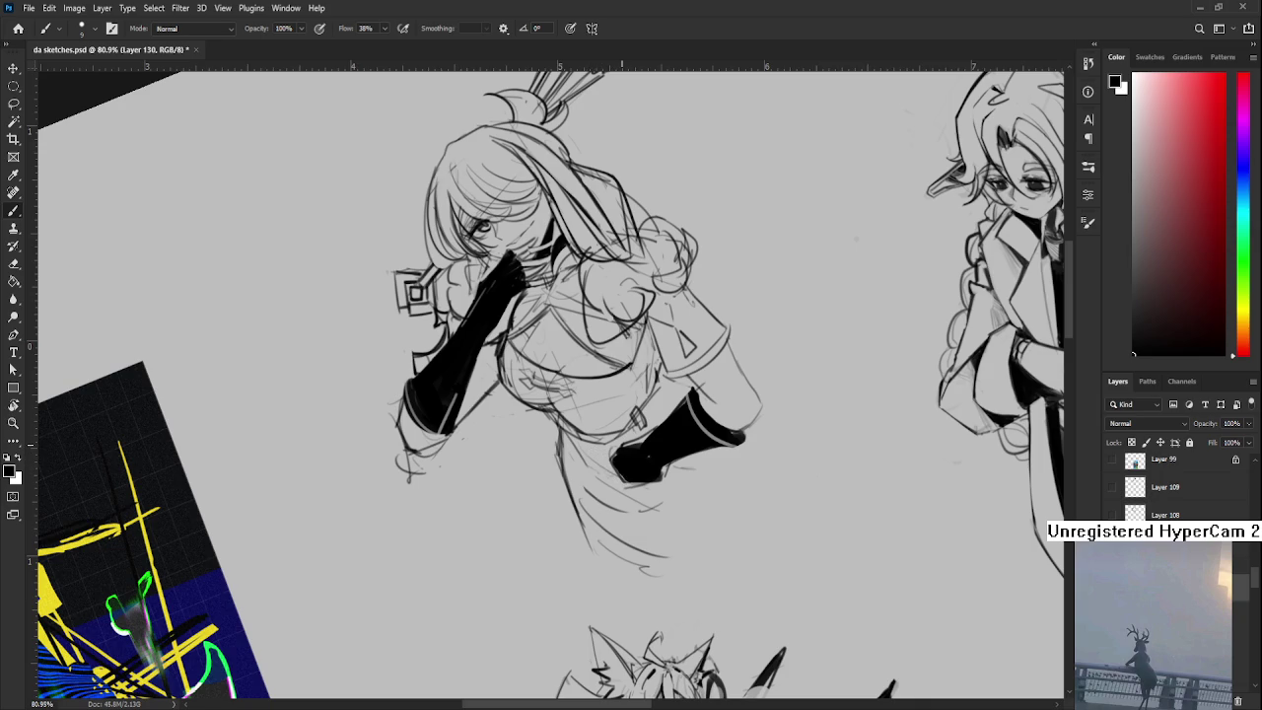
- Touch up the hip glove with brush and eraser at several rotated angles
{"action": "key", "text": "r"}
{"action": "left_click_drag", "start_coordinate": [548, 458], "coordinate": [564, 453]}
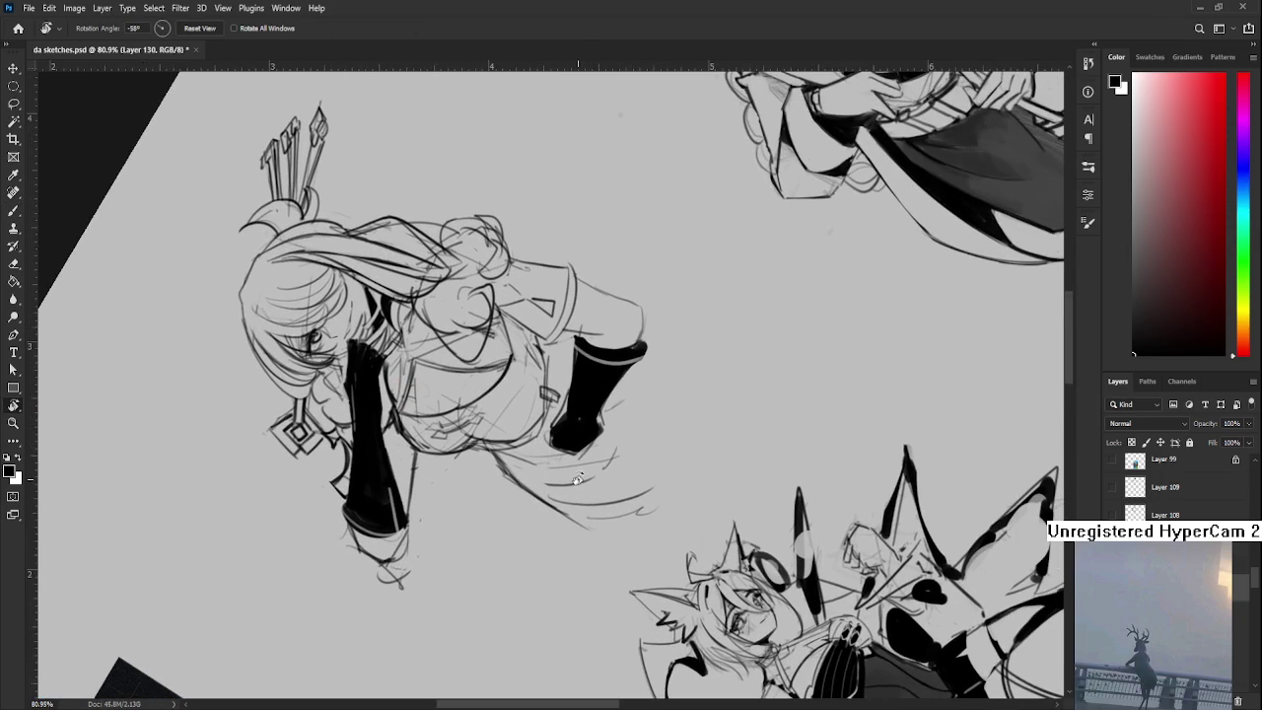
{"action": "key", "text": "b"}
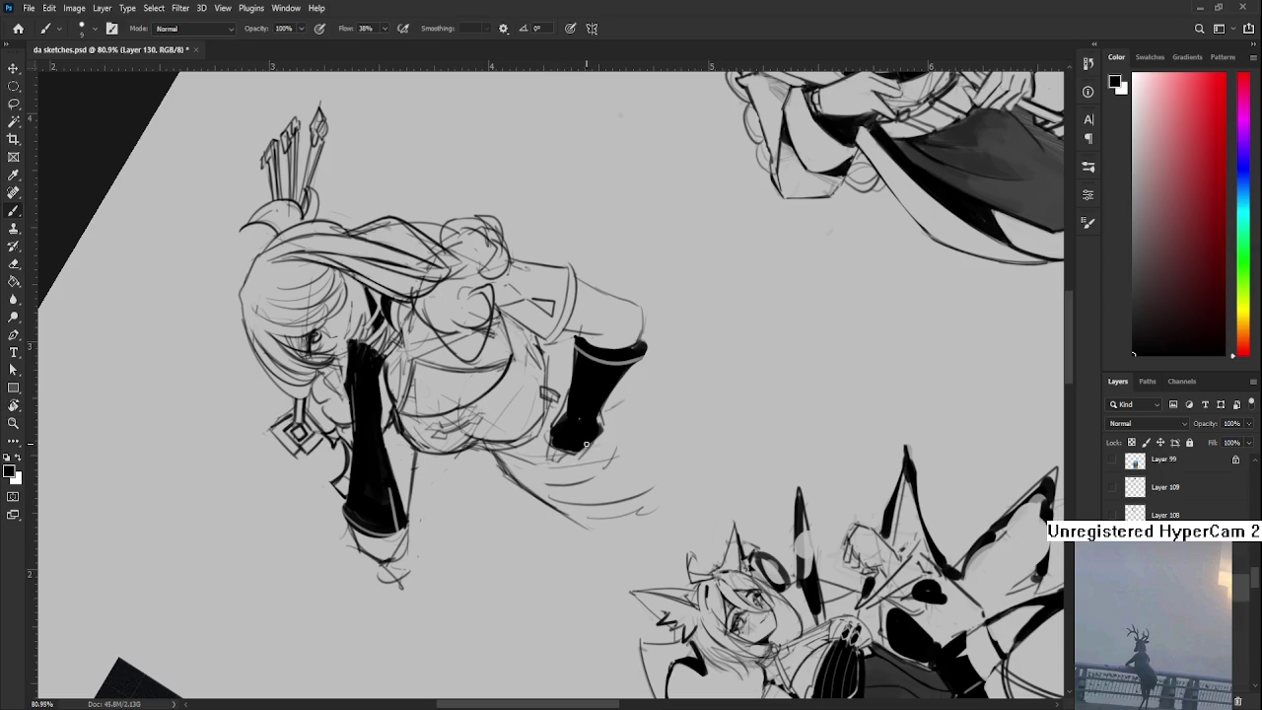
{"action": "key", "text": "r"}
{"action": "left_click_drag", "start_coordinate": [572, 444], "coordinate": [533, 457]}
{"action": "key", "text": "b"}
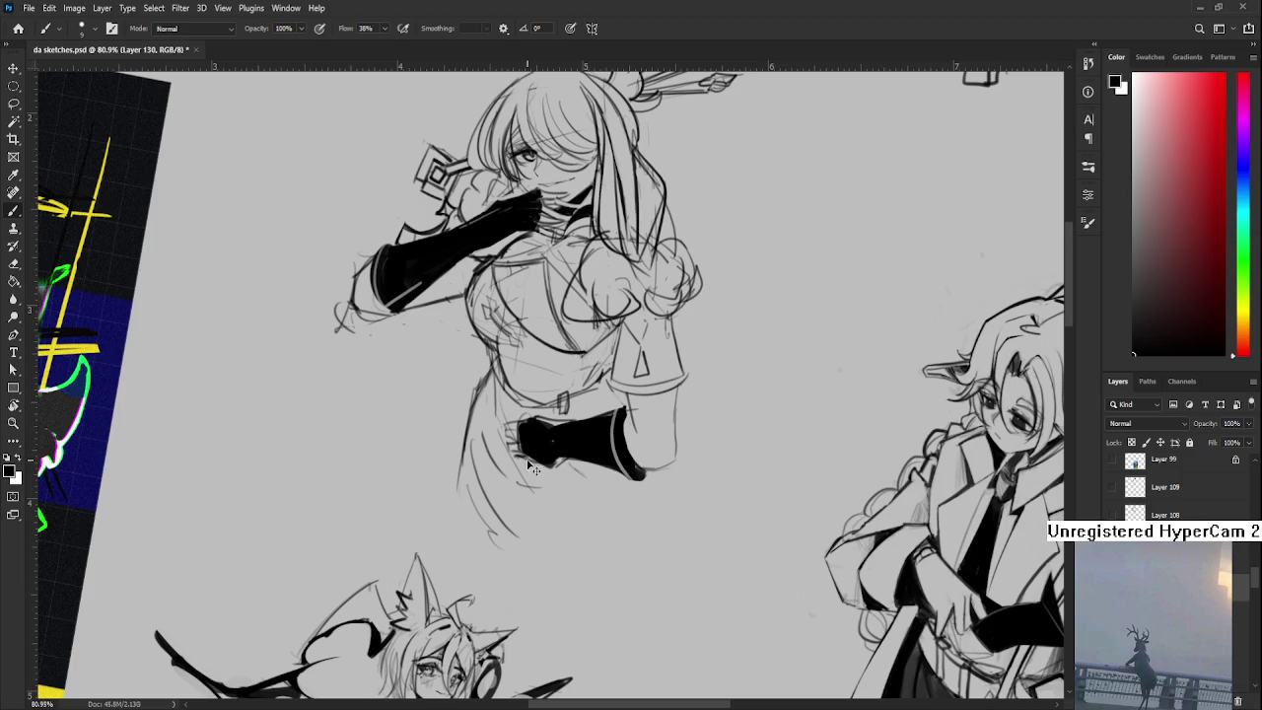
{"action": "key", "text": "e"}
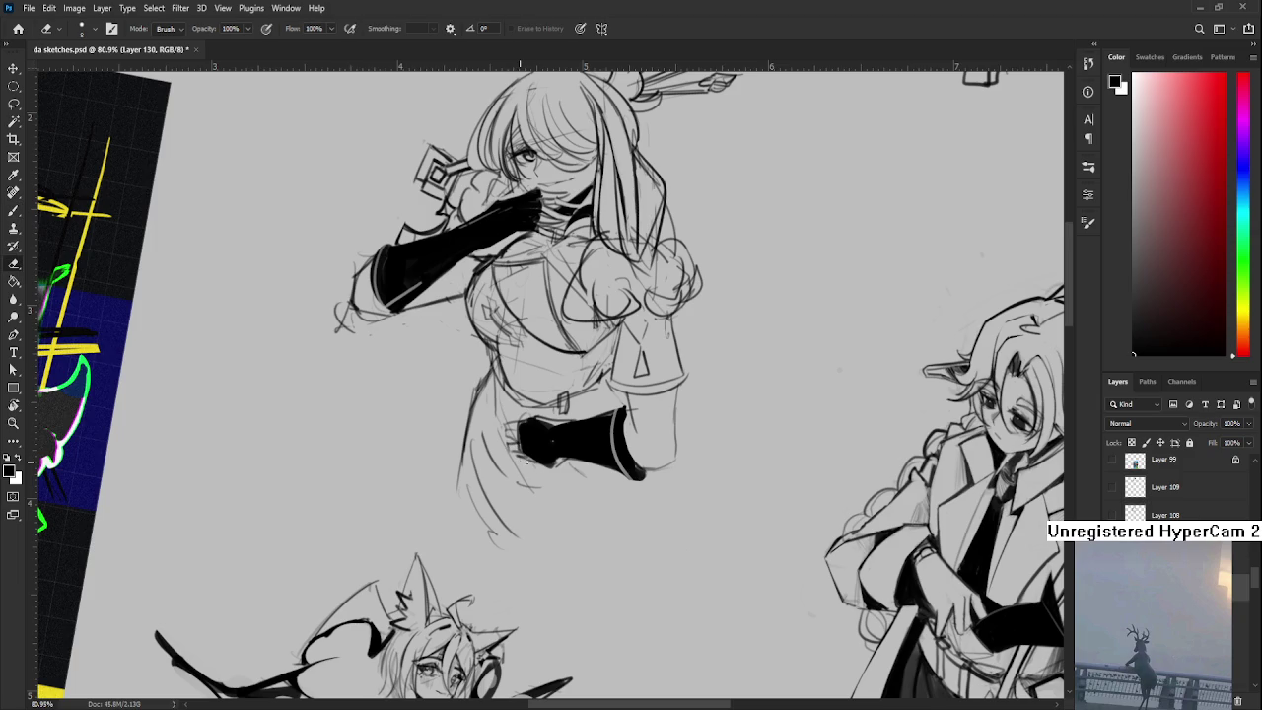
{"action": "key", "text": "b"}
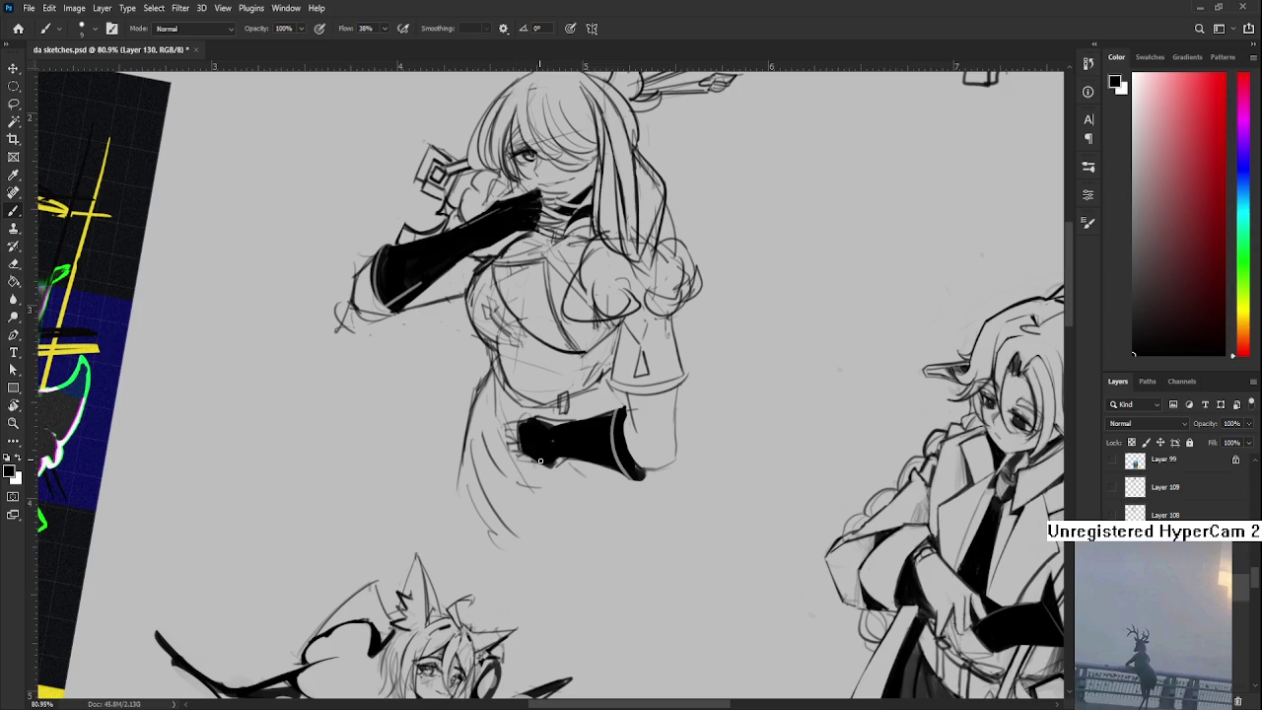
- Rotate the view to about 68 and 49 degrees around the hip glove, then upright
{"action": "mouse_move", "coordinate": [552, 434]}
{"action": "left_mouse_down"}
{"action": "mouse_move", "coordinate": [556, 481]}
{"action": "mouse_move", "coordinate": [535, 497]}
{"action": "left_mouse_up"}
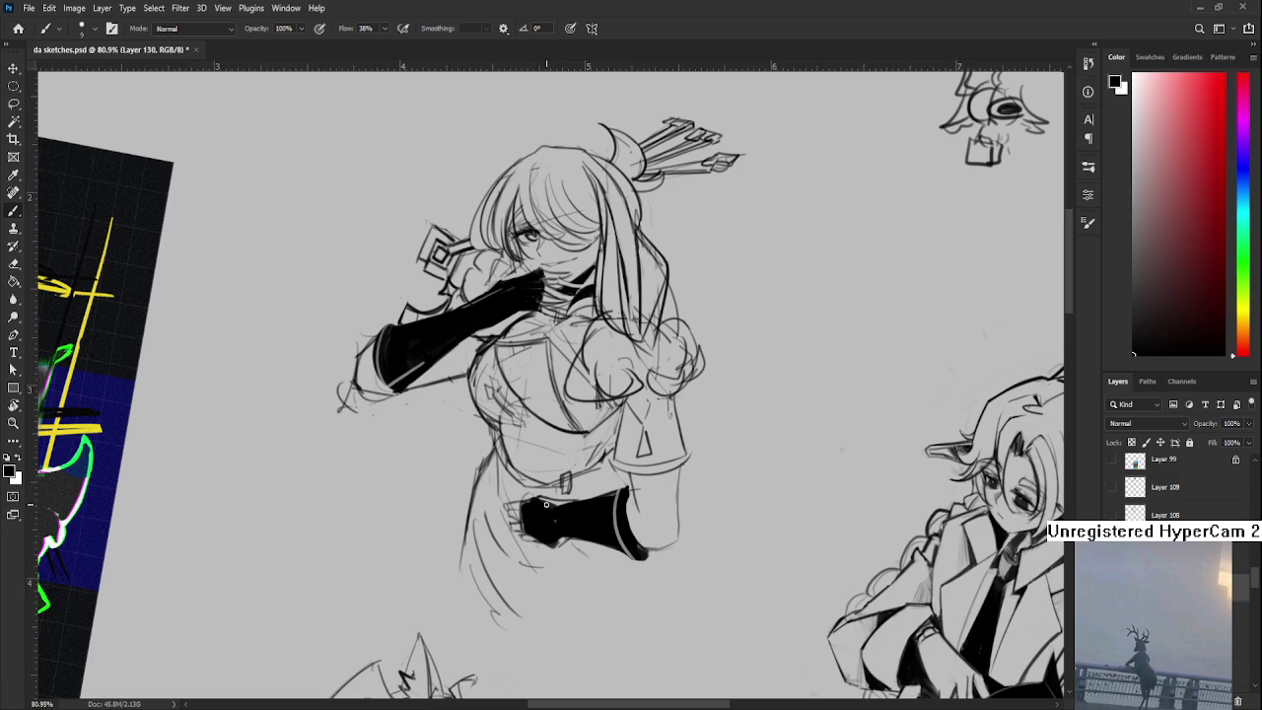
{"action": "key", "text": "r"}
{"action": "left_click_drag", "start_coordinate": [541, 523], "coordinate": [467, 486]}
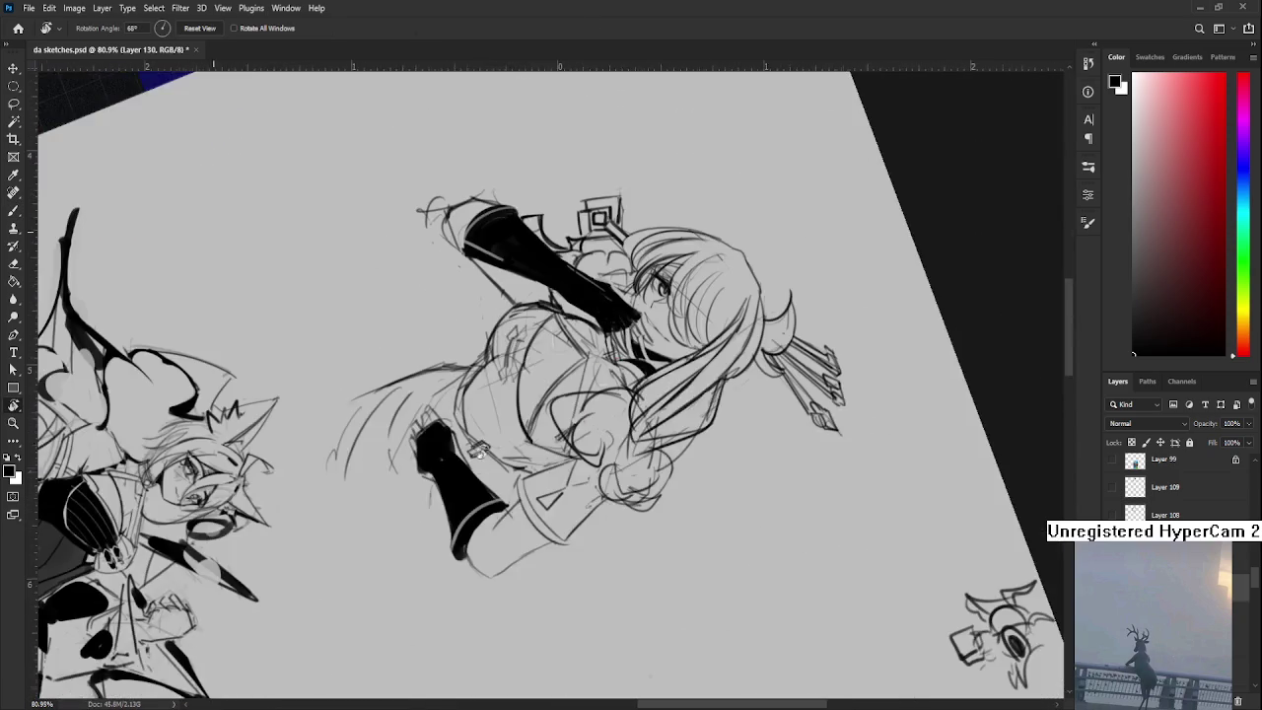
{"action": "key", "text": "b"}
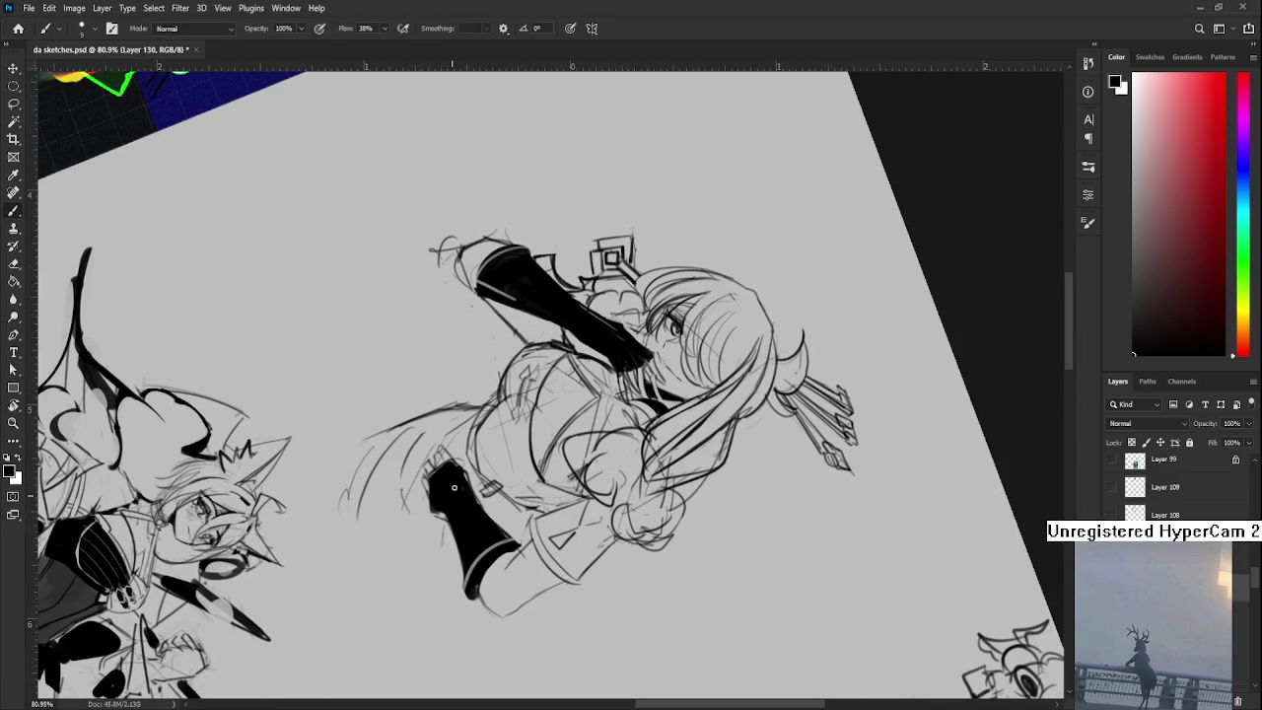
{"action": "key", "text": "r"}
{"action": "left_click_drag", "start_coordinate": [544, 503], "coordinate": [591, 483]}
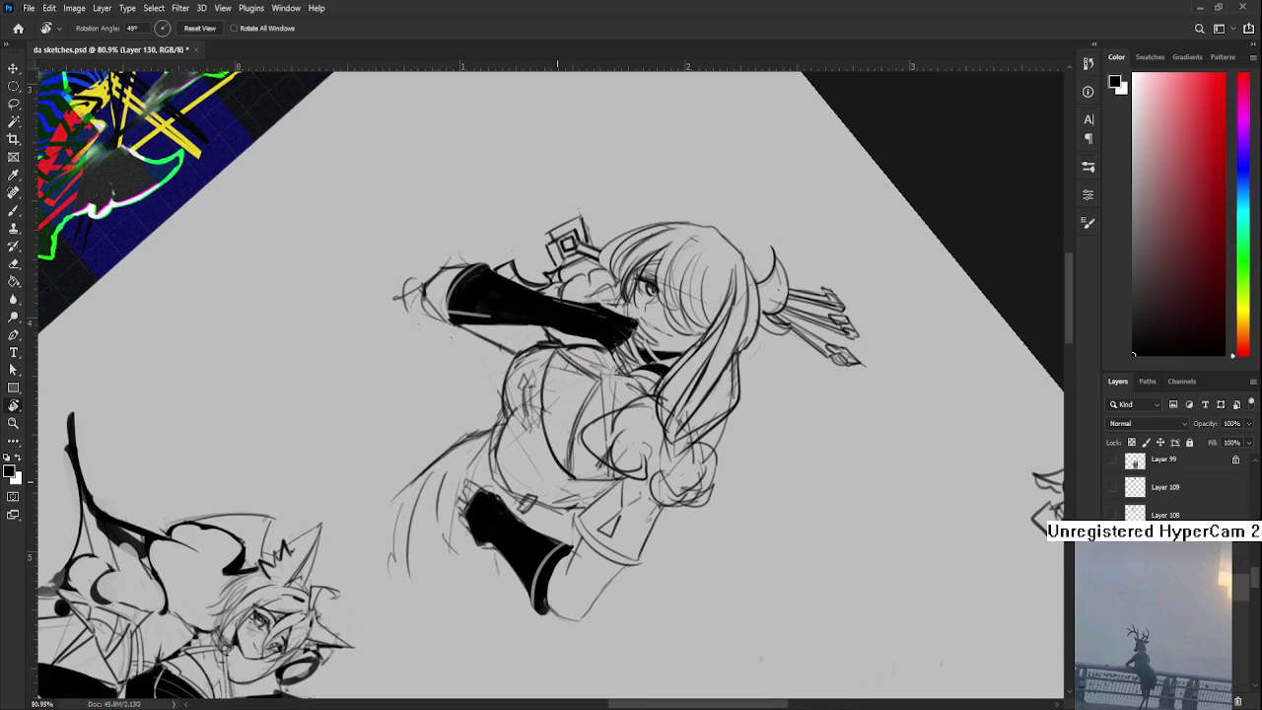
{"action": "left_click_drag", "start_coordinate": [525, 537], "coordinate": [483, 471]}
{"action": "key", "text": "b"}
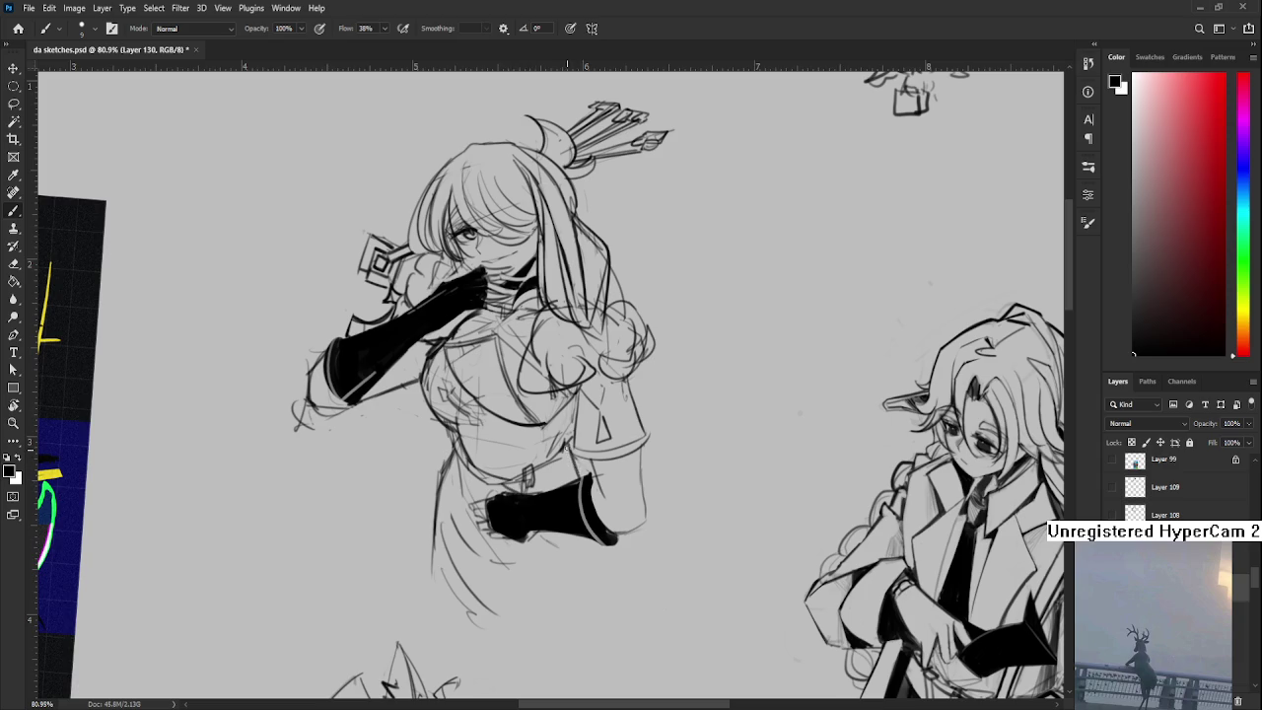
- Redraw the thin line under the glove and begin shading the bodice dark
{"action": "left_click_drag", "start_coordinate": [588, 595], "coordinate": [596, 570]}
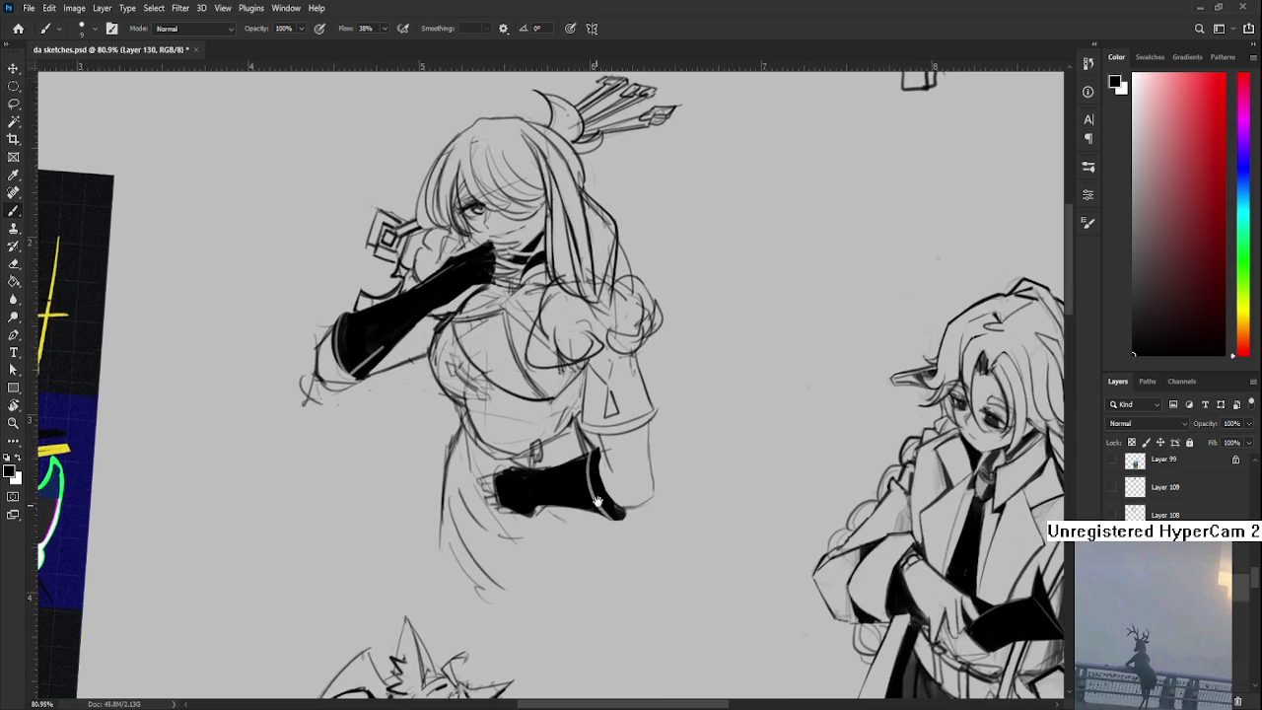
{"action": "key", "text": "ctrl+z"}
{"action": "left_click_drag", "start_coordinate": [619, 516], "coordinate": [612, 570]}
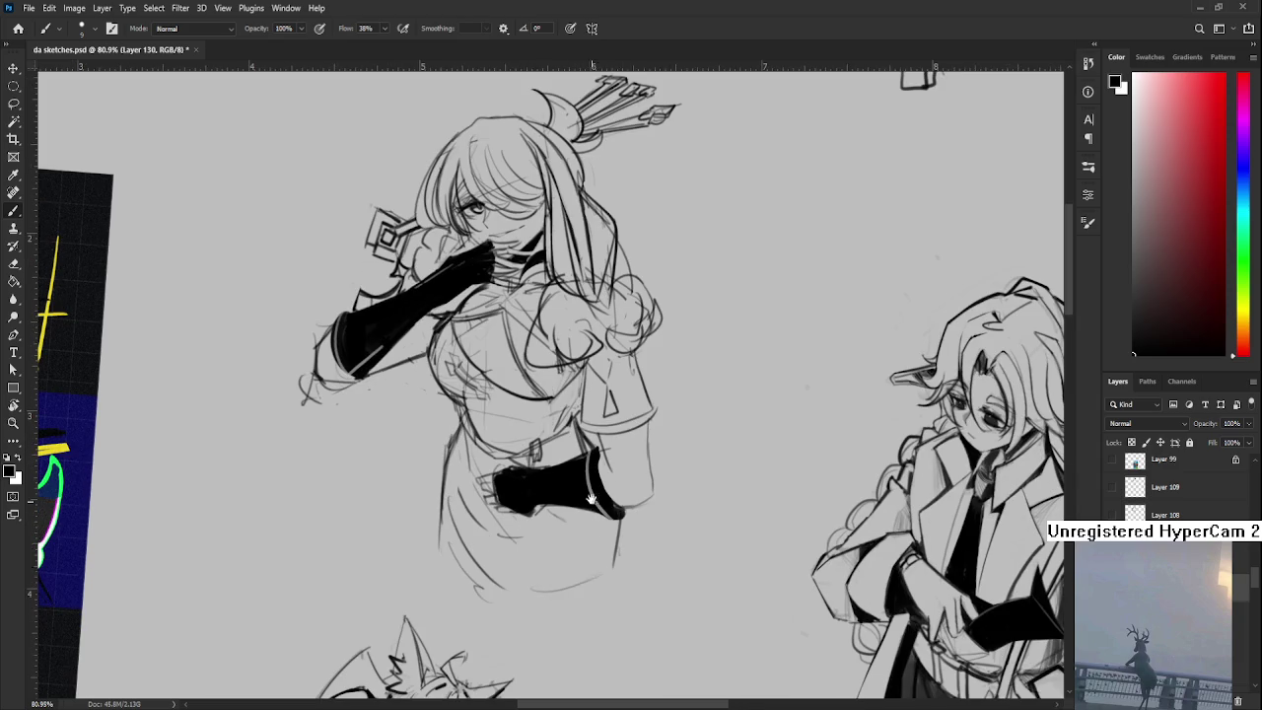
{"action": "scroll", "coordinate": [542, 533], "scroll_direction": "up", "scroll_amount": 3}
{"action": "scroll", "coordinate": [563, 491], "scroll_direction": "up", "scroll_amount": 2}
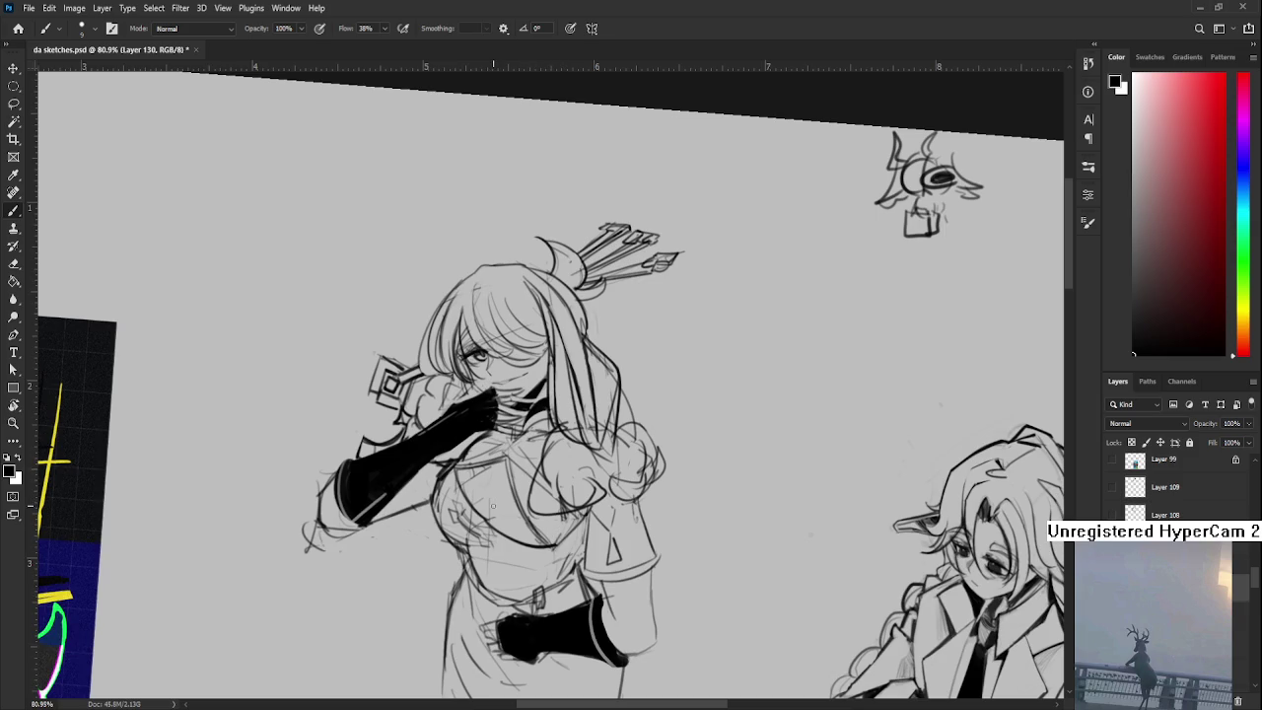
{"action": "mouse_move", "coordinate": [498, 552]}
{"action": "left_mouse_down"}
{"action": "mouse_move", "coordinate": [493, 570]}
{"action": "mouse_move", "coordinate": [518, 567]}
{"action": "mouse_move", "coordinate": [498, 554]}
{"action": "mouse_move", "coordinate": [532, 577]}
{"action": "mouse_move", "coordinate": [577, 542]}
{"action": "mouse_move", "coordinate": [493, 555]}
{"action": "mouse_move", "coordinate": [438, 513]}
{"action": "mouse_move", "coordinate": [450, 483]}
{"action": "mouse_move", "coordinate": [456, 548]}
{"action": "mouse_move", "coordinate": [438, 513]}
{"action": "left_mouse_up"}
- Soften the bodice shading, then erase two streaks across the dark chest with a larger eraser
{"action": "key", "text": "e"}
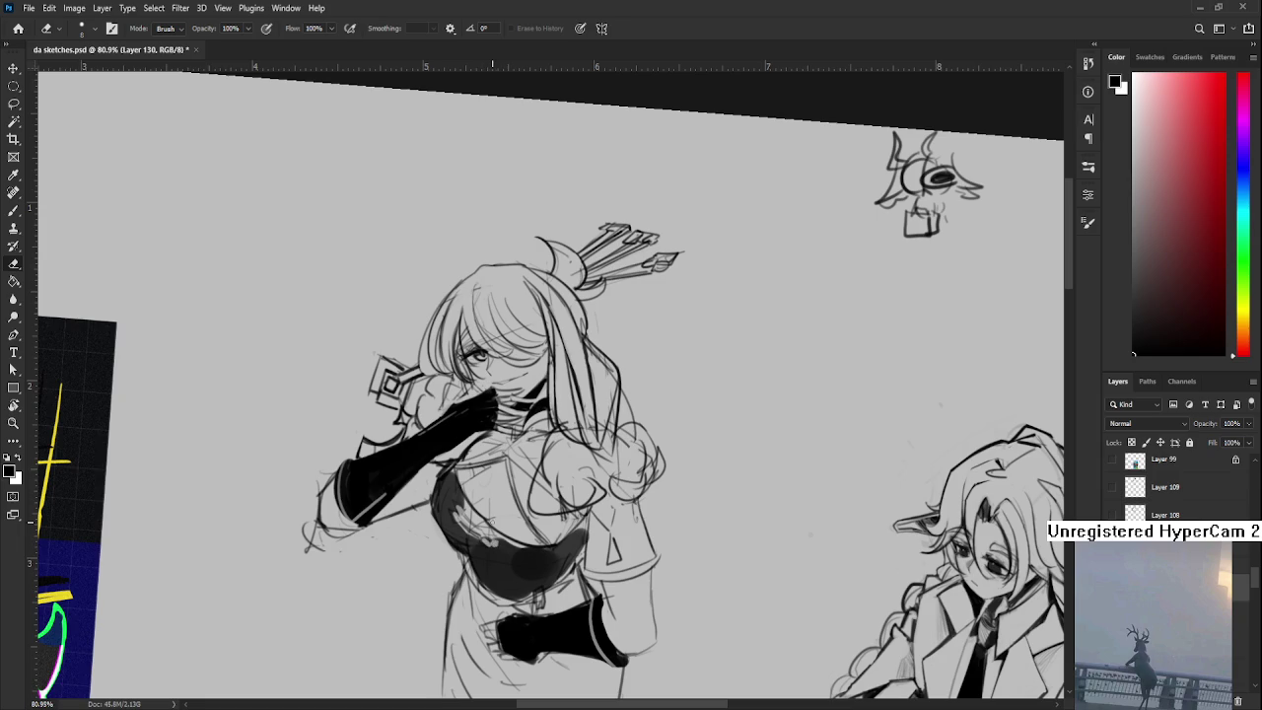
{"action": "key", "text": "b"}
{"action": "mouse_move", "coordinate": [485, 532]}
{"action": "left_mouse_down"}
{"action": "mouse_move", "coordinate": [495, 517]}
{"action": "mouse_move", "coordinate": [461, 498]}
{"action": "mouse_move", "coordinate": [523, 557]}
{"action": "left_mouse_up"}
{"action": "scroll", "coordinate": [523, 557], "scroll_direction": "down", "scroll_amount": 2}
{"action": "key", "text": "e"}
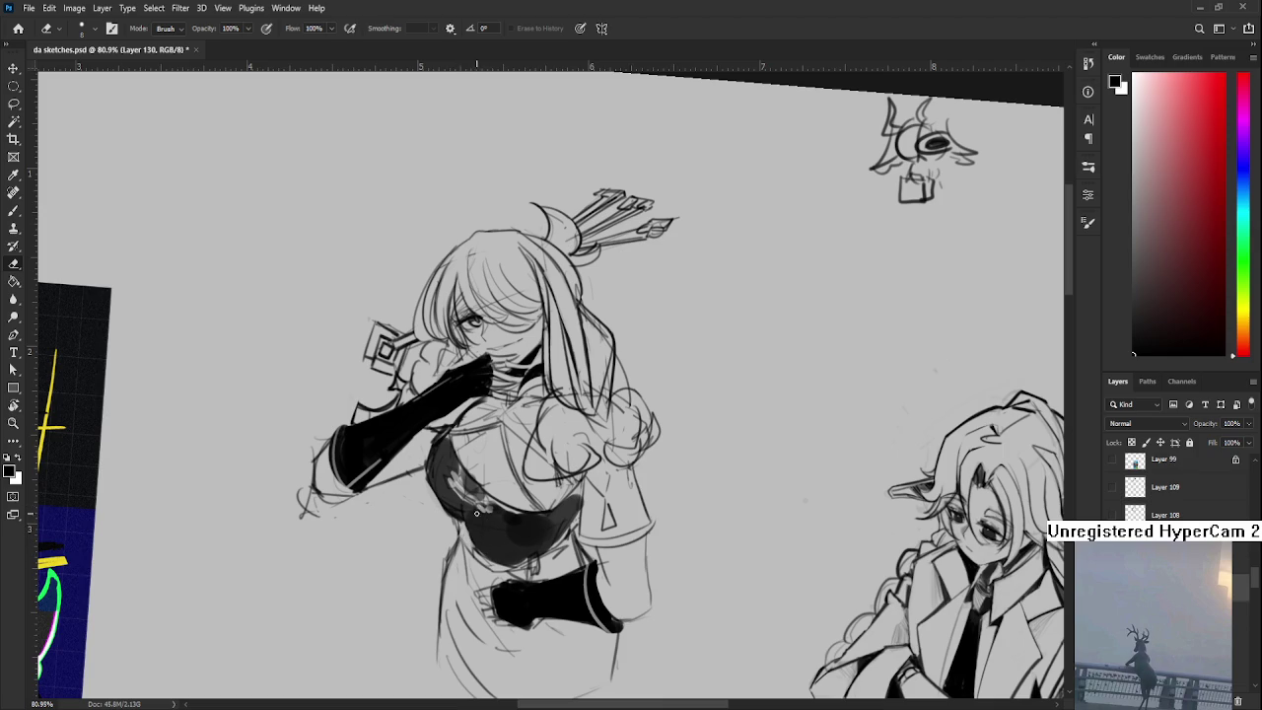
{"action": "key", "text": "bracketright"}
{"action": "key", "text": "bracketright"}
{"action": "key", "text": "bracketright"}
{"action": "mouse_move", "coordinate": [507, 513]}
{"action": "left_mouse_down"}
{"action": "mouse_move", "coordinate": [540, 543]}
{"action": "mouse_move", "coordinate": [484, 527]}
{"action": "mouse_move", "coordinate": [537, 533]}
{"action": "left_mouse_up"}
{"action": "left_click_drag", "start_coordinate": [481, 465], "coordinate": [496, 525]}
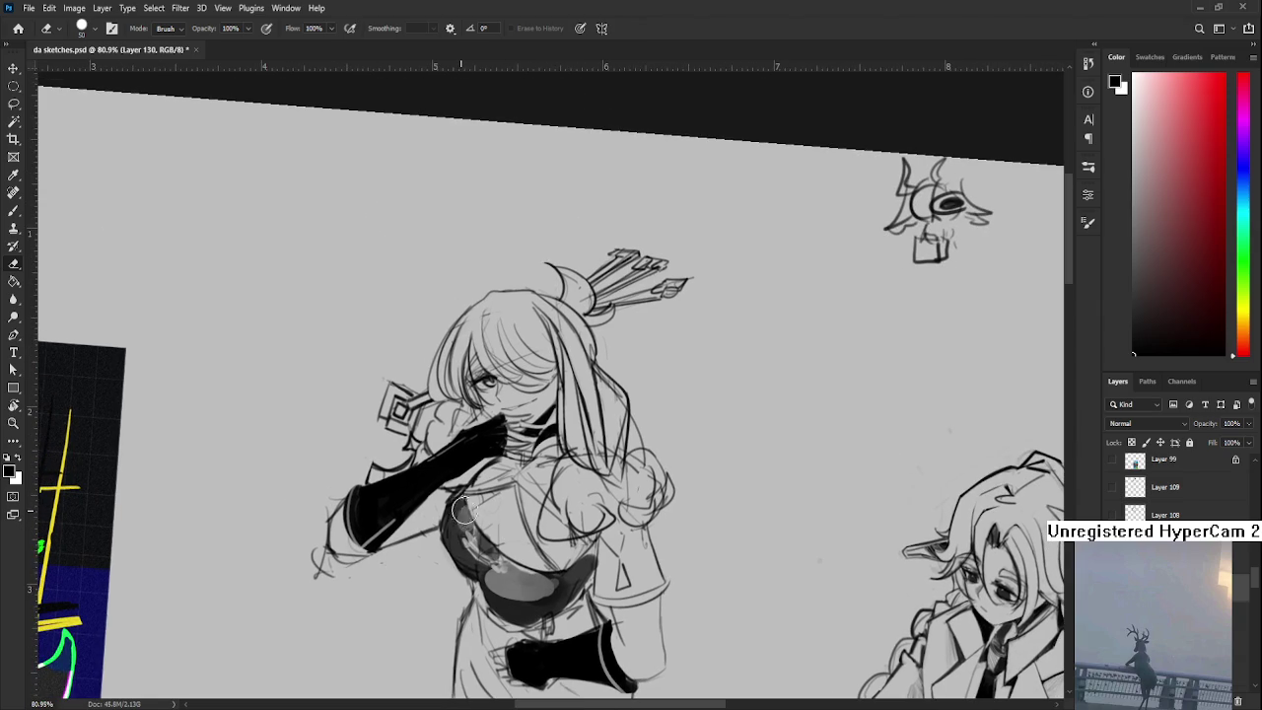
{"action": "scroll", "coordinate": [550, 165], "scroll_direction": "down", "scroll_amount": 5, "text": "alt"}
- Tilt the view, sketch lines below the chest and erase the old curved strokes beneath
{"action": "key", "text": "r"}
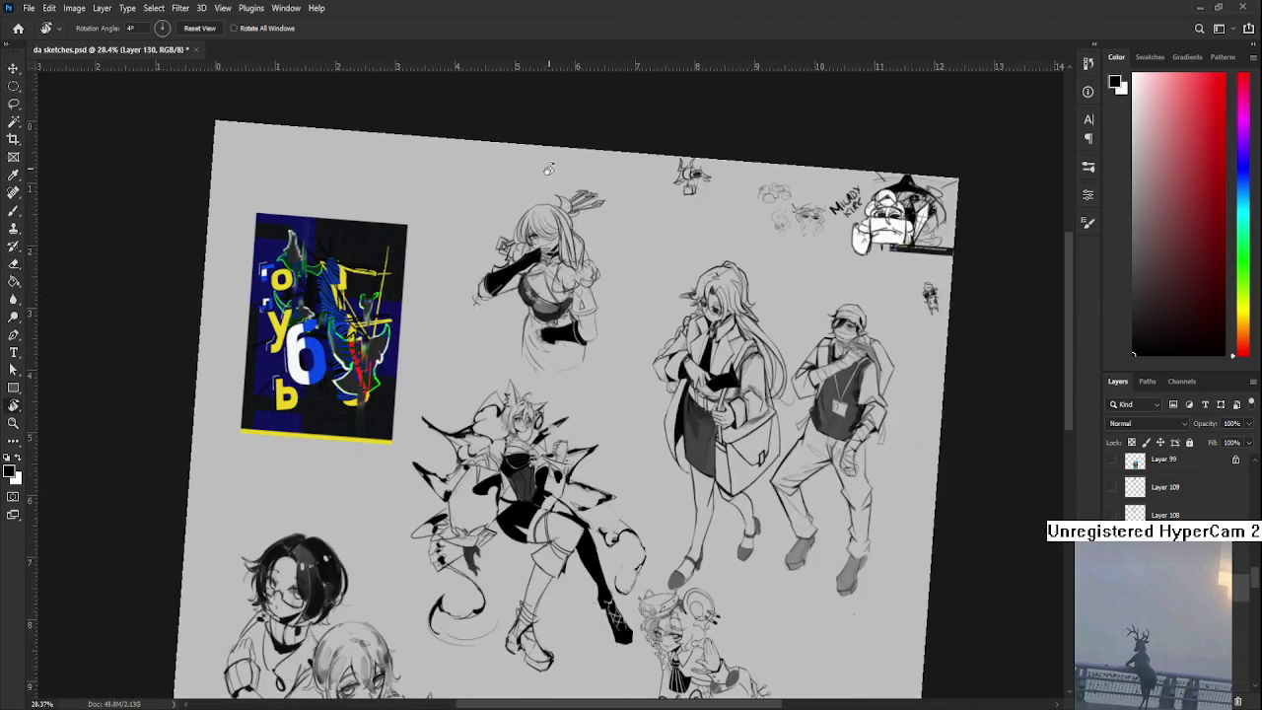
{"action": "left_click_drag", "start_coordinate": [537, 320], "coordinate": [552, 312]}
{"action": "mouse_move", "coordinate": [550, 382]}
{"action": "left_mouse_down"}
{"action": "mouse_move", "coordinate": [508, 560]}
{"action": "mouse_move", "coordinate": [463, 543]}
{"action": "left_mouse_up"}
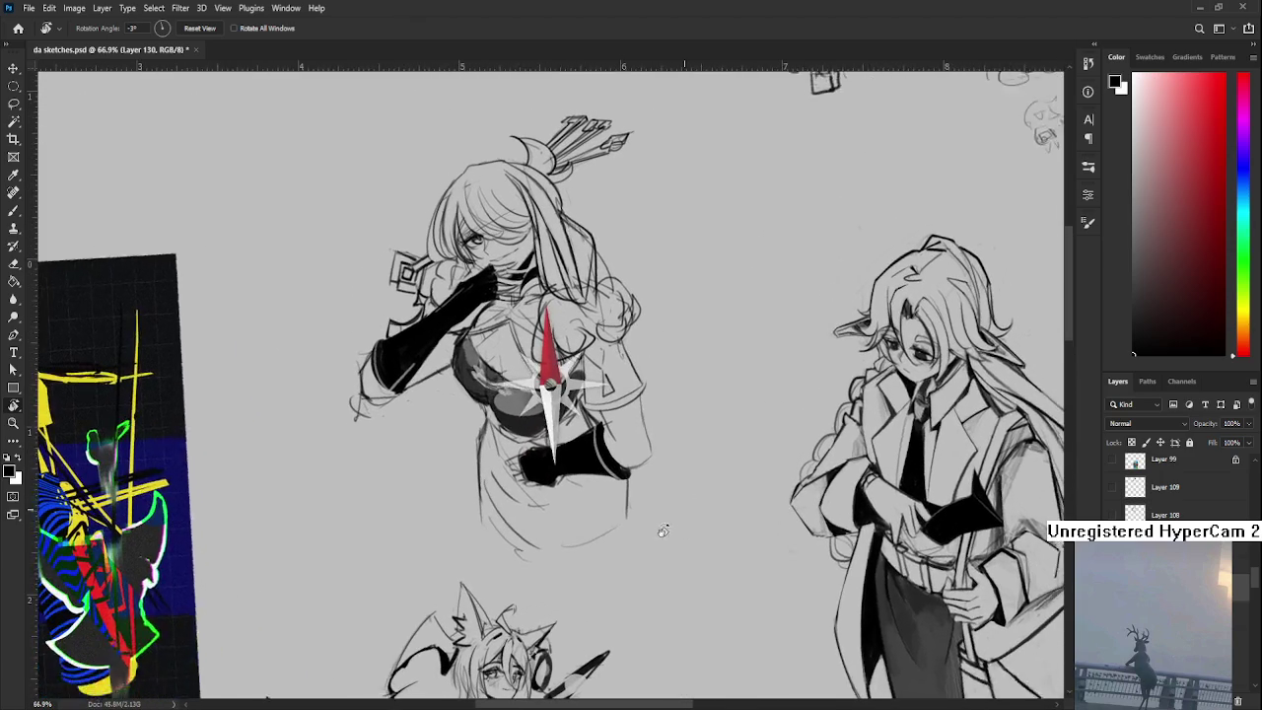
{"action": "left_click_drag", "start_coordinate": [469, 415], "coordinate": [487, 509]}
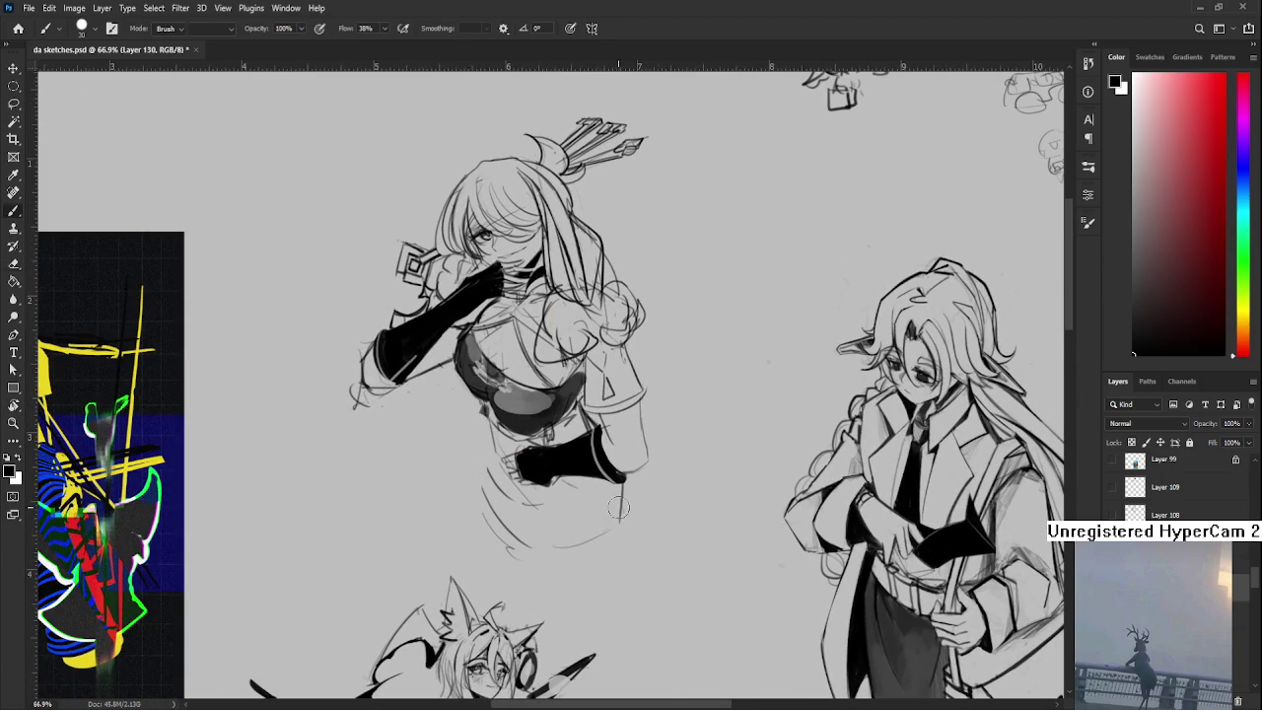
{"action": "key", "text": "e"}
{"action": "left_click_drag", "start_coordinate": [625, 518], "coordinate": [553, 553]}
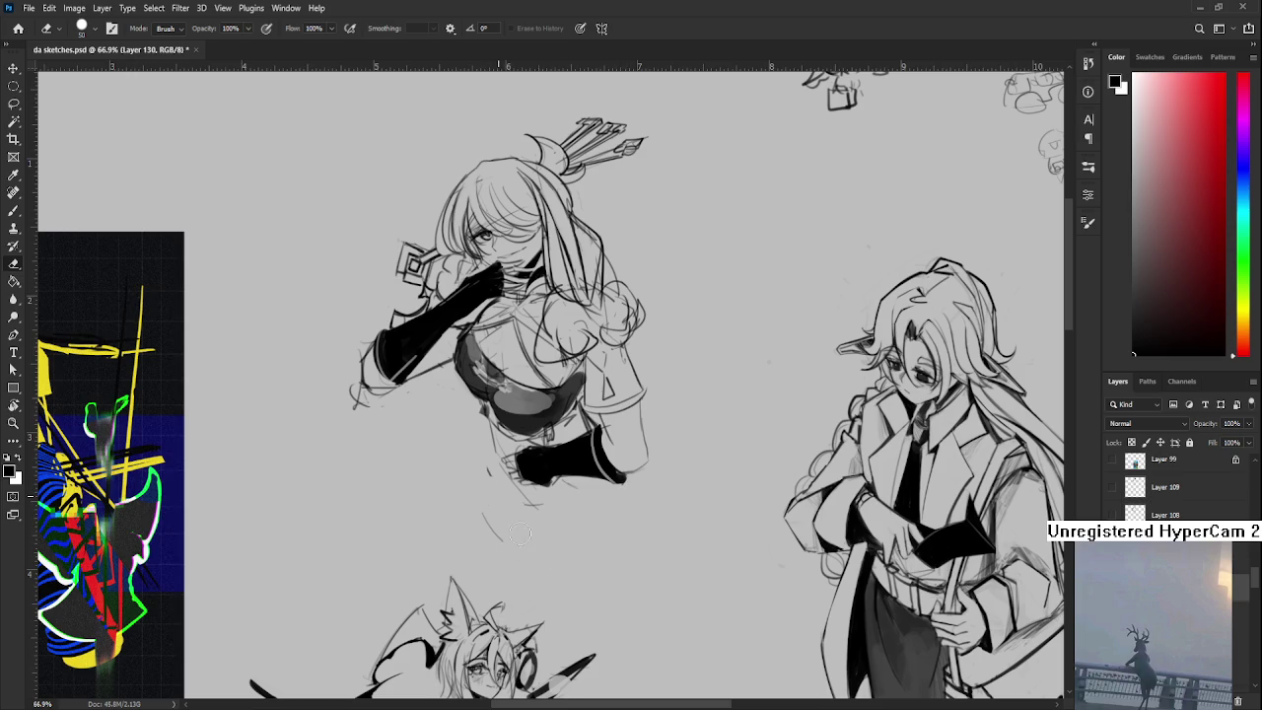
- With the brush at size 9, draw curved skirt lines from the torso and below the glove
{"action": "key", "text": "b"}
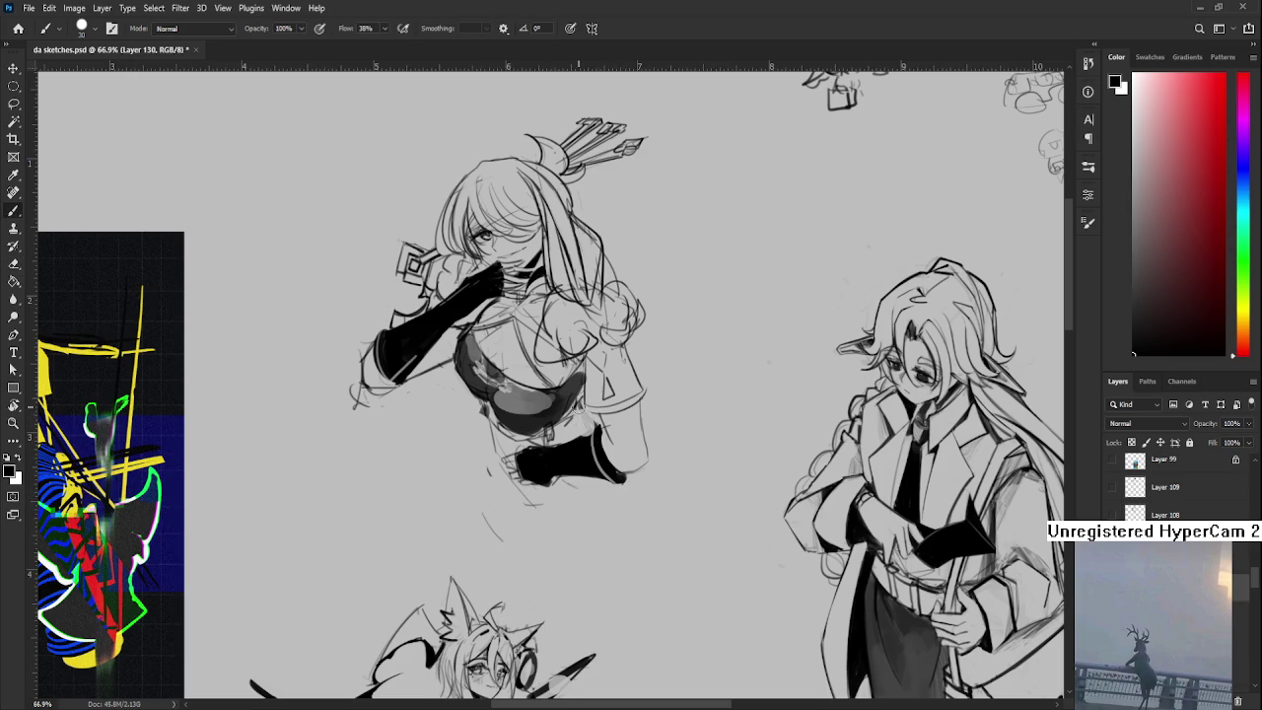
{"action": "key", "text": "v"}
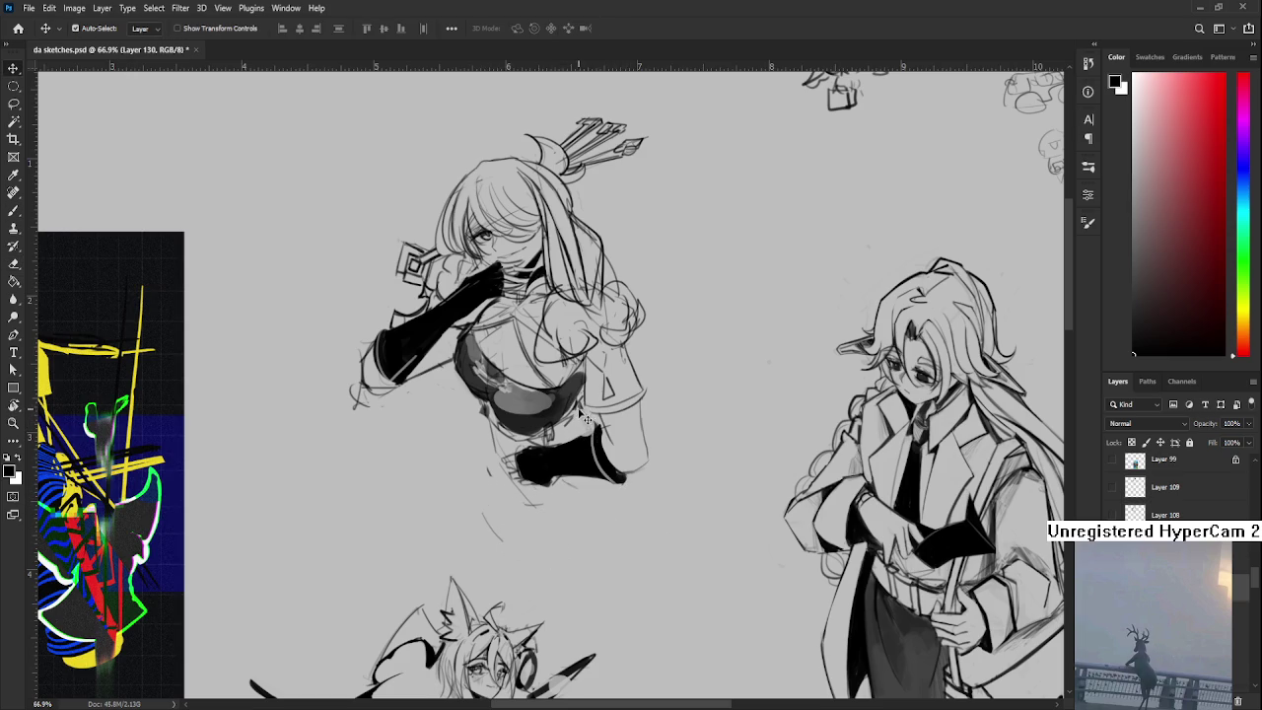
{"action": "key", "text": "b"}
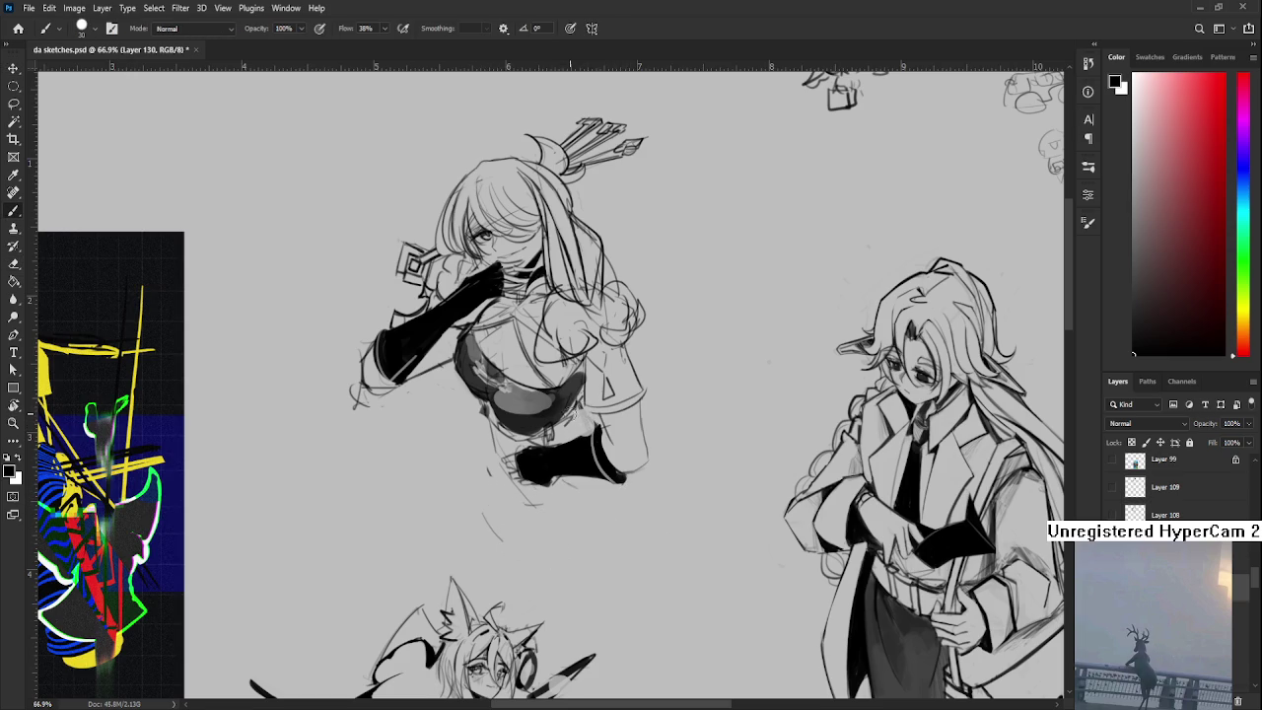
{"action": "left_click_drag", "start_coordinate": [573, 418], "coordinate": [579, 469]}
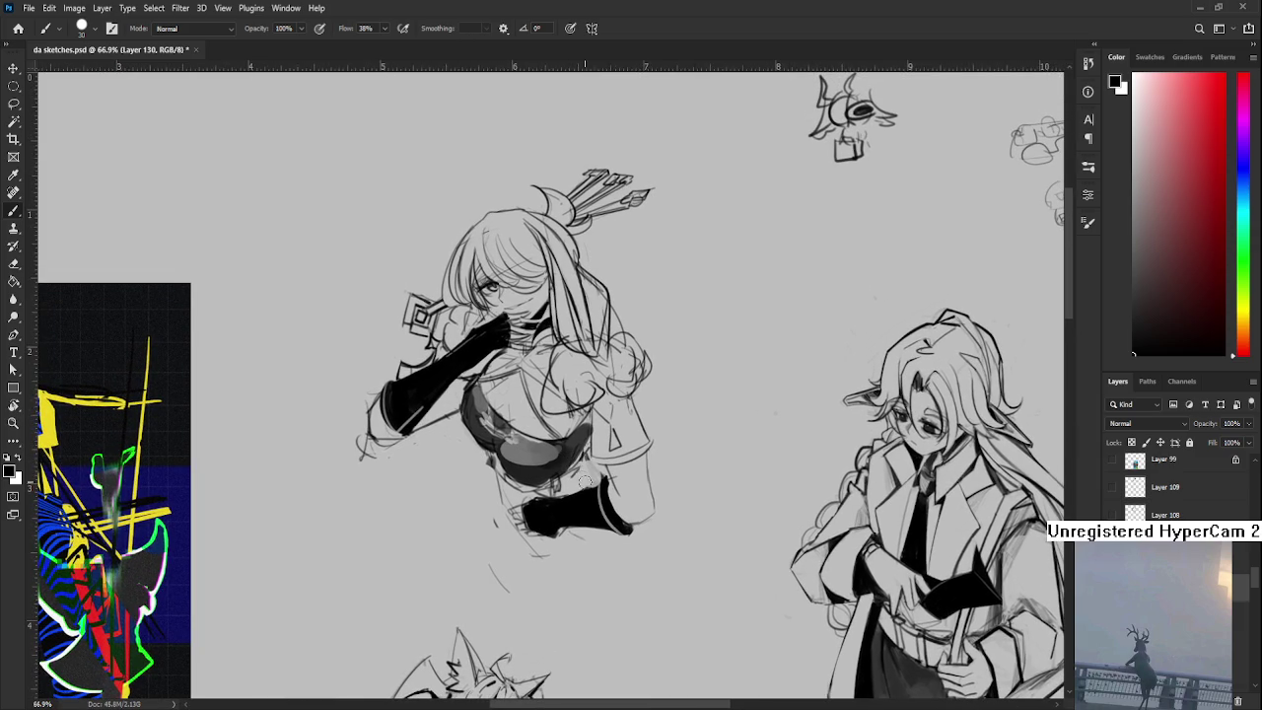
{"action": "key", "text": "bracketleft"}
{"action": "key", "text": "bracketleft"}
{"action": "key", "text": "bracketleft"}
{"action": "left_click_drag", "start_coordinate": [476, 471], "coordinate": [477, 588]}
{"action": "left_click_drag", "start_coordinate": [577, 568], "coordinate": [552, 572]}
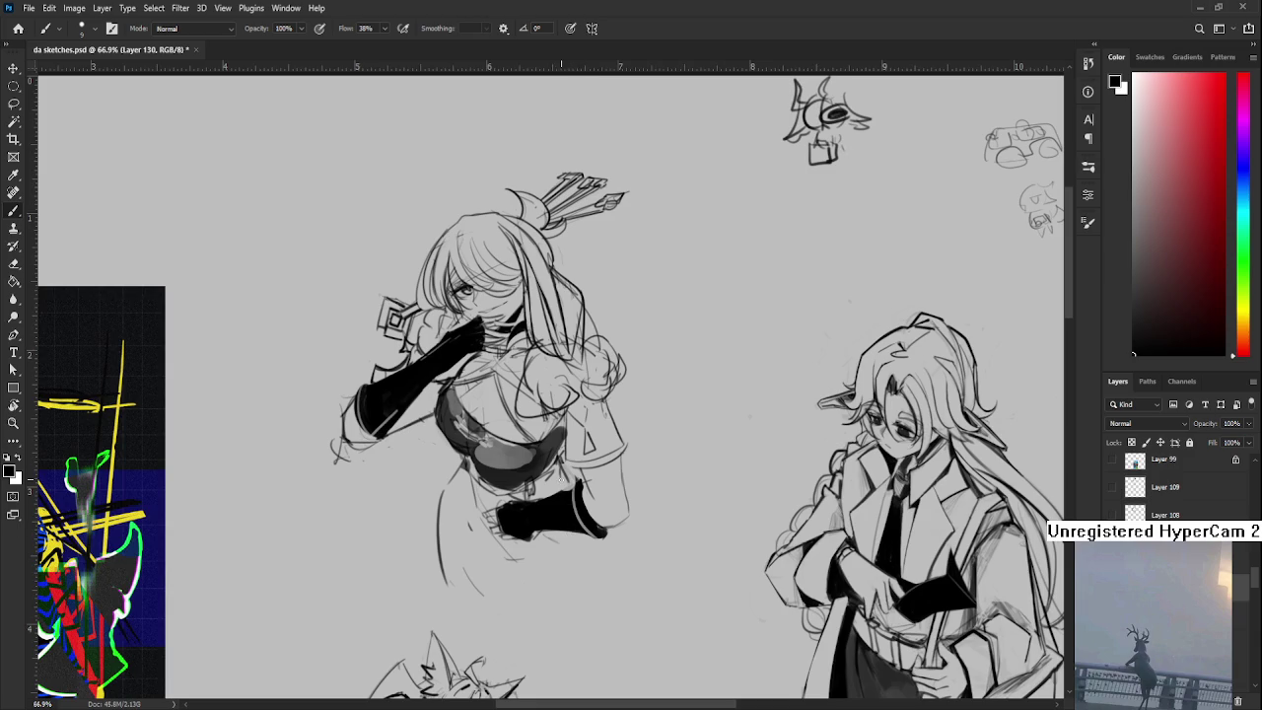
{"action": "left_click_drag", "start_coordinate": [589, 538], "coordinate": [592, 584]}
{"action": "mouse_move", "coordinate": [464, 460]}
{"action": "left_mouse_down"}
{"action": "mouse_move", "coordinate": [489, 633]}
{"action": "mouse_move", "coordinate": [449, 581]}
{"action": "mouse_move", "coordinate": [464, 548]}
{"action": "mouse_move", "coordinate": [570, 609]}
{"action": "left_mouse_up"}
- Undo misplaced trial skirt strokes and add a curved stroke right of the skirt
{"action": "key", "text": "ctrl+z"}
{"action": "key", "text": "ctrl+z"}
{"action": "left_click_drag", "start_coordinate": [559, 559], "coordinate": [613, 565]}
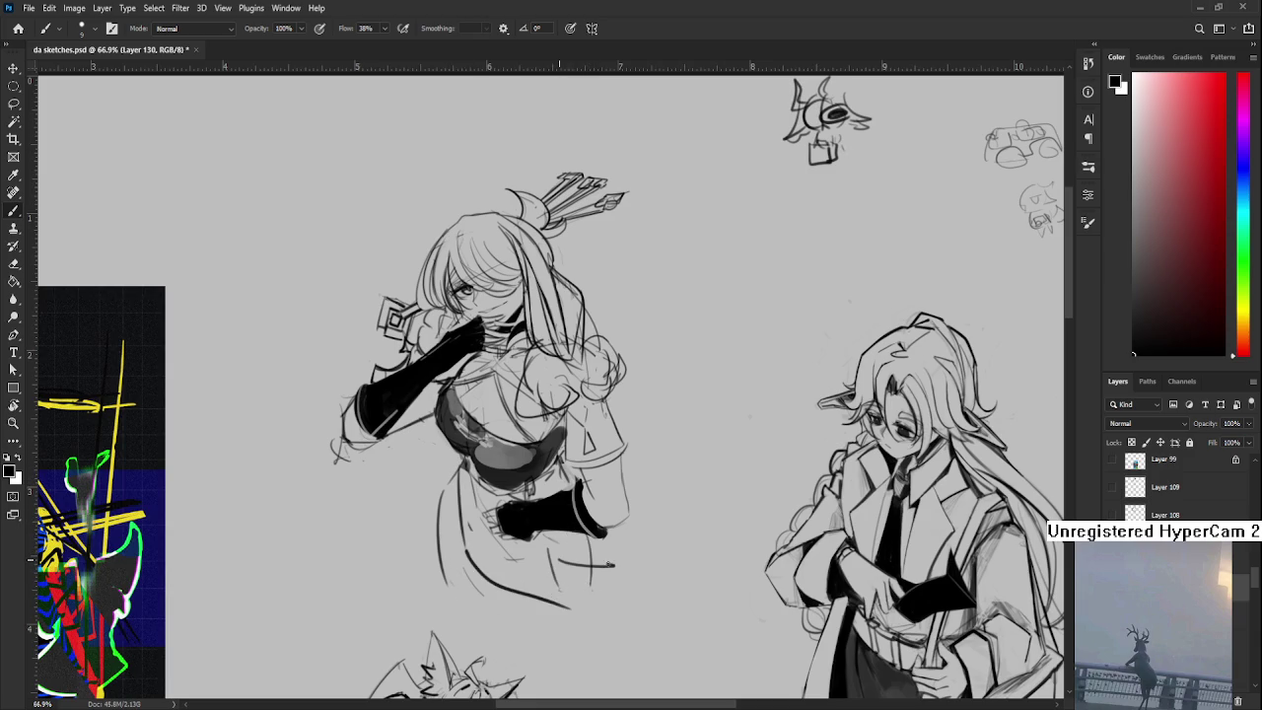
{"action": "key", "text": "ctrl+z"}
{"action": "left_click_drag", "start_coordinate": [546, 531], "coordinate": [561, 583]}
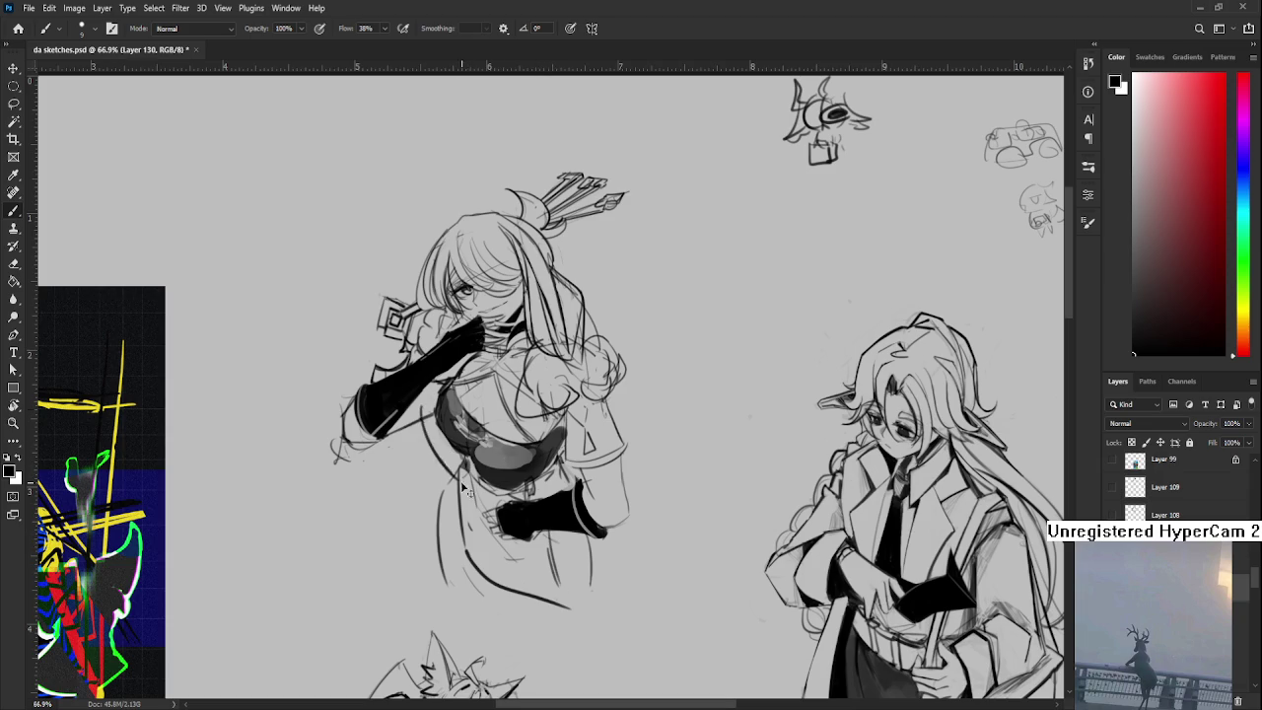
{"action": "key", "text": "ctrl+z"}
{"action": "left_click_drag", "start_coordinate": [618, 481], "coordinate": [698, 473]}
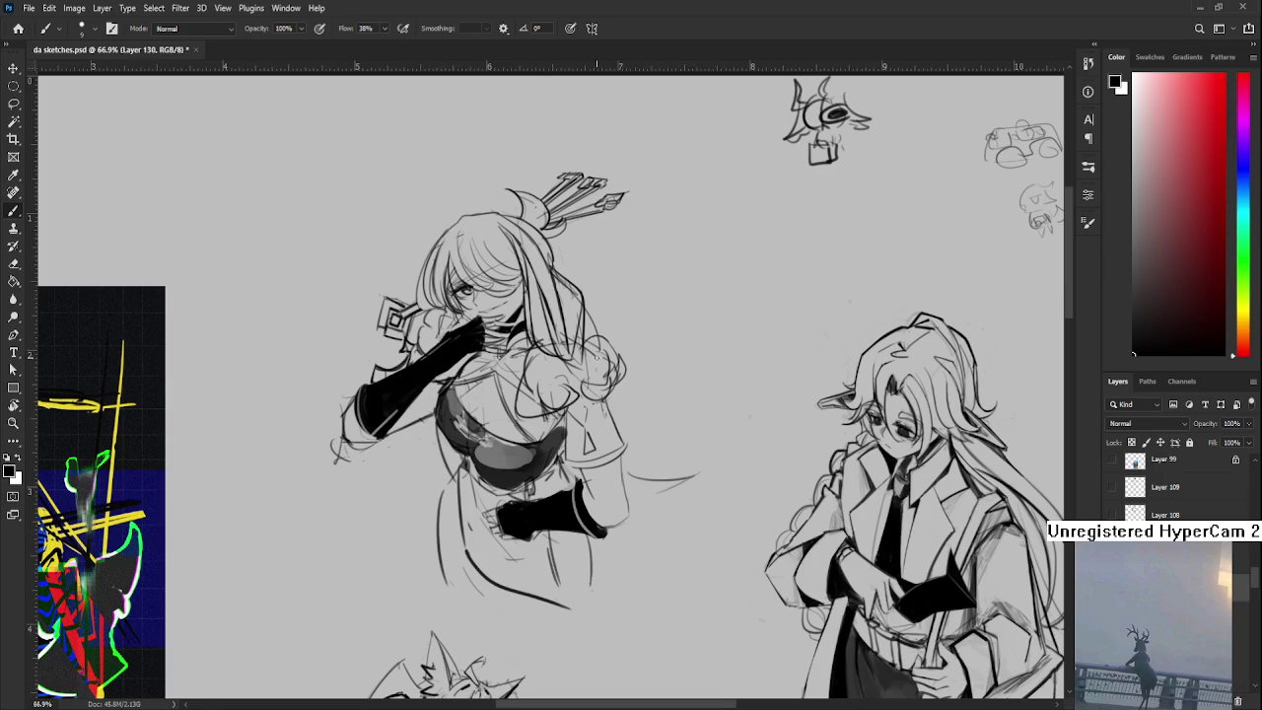
- Retry the short vertical stroke left of the figure, then undo it
{"action": "scroll", "coordinate": [597, 357], "scroll_direction": "down", "scroll_amount": 2}
{"action": "scroll", "coordinate": [608, 367], "scroll_direction": "up", "scroll_amount": 3}
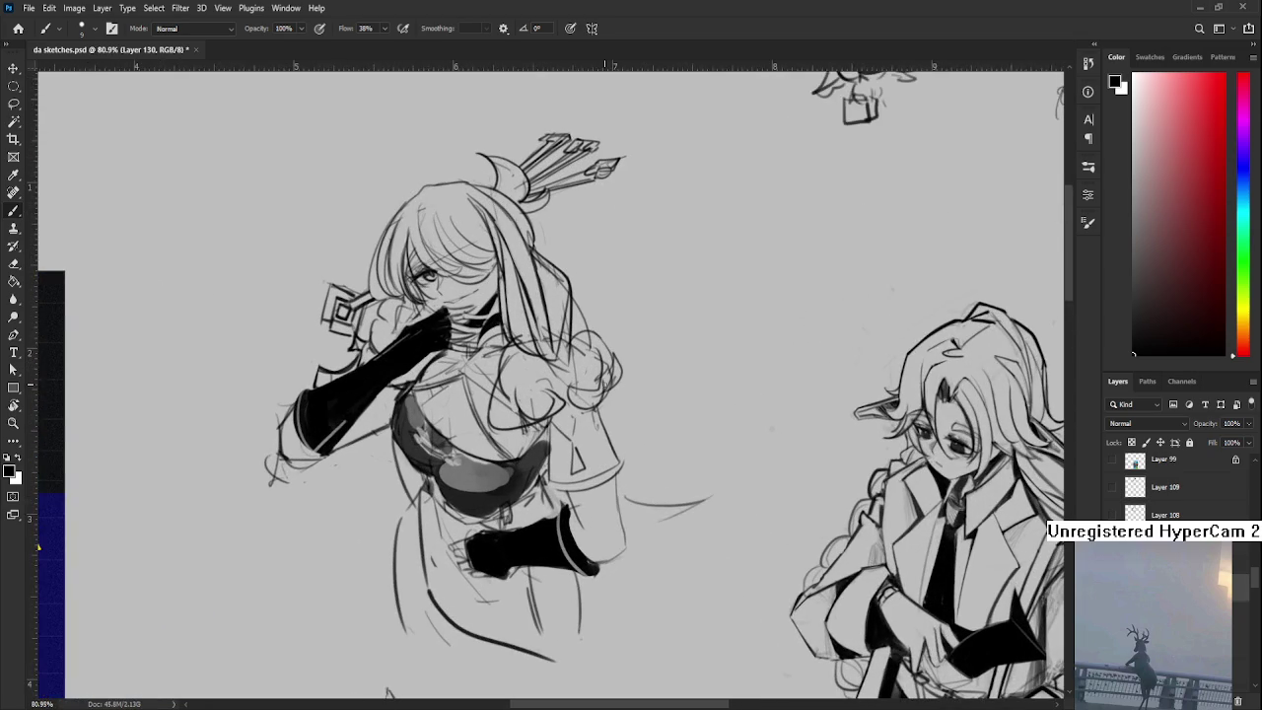
{"action": "scroll", "coordinate": [605, 365], "scroll_direction": "down", "scroll_amount": 2}
{"action": "scroll", "coordinate": [592, 414], "scroll_direction": "down", "scroll_amount": 1}
{"action": "scroll", "coordinate": [582, 444], "scroll_direction": "down", "scroll_amount": 1}
{"action": "scroll", "coordinate": [574, 473], "scroll_direction": "up", "scroll_amount": 3}
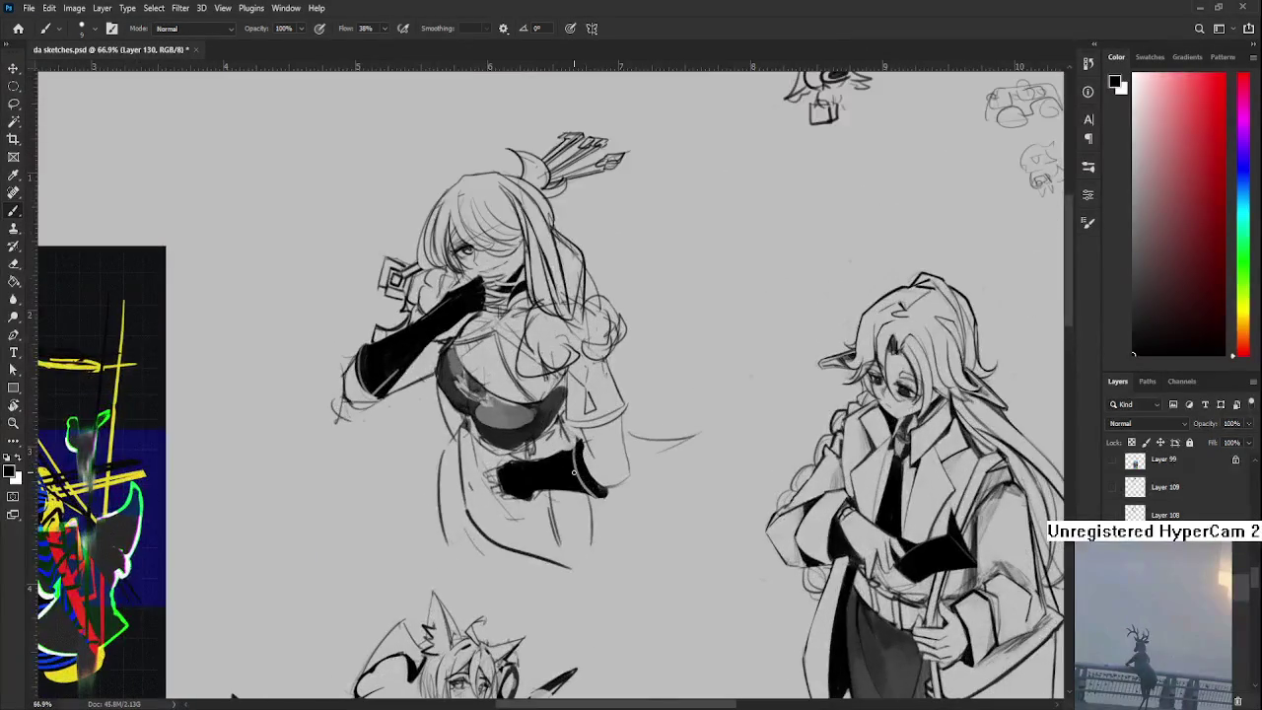
{"action": "left_click_drag", "start_coordinate": [574, 473], "coordinate": [588, 479]}
{"action": "key", "text": "ctrl+z"}
{"action": "mouse_move", "coordinate": [445, 462]}
{"action": "left_mouse_down"}
{"action": "mouse_move", "coordinate": [444, 539]}
{"action": "mouse_move", "coordinate": [441, 525]}
{"action": "left_mouse_up"}
{"action": "key", "text": "ctrl+z"}
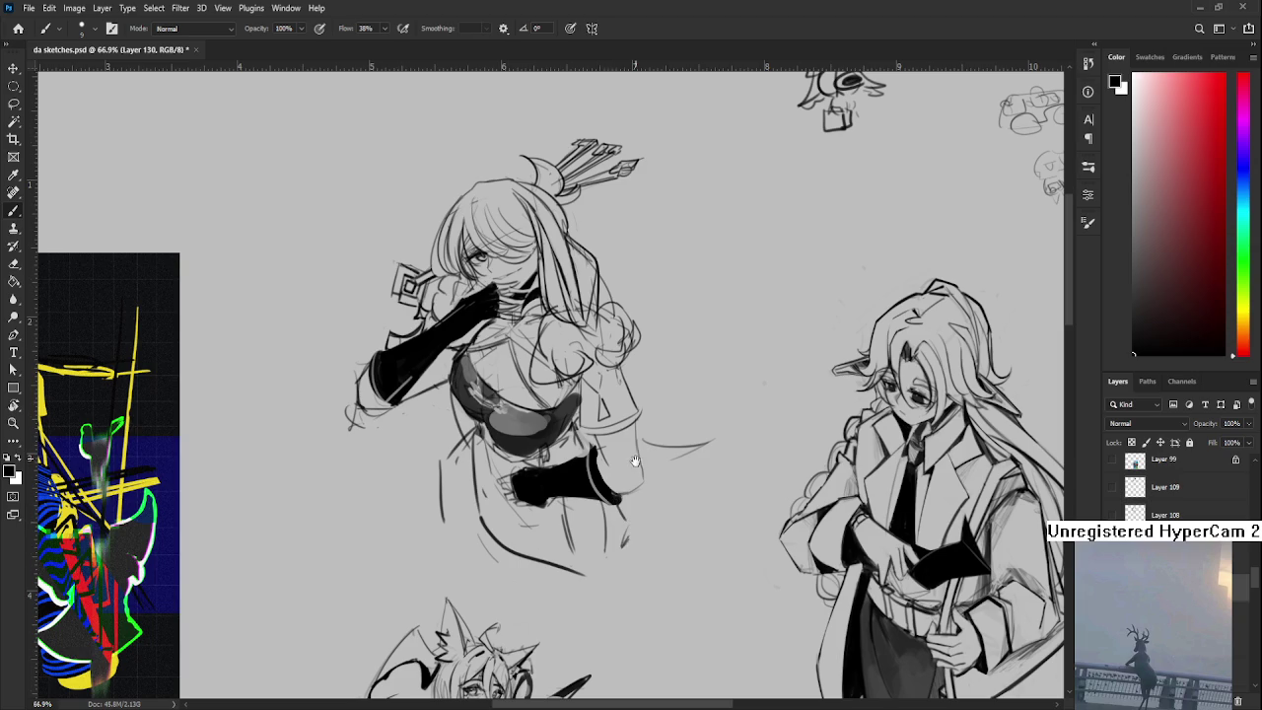
- Lasso the black hip glove to select it
{"action": "left_click_drag", "start_coordinate": [635, 458], "coordinate": [652, 587]}
{"action": "scroll", "coordinate": [447, 225], "scroll_direction": "down", "scroll_amount": 5}
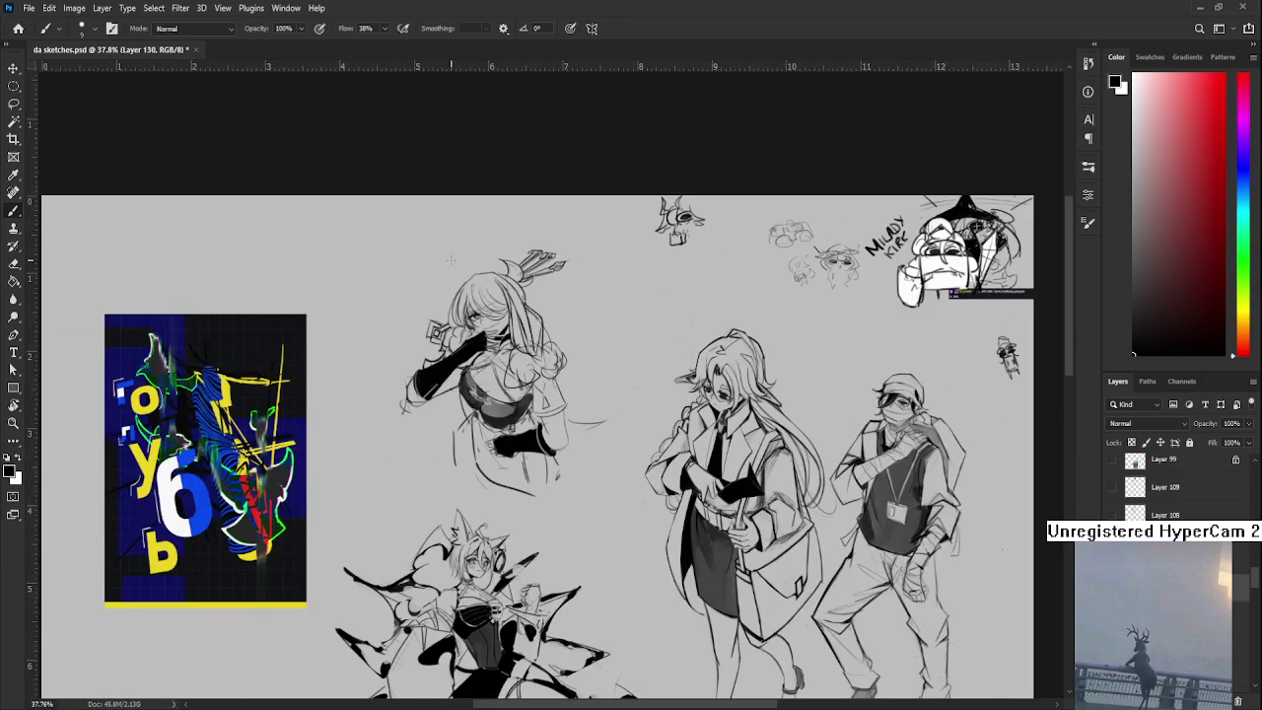
{"action": "scroll", "coordinate": [453, 276], "scroll_direction": "up", "scroll_amount": 2}
{"action": "scroll", "coordinate": [493, 325], "scroll_direction": "up", "scroll_amount": 1}
{"action": "scroll", "coordinate": [532, 394], "scroll_direction": "up", "scroll_amount": 1}
{"action": "scroll", "coordinate": [572, 469], "scroll_direction": "up", "scroll_amount": 1}
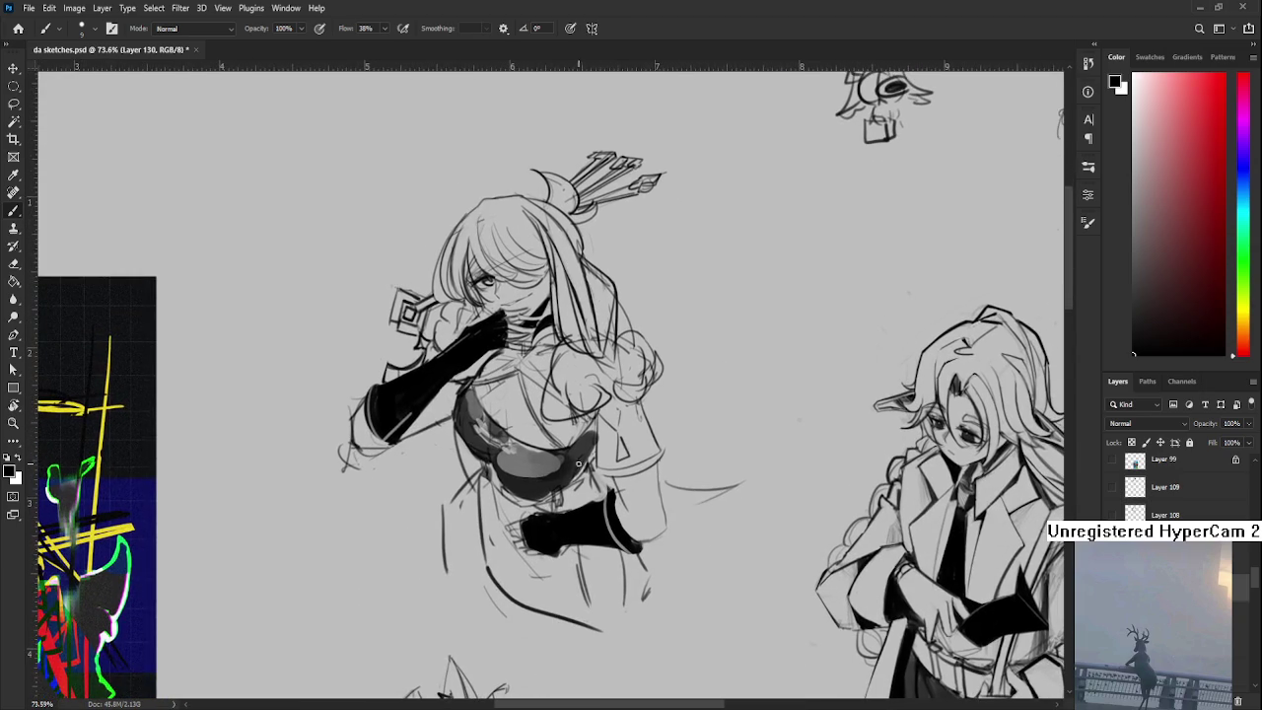
{"action": "key", "text": "l"}
{"action": "mouse_move", "coordinate": [537, 513]}
{"action": "left_mouse_down"}
{"action": "mouse_move", "coordinate": [643, 560]}
{"action": "mouse_move", "coordinate": [558, 505]}
{"action": "left_mouse_up"}
- Squeeze the lassoed hip glove to about 75% width and commit the transform
{"action": "key", "text": "ctrl+t"}
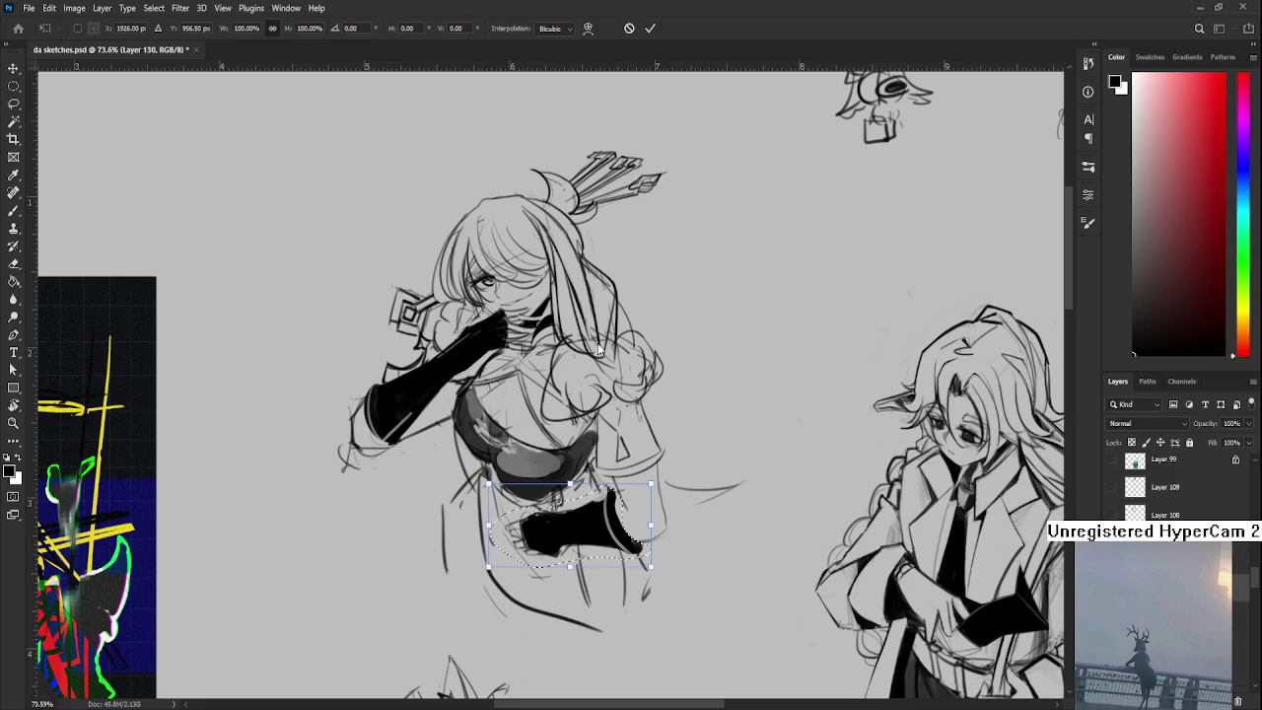
{"action": "left_click_drag", "start_coordinate": [489, 525], "coordinate": [531, 525]}
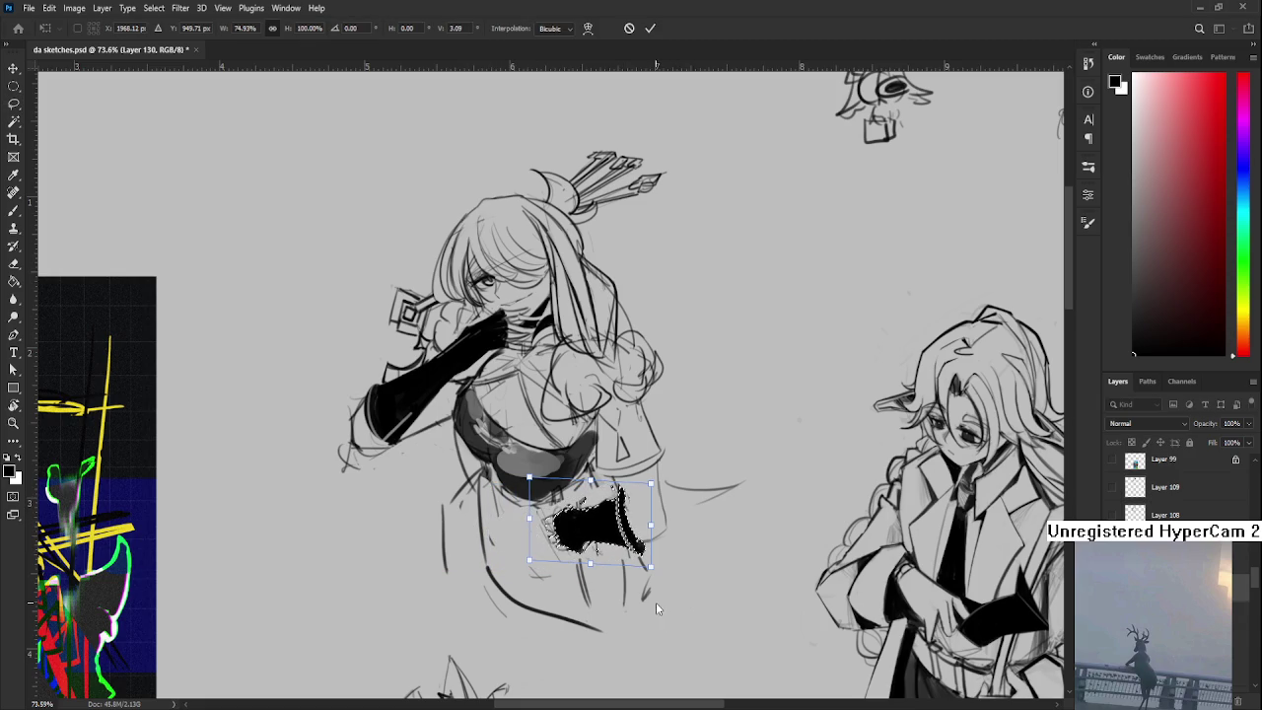
{"action": "key", "text": "Return"}
{"action": "scroll", "coordinate": [756, 611], "scroll_direction": "down", "scroll_amount": 3}
{"action": "scroll", "coordinate": [744, 601], "scroll_direction": "up", "scroll_amount": 2}
- Rotate the canvas view about 70 degrees, then back to about 11 degrees
{"action": "key", "text": "r"}
{"action": "left_click_drag", "start_coordinate": [751, 589], "coordinate": [449, 512]}
{"action": "key", "text": "e"}
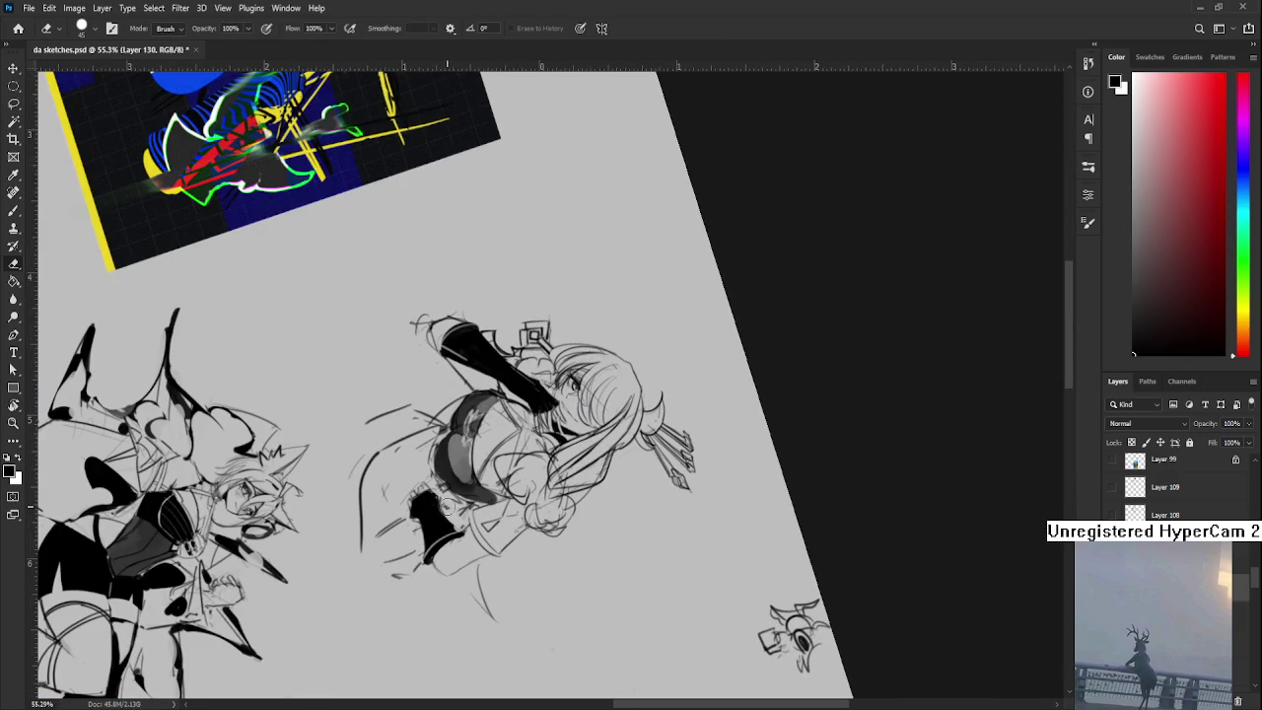
{"action": "key", "text": "b"}
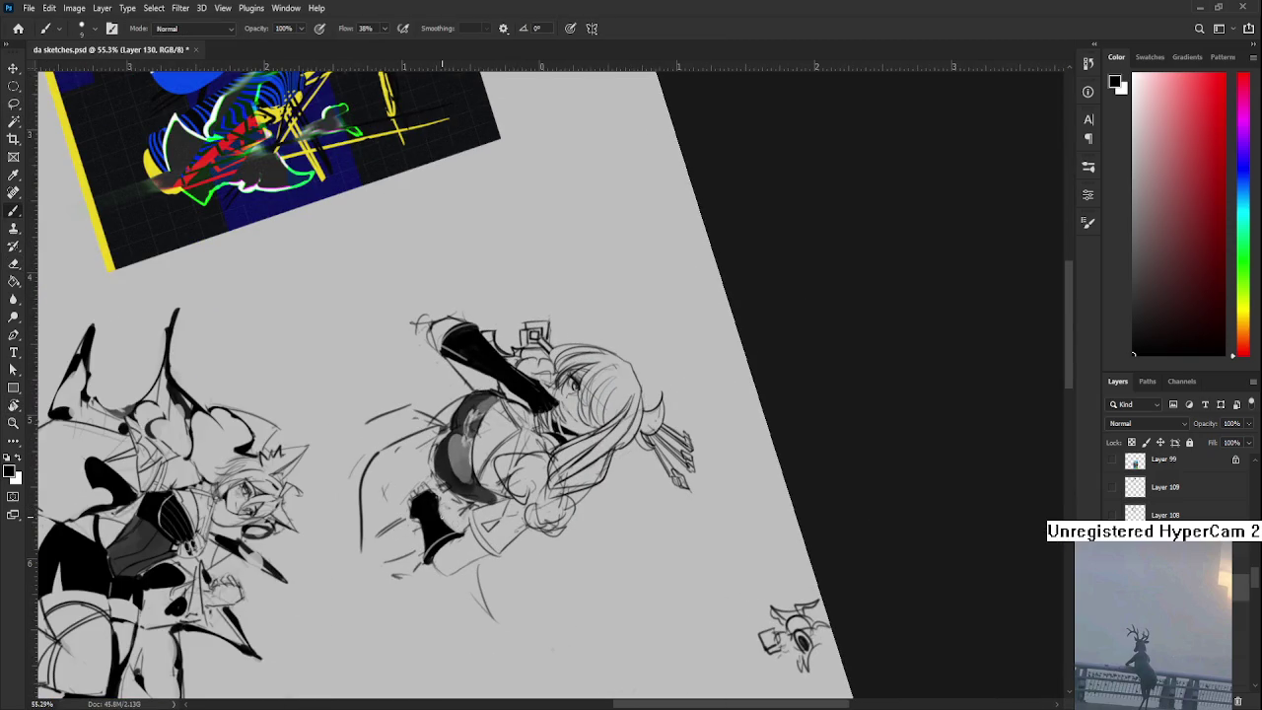
{"action": "key", "text": "r"}
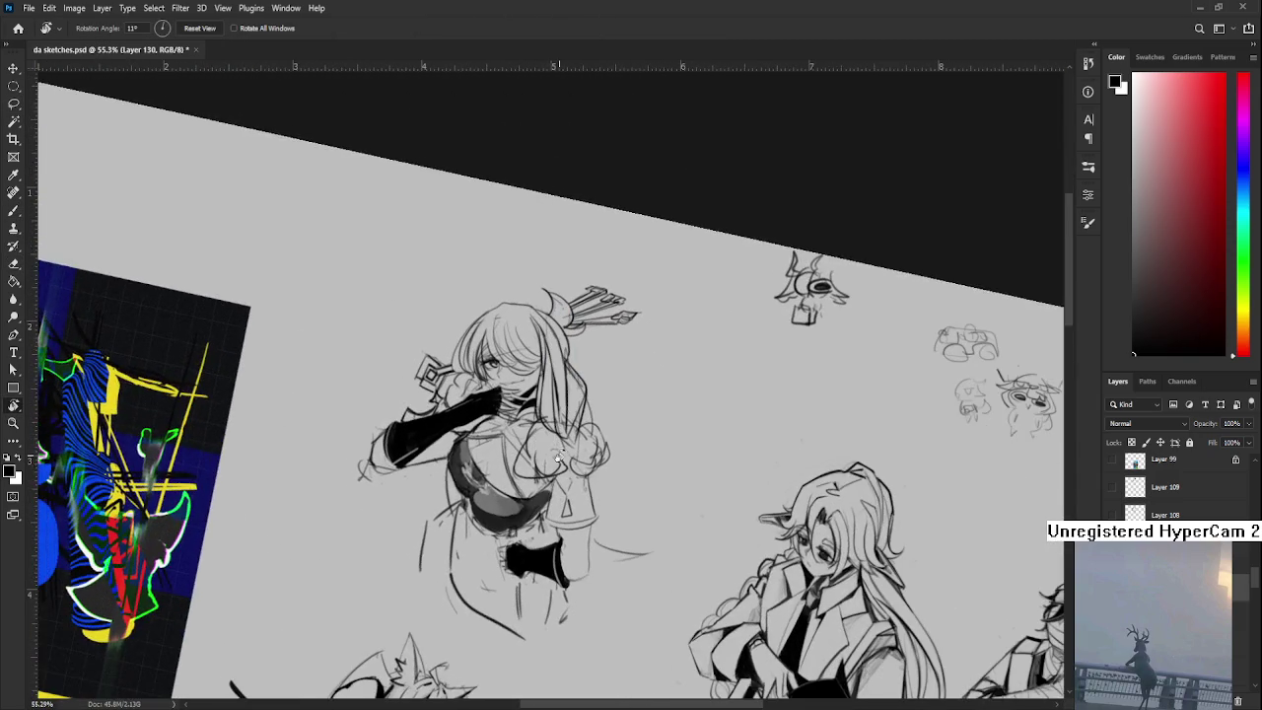
{"action": "mouse_move", "coordinate": [431, 508]}
{"action": "left_mouse_down"}
{"action": "mouse_move", "coordinate": [495, 448]}
{"action": "mouse_move", "coordinate": [533, 464]}
{"action": "left_mouse_up"}
{"action": "key", "text": "b"}
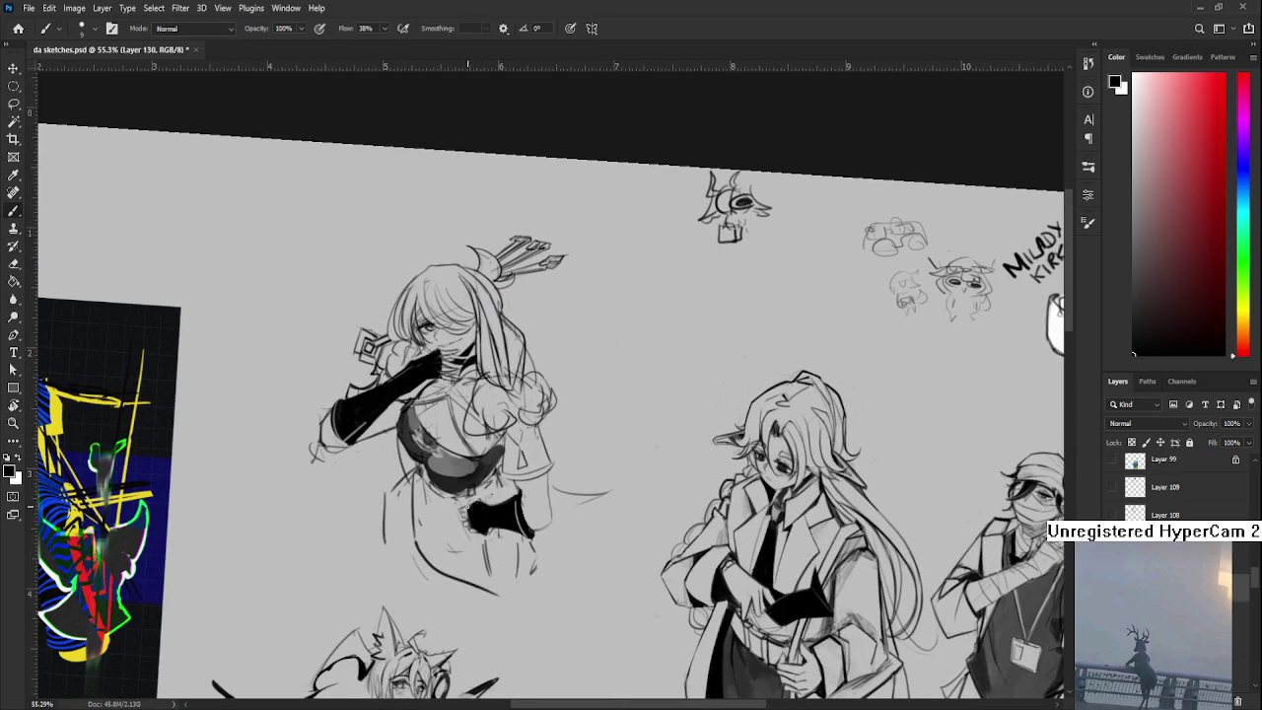
{"action": "key", "text": "e"}
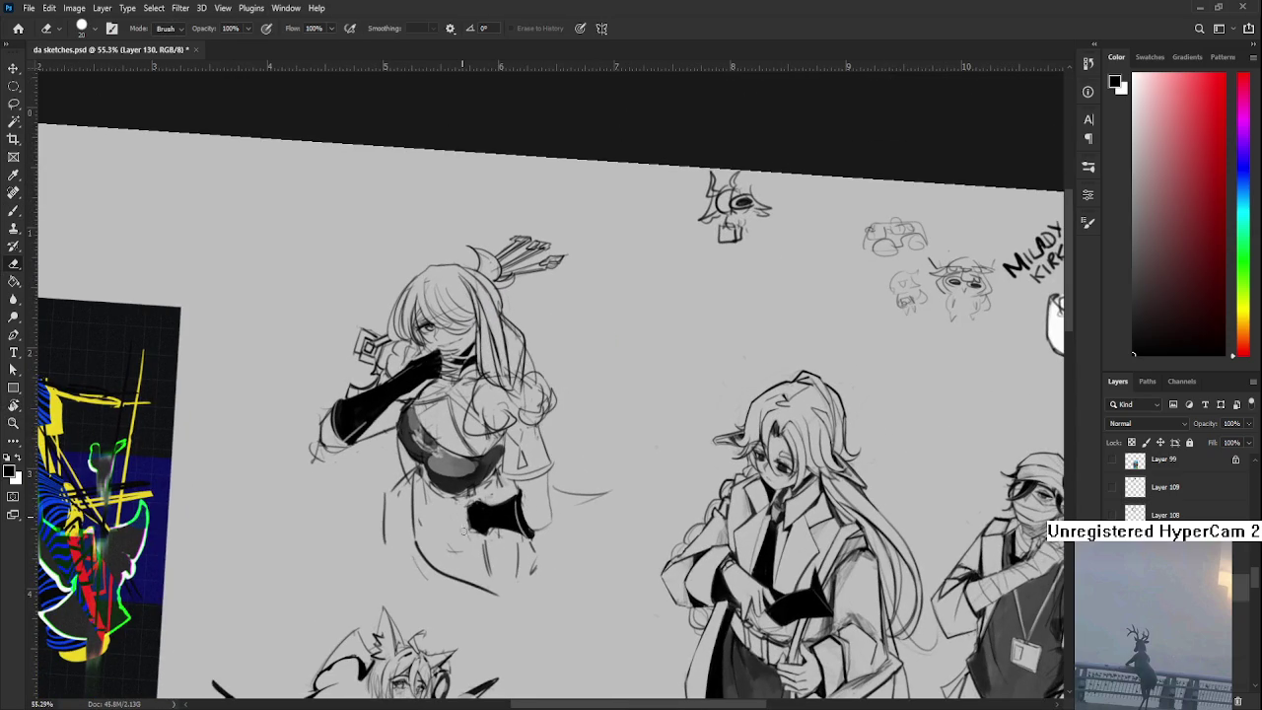
{"action": "key", "text": "b"}
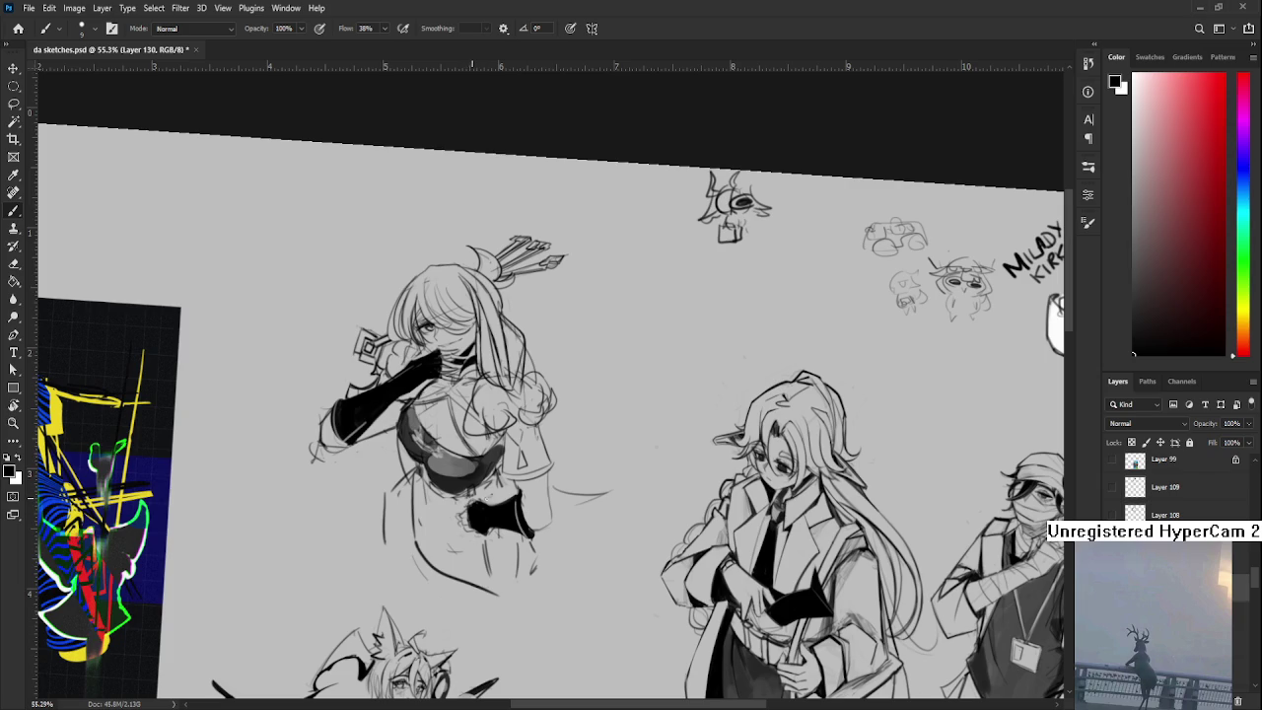
- Tilt the canvas view and ink black shading on the girl's hips
{"action": "key", "text": "r"}
{"action": "left_click_drag", "start_coordinate": [592, 296], "coordinate": [631, 414]}
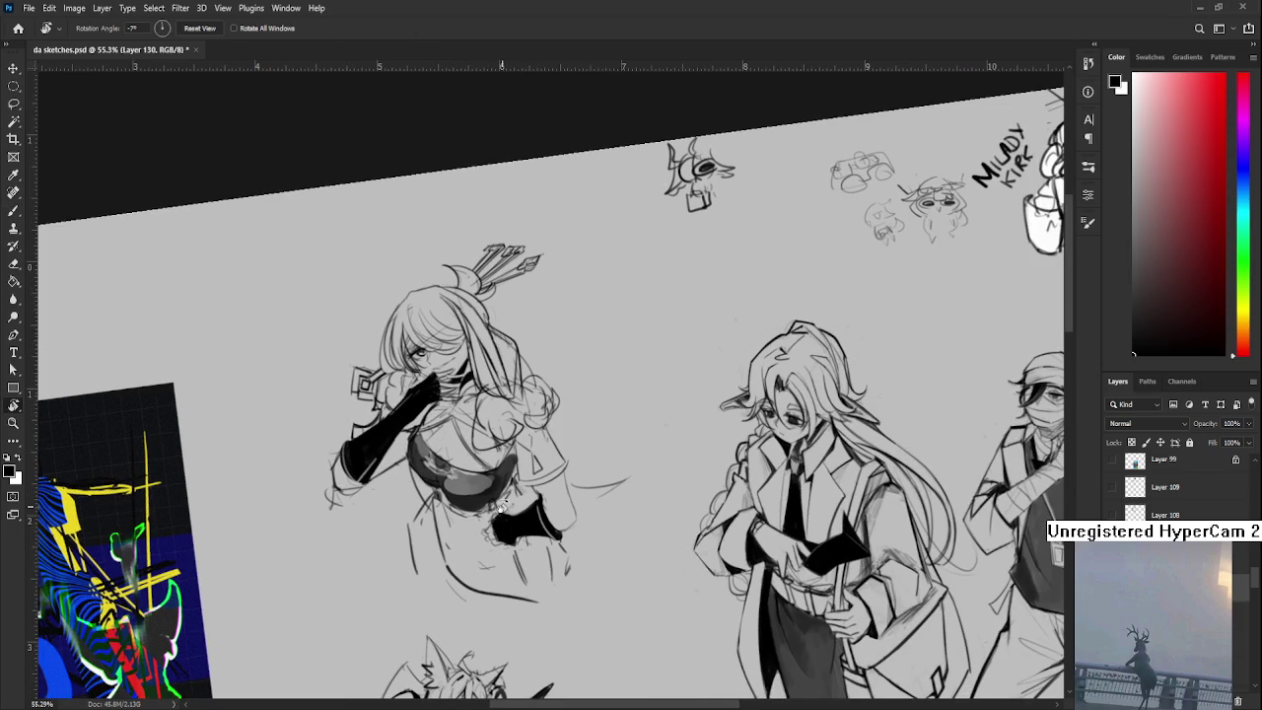
{"action": "key", "text": "b"}
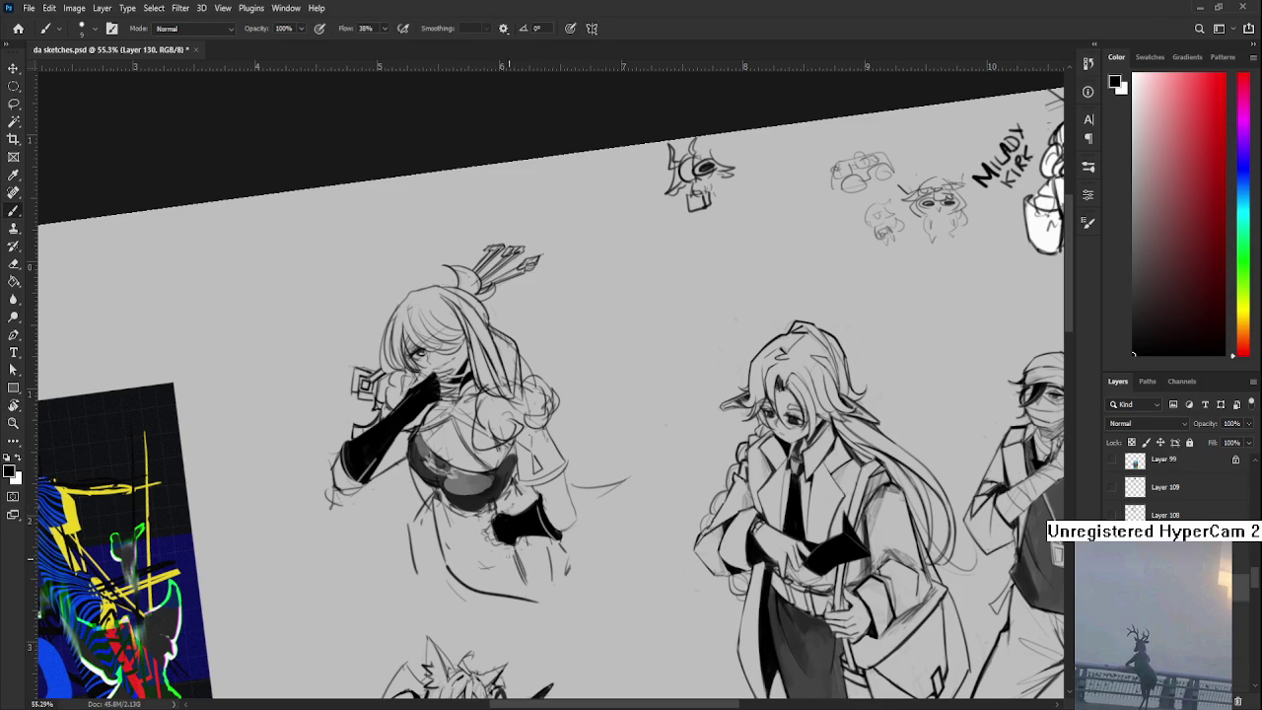
{"action": "mouse_move", "coordinate": [412, 521]}
{"action": "left_mouse_down"}
{"action": "mouse_move", "coordinate": [414, 533]}
{"action": "mouse_move", "coordinate": [430, 503]}
{"action": "mouse_move", "coordinate": [432, 548]}
{"action": "mouse_move", "coordinate": [420, 549]}
{"action": "mouse_move", "coordinate": [432, 529]}
{"action": "mouse_move", "coordinate": [416, 538]}
{"action": "mouse_move", "coordinate": [430, 495]}
{"action": "left_mouse_up"}
{"action": "left_click_drag", "start_coordinate": [501, 513], "coordinate": [533, 487]}
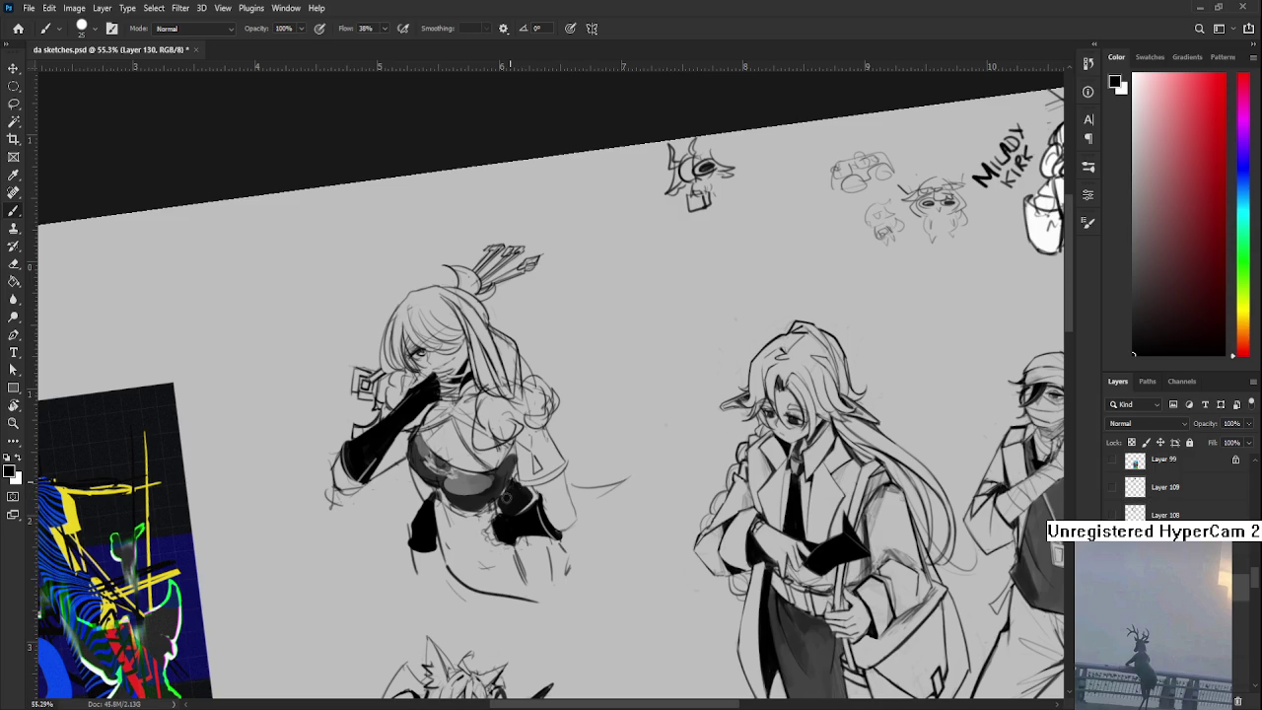
- Draw thin lines down the front of the skirt with a smaller brush
{"action": "key", "text": "e"}
{"action": "key", "text": "b"}
{"action": "key", "text": "bracketleft"}
{"action": "left_click_drag", "start_coordinate": [454, 523], "coordinate": [493, 587]}
{"action": "key", "text": "ctrl+z"}
{"action": "left_click_drag", "start_coordinate": [456, 522], "coordinate": [497, 588]}
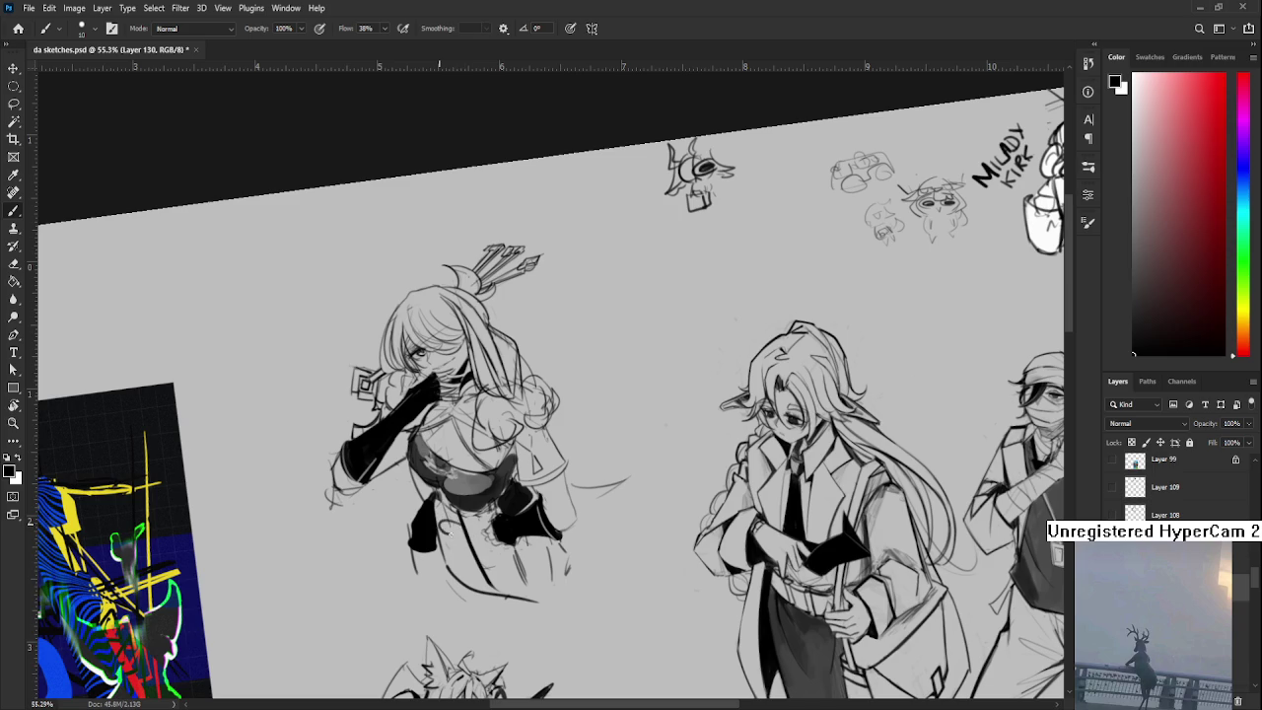
- Sketch looping bow strokes on the skirt, redrawing the lower loops
{"action": "left_click_drag", "start_coordinate": [437, 532], "coordinate": [463, 525]}
{"action": "key", "text": "ctrl+z"}
{"action": "left_click_drag", "start_coordinate": [476, 558], "coordinate": [488, 578]}
{"action": "key", "text": "ctrl+z"}
{"action": "mouse_move", "coordinate": [466, 541]}
{"action": "left_mouse_down"}
{"action": "mouse_move", "coordinate": [481, 576]}
{"action": "mouse_move", "coordinate": [454, 565]}
{"action": "left_mouse_up"}
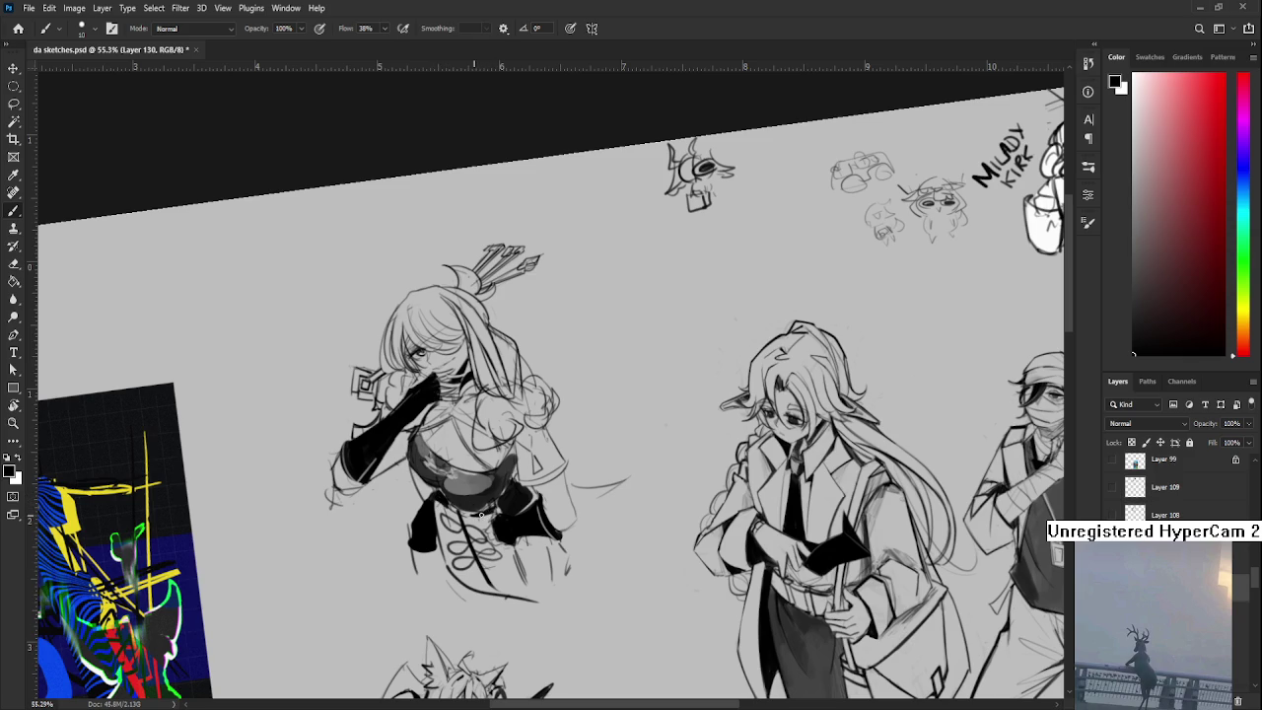
{"action": "scroll", "coordinate": [498, 509], "scroll_direction": "up", "scroll_amount": 3}
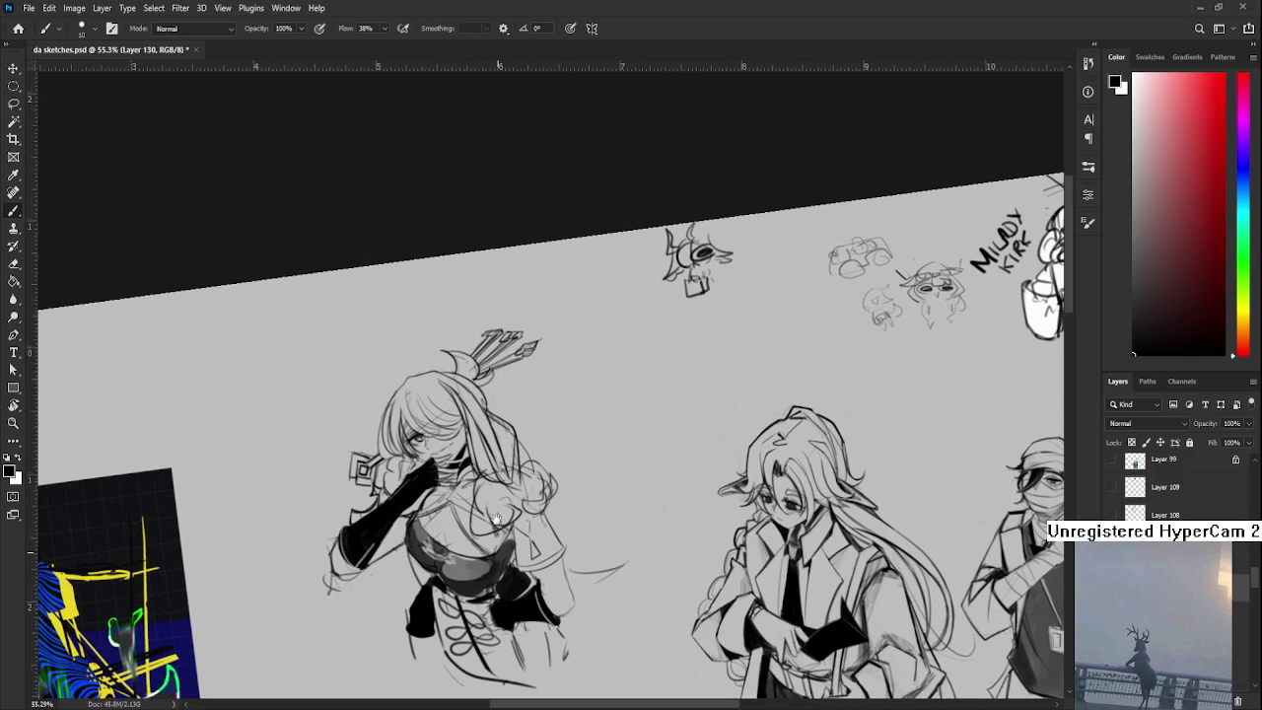
- Add a chest stroke and darken the hair over the girl's face and eye
{"action": "mouse_move", "coordinate": [493, 511]}
{"action": "left_mouse_down"}
{"action": "mouse_move", "coordinate": [476, 532]}
{"action": "mouse_move", "coordinate": [430, 477]}
{"action": "left_mouse_up"}
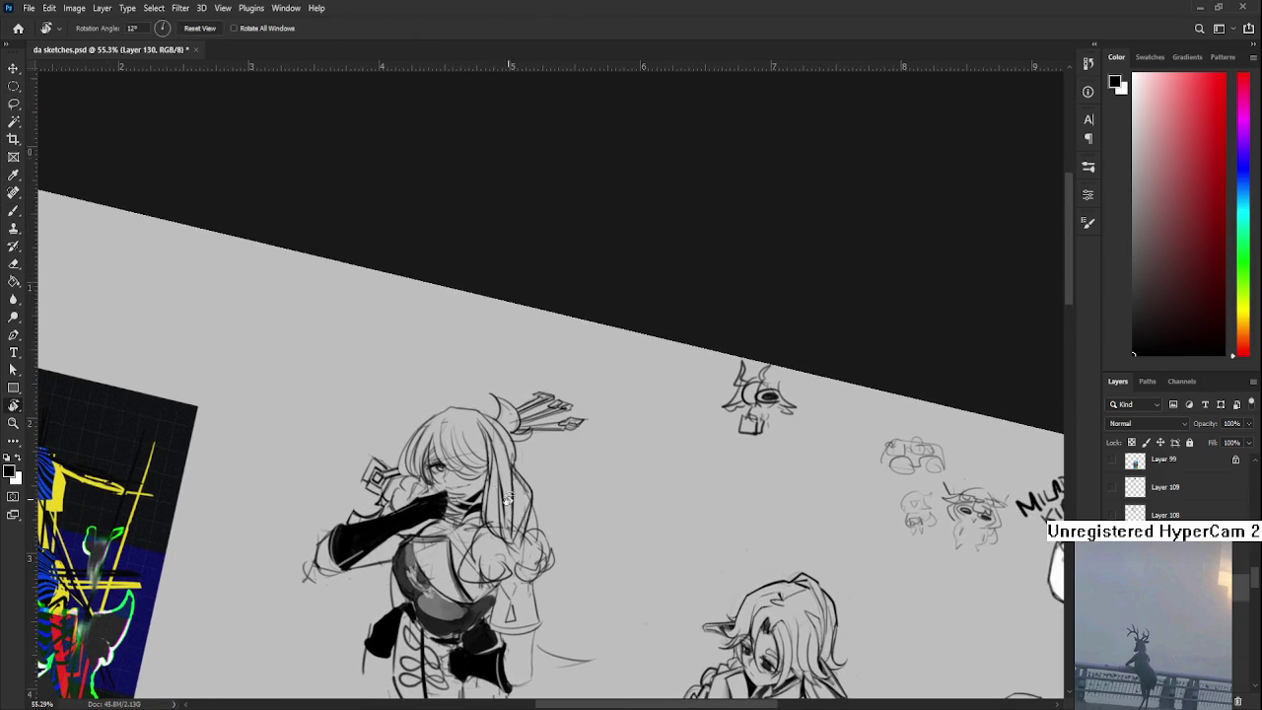
{"action": "mouse_move", "coordinate": [426, 434]}
{"action": "left_mouse_down"}
{"action": "mouse_move", "coordinate": [426, 493]}
{"action": "mouse_move", "coordinate": [410, 477]}
{"action": "mouse_move", "coordinate": [419, 474]}
{"action": "mouse_move", "coordinate": [400, 477]}
{"action": "mouse_move", "coordinate": [444, 458]}
{"action": "mouse_move", "coordinate": [463, 471]}
{"action": "left_mouse_up"}
{"action": "key", "text": "ctrl+z"}
{"action": "left_click_drag", "start_coordinate": [438, 424], "coordinate": [480, 471]}
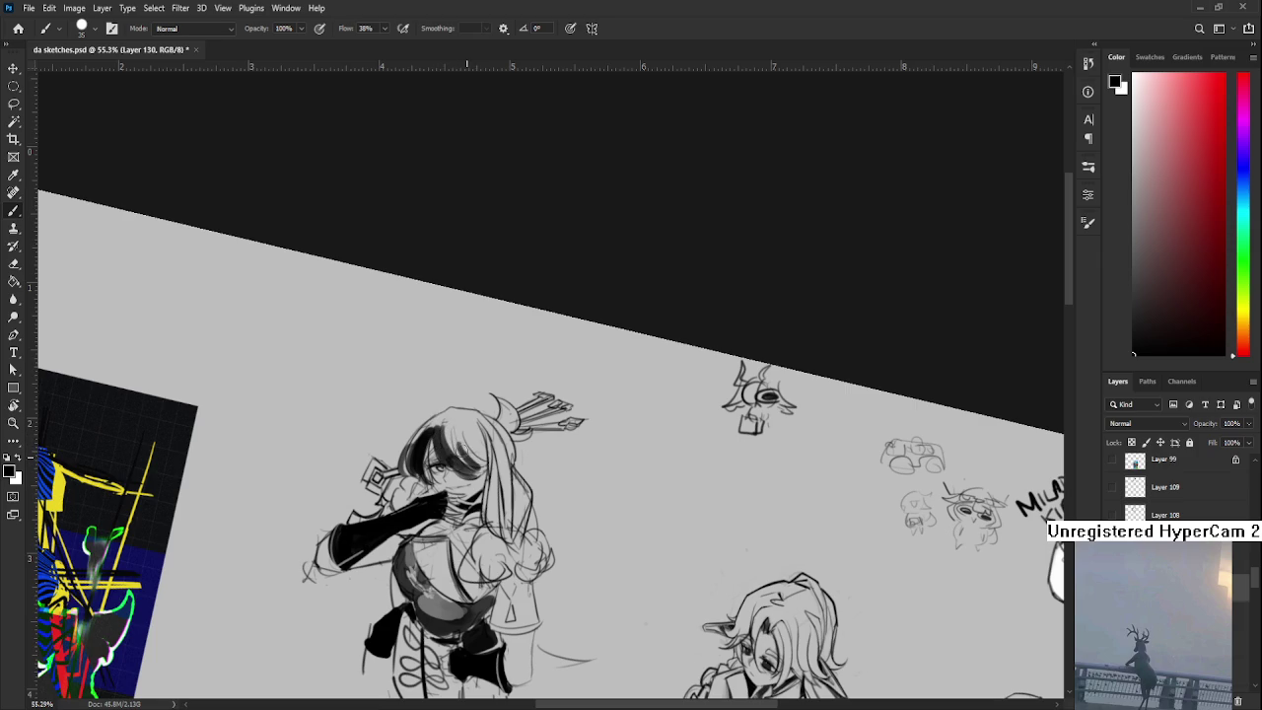
{"action": "key", "text": "e"}
{"action": "key", "text": "b"}
- Paint a dark hair strand beside the face and try a small bun atop the hair
{"action": "mouse_move", "coordinate": [487, 451]}
{"action": "left_mouse_down"}
{"action": "mouse_move", "coordinate": [490, 517]}
{"action": "mouse_move", "coordinate": [505, 538]}
{"action": "mouse_move", "coordinate": [491, 456]}
{"action": "mouse_move", "coordinate": [507, 542]}
{"action": "left_mouse_up"}
{"action": "key", "text": "e"}
{"action": "key", "text": "b"}
{"action": "mouse_move", "coordinate": [499, 434]}
{"action": "left_mouse_down"}
{"action": "mouse_move", "coordinate": [509, 542]}
{"action": "mouse_move", "coordinate": [532, 493]}
{"action": "mouse_move", "coordinate": [550, 532]}
{"action": "mouse_move", "coordinate": [540, 497]}
{"action": "mouse_move", "coordinate": [553, 525]}
{"action": "mouse_move", "coordinate": [547, 513]}
{"action": "left_mouse_up"}
{"action": "key", "text": "e"}
{"action": "key", "text": "b"}
{"action": "mouse_move", "coordinate": [509, 422]}
{"action": "left_mouse_down"}
{"action": "mouse_move", "coordinate": [525, 442]}
{"action": "mouse_move", "coordinate": [501, 485]}
{"action": "mouse_move", "coordinate": [499, 446]}
{"action": "mouse_move", "coordinate": [560, 434]}
{"action": "mouse_move", "coordinate": [622, 542]}
{"action": "left_mouse_up"}
{"action": "scroll", "coordinate": [499, 453], "scroll_direction": "down", "scroll_amount": 3}
{"action": "key", "text": "ctrl+z"}
- Paint a long curling black strand falling down past her shoulder
{"action": "mouse_move", "coordinate": [578, 475]}
{"action": "left_mouse_down"}
{"action": "mouse_move", "coordinate": [623, 548]}
{"action": "mouse_move", "coordinate": [593, 515]}
{"action": "left_mouse_up"}
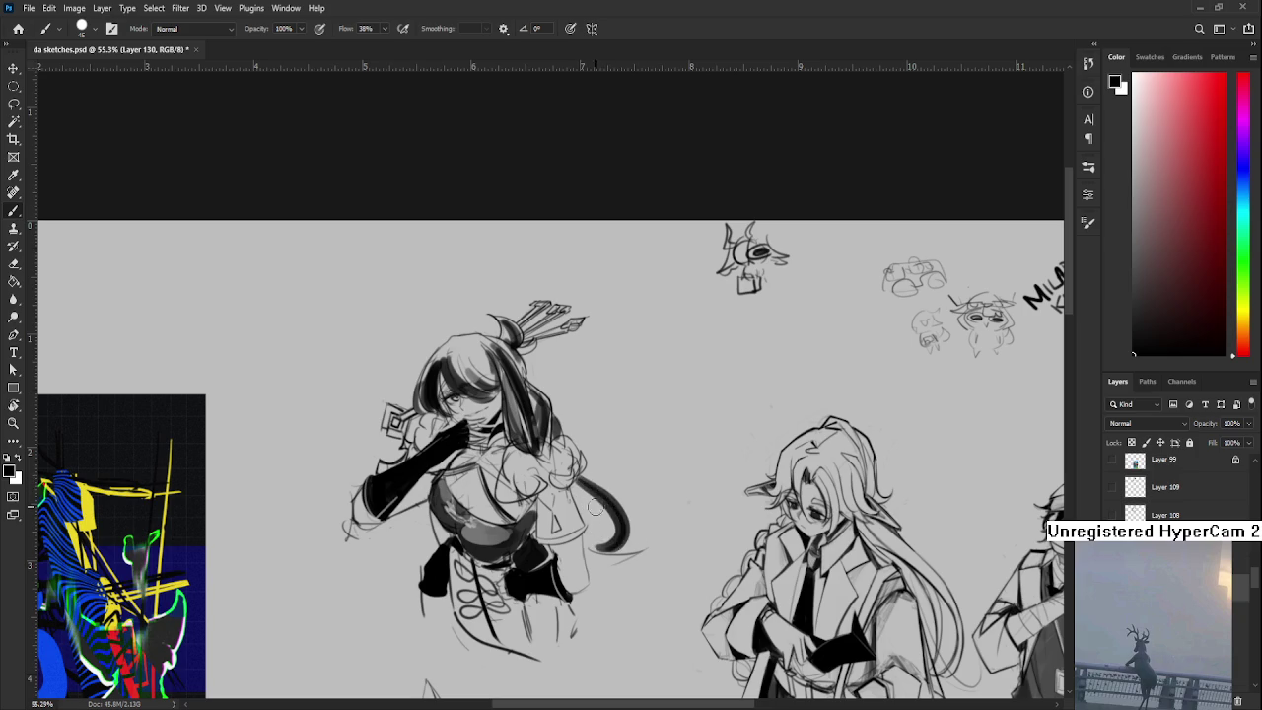
{"action": "key", "text": "e"}
{"action": "key", "text": "b"}
{"action": "left_click_drag", "start_coordinate": [579, 481], "coordinate": [606, 570]}
{"action": "key", "text": "ctrl+z"}
{"action": "key", "text": "e"}
{"action": "mouse_move", "coordinate": [578, 474]}
{"action": "left_mouse_down"}
{"action": "mouse_move", "coordinate": [591, 582]}
{"action": "mouse_move", "coordinate": [589, 567]}
{"action": "mouse_move", "coordinate": [582, 578]}
{"action": "left_mouse_up"}
{"action": "key", "text": "b"}
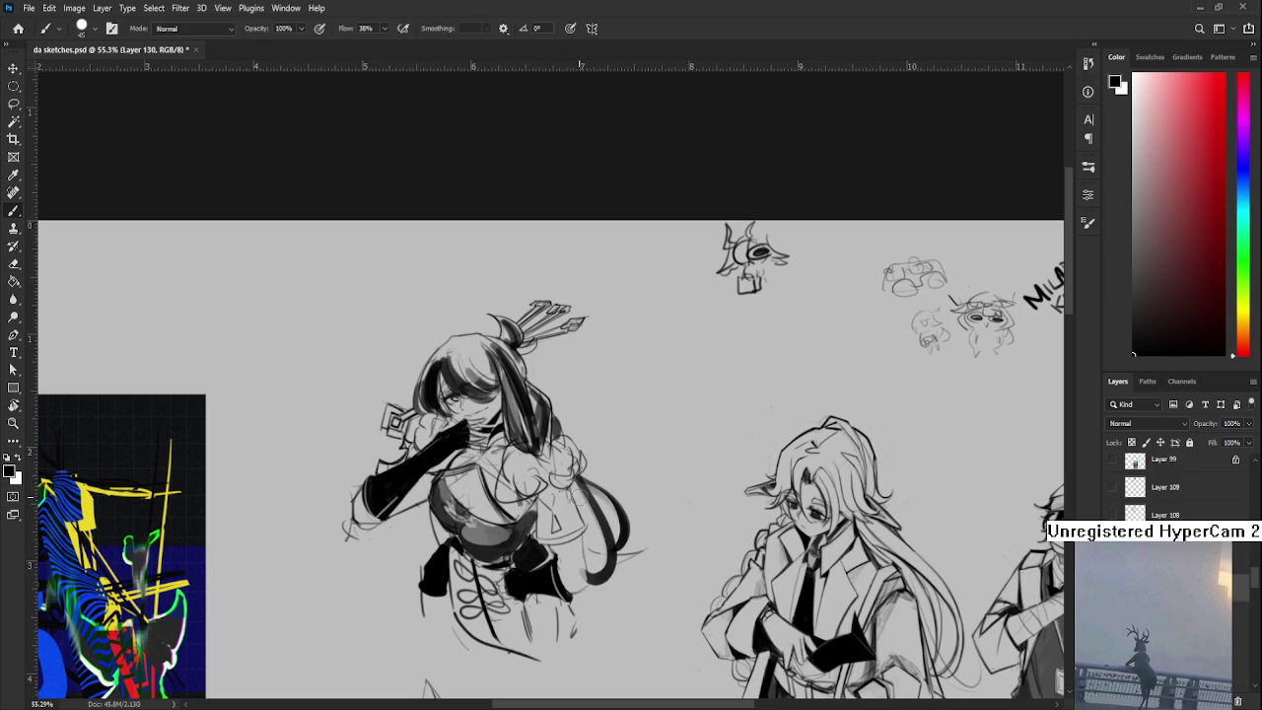
{"action": "left_click_drag", "start_coordinate": [578, 483], "coordinate": [590, 578]}
- Darken the grey shading on the girl's left waist
{"action": "left_click_drag", "start_coordinate": [468, 513], "coordinate": [493, 491]}
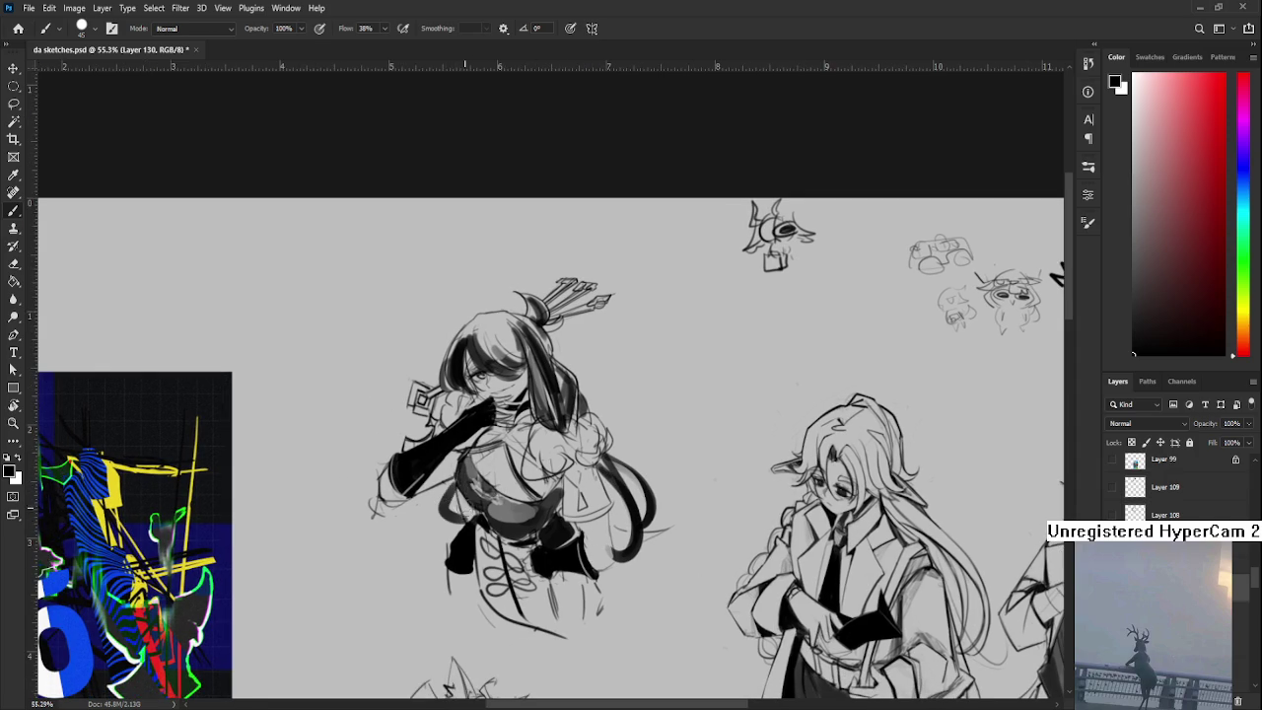
{"action": "left_click_drag", "start_coordinate": [454, 491], "coordinate": [467, 514]}
{"action": "key", "text": "e"}
{"action": "scroll", "coordinate": [434, 513], "scroll_direction": "up", "scroll_amount": 1}
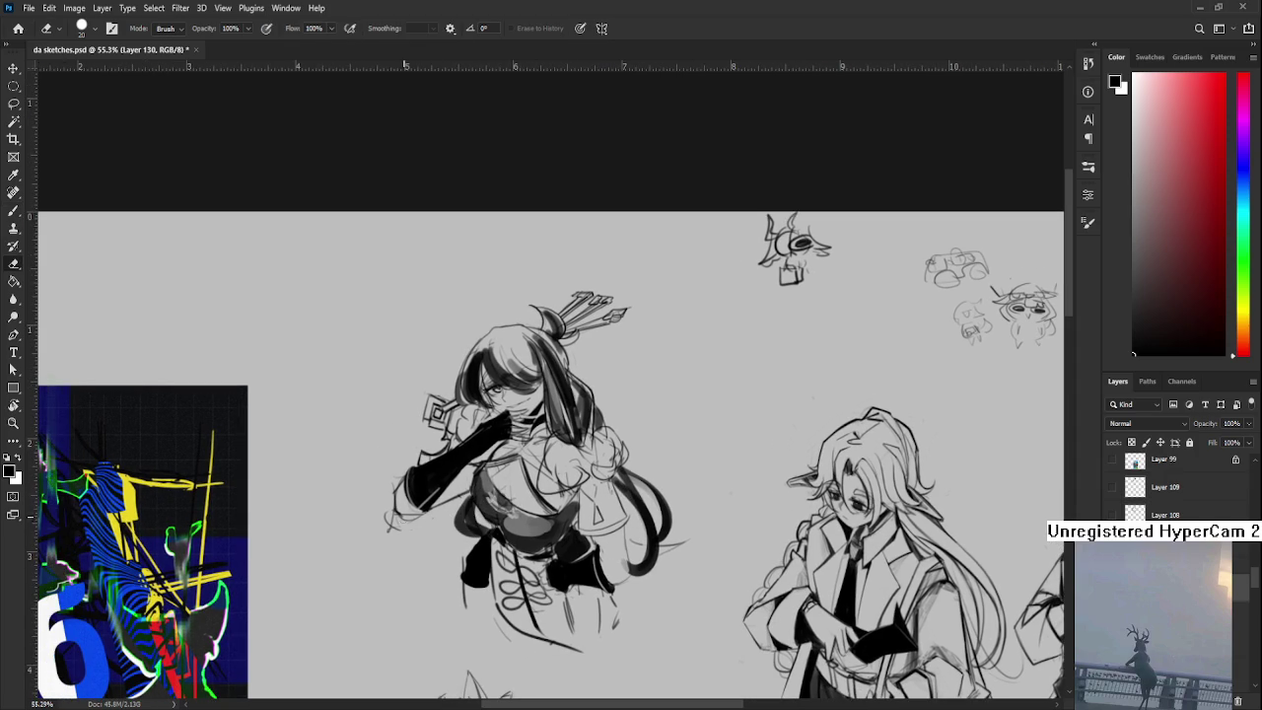
- Erase stray marks by the gloved hand and add short lines and black fills at the hem
{"action": "left_click_drag", "start_coordinate": [390, 525], "coordinate": [392, 514]}
{"action": "left_click_drag", "start_coordinate": [557, 595], "coordinate": [520, 524]}
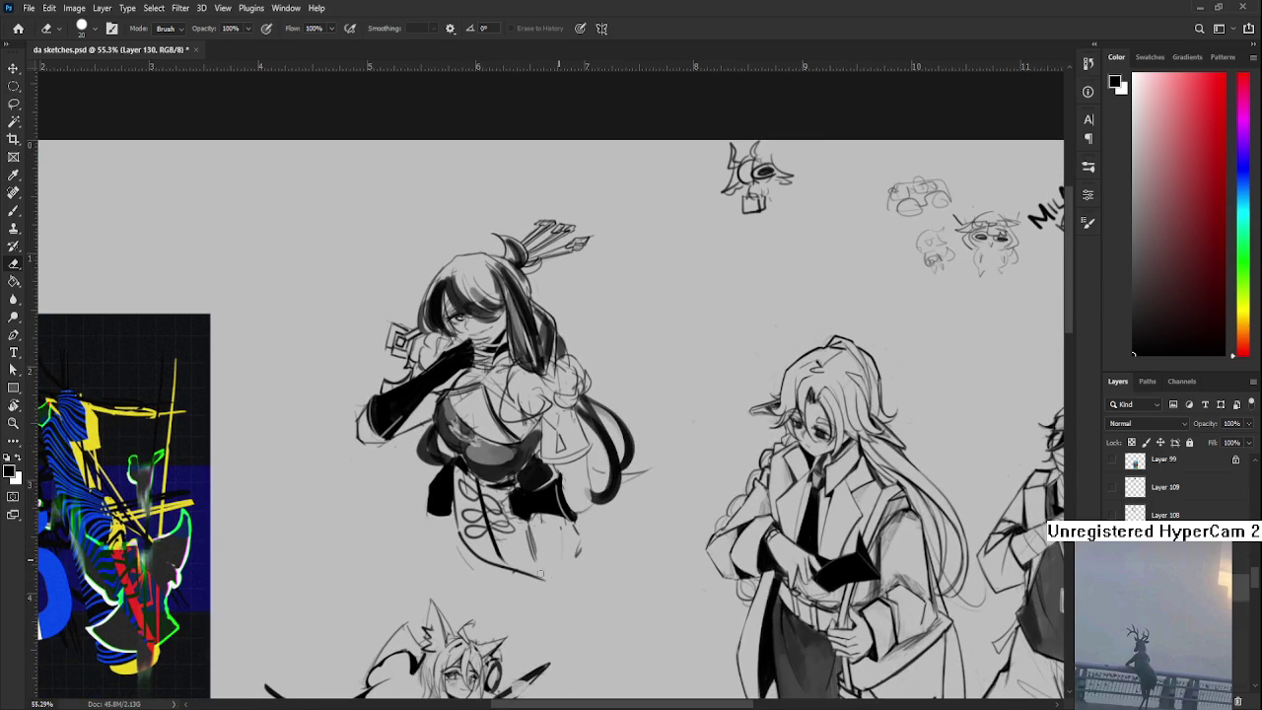
{"action": "key", "text": "b"}
{"action": "left_click_drag", "start_coordinate": [535, 523], "coordinate": [532, 574]}
{"action": "mouse_move", "coordinate": [533, 530]}
{"action": "left_mouse_down"}
{"action": "mouse_move", "coordinate": [548, 572]}
{"action": "mouse_move", "coordinate": [576, 523]}
{"action": "left_mouse_up"}
{"action": "mouse_move", "coordinate": [434, 523]}
{"action": "left_mouse_down"}
{"action": "mouse_move", "coordinate": [456, 529]}
{"action": "mouse_move", "coordinate": [458, 503]}
{"action": "left_mouse_up"}
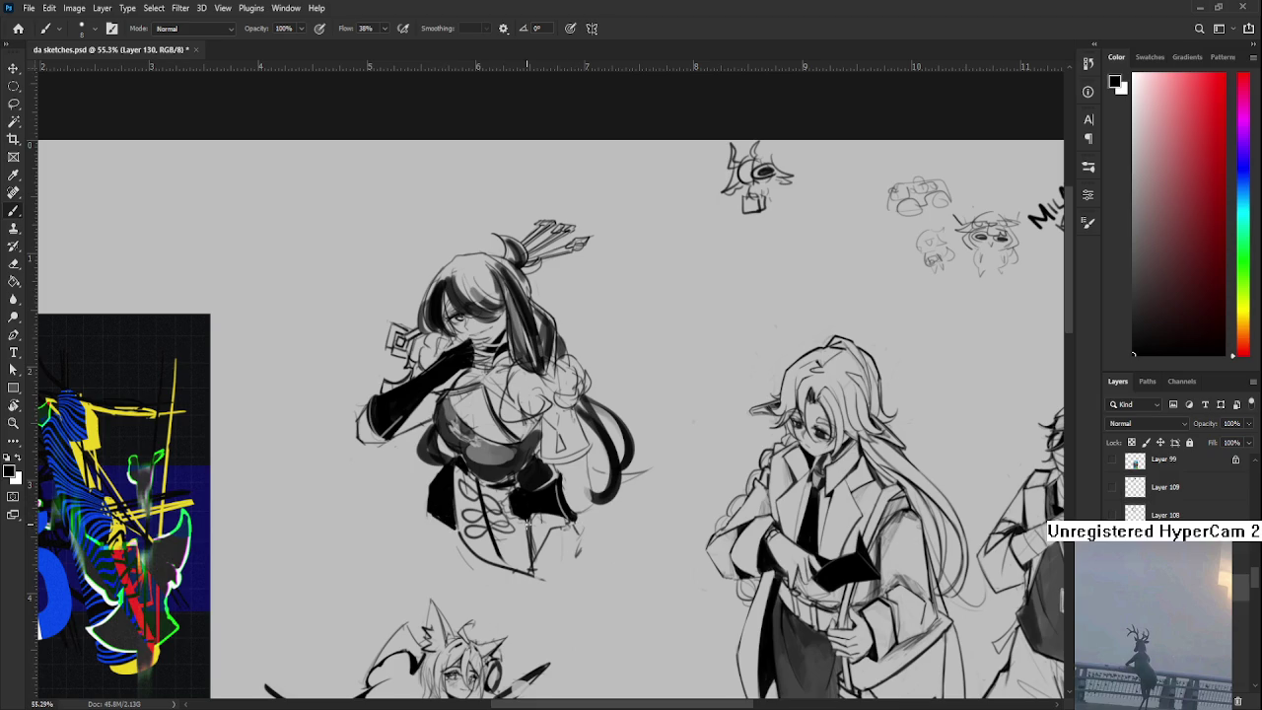
{"action": "mouse_move", "coordinate": [533, 522]}
{"action": "left_mouse_down"}
{"action": "mouse_move", "coordinate": [538, 545]}
{"action": "mouse_move", "coordinate": [552, 517]}
{"action": "mouse_move", "coordinate": [548, 547]}
{"action": "mouse_move", "coordinate": [540, 519]}
{"action": "mouse_move", "coordinate": [564, 511]}
{"action": "left_mouse_up"}
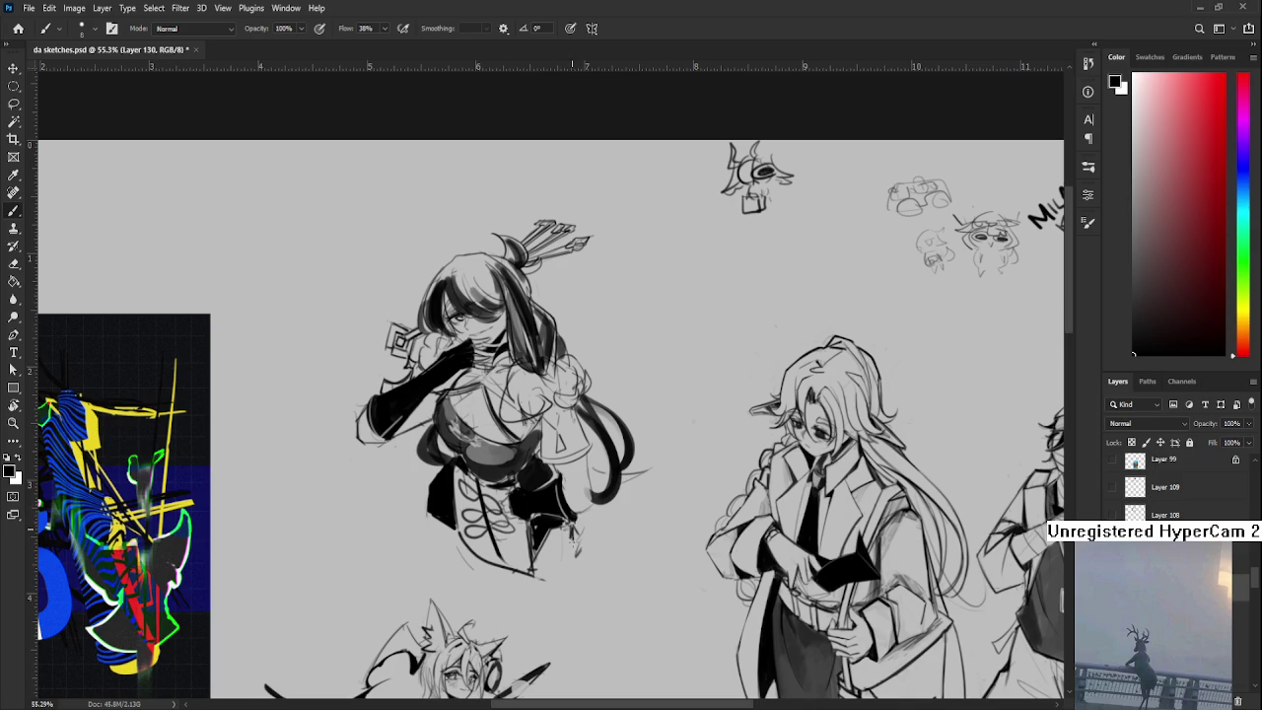
- Make final eraser and brush touch-ups around the skirt hem
{"action": "key", "text": "e"}
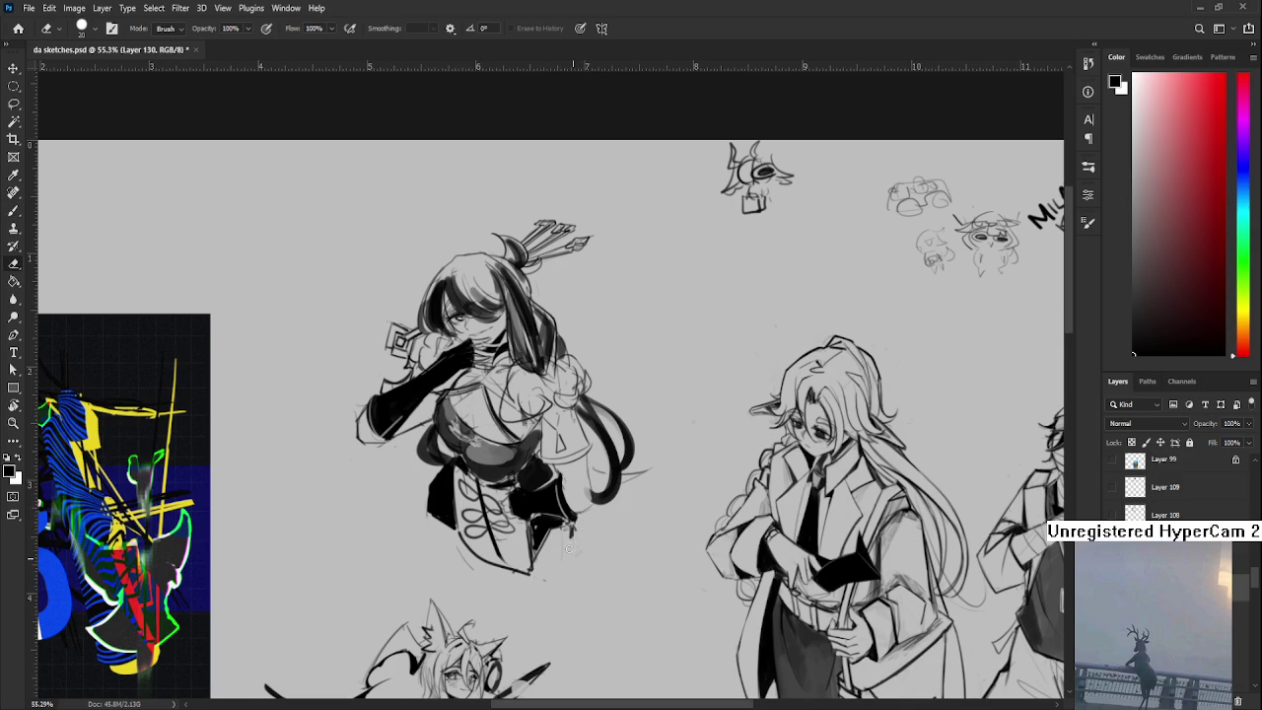
{"action": "key", "text": "b"}
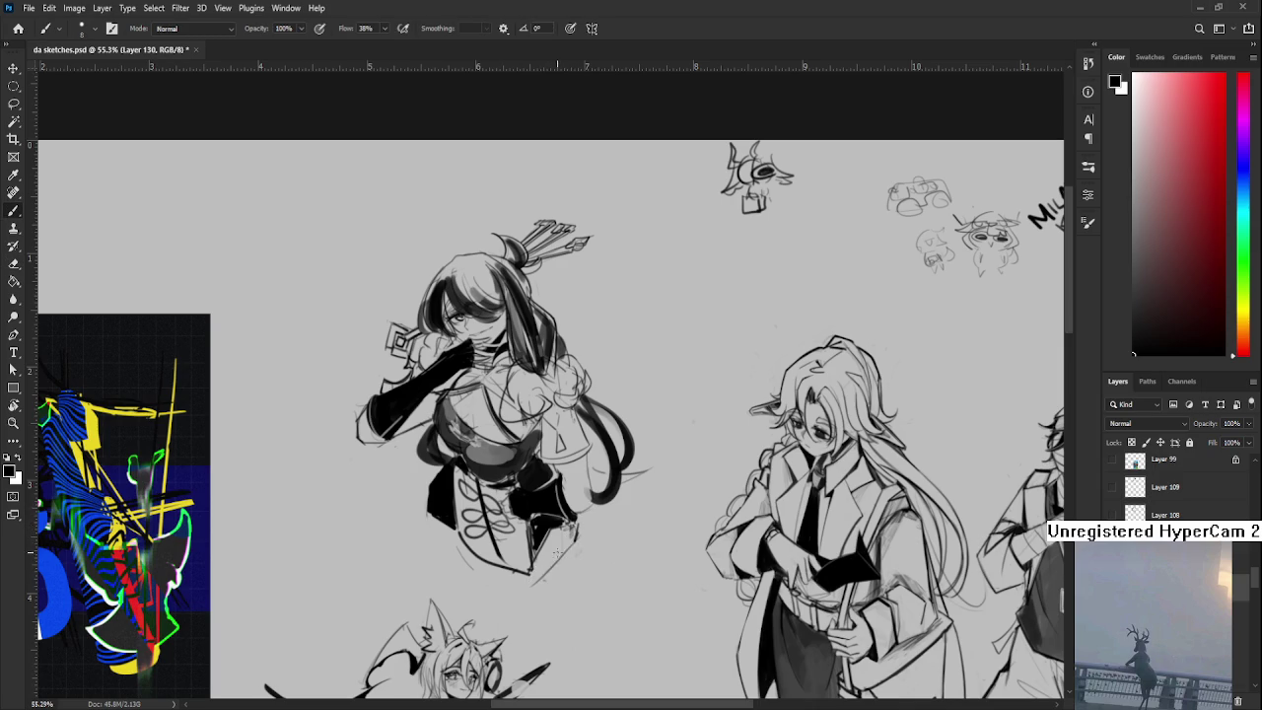
{"action": "key", "text": "e"}
{"action": "key", "text": "b"}
{"action": "key", "text": "e"}
{"action": "key", "text": "b"}
{"action": "key", "text": "e"}
{"action": "key", "text": "b"}
{"action": "scroll", "coordinate": [523, 483], "scroll_direction": "up", "scroll_amount": 1}
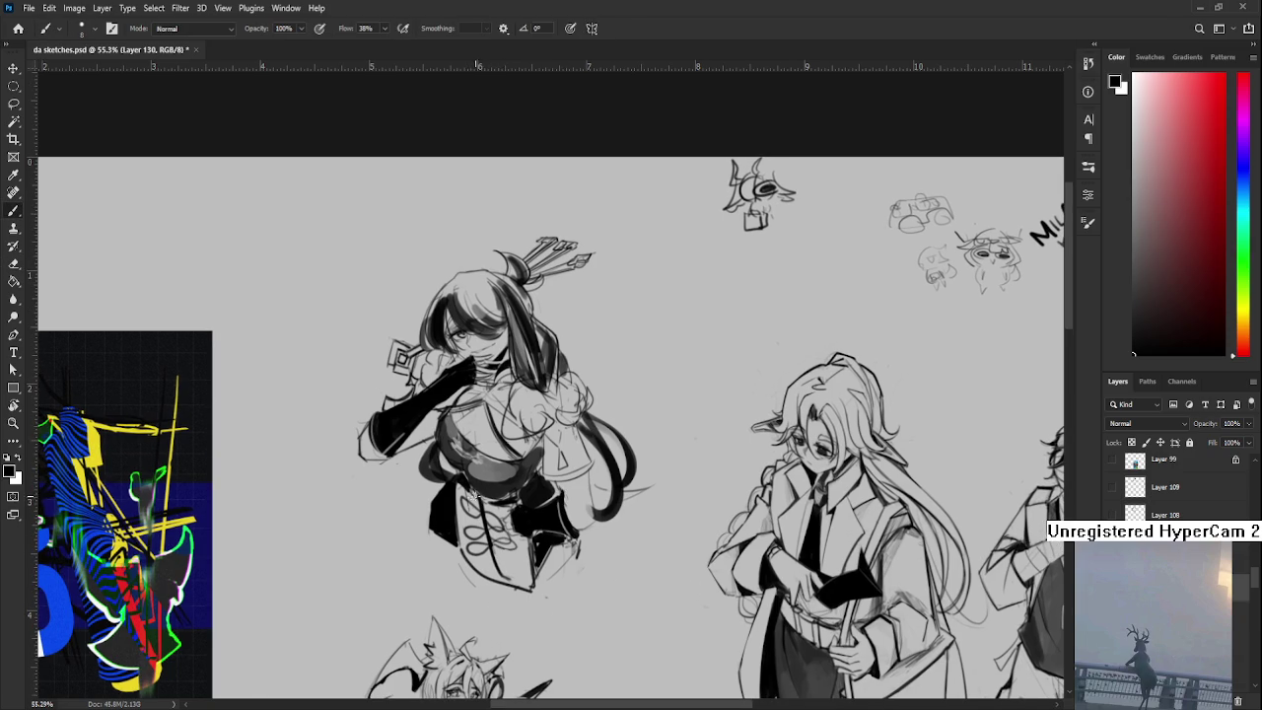
{"action": "key", "text": "l"}
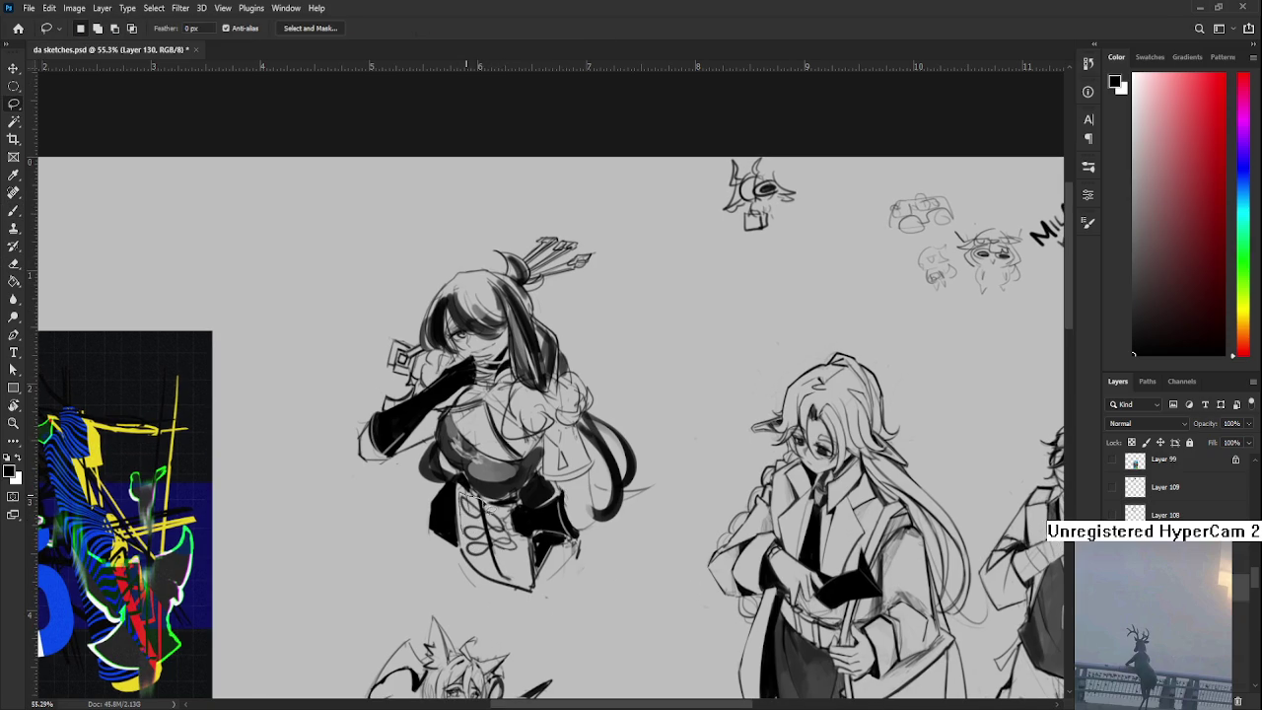
- Lasso the skirt's laced front panel and warp it to fit the skirt shape
{"action": "left_click_drag", "start_coordinate": [505, 517], "coordinate": [515, 589]}
{"action": "key", "text": "ctrl+t"}
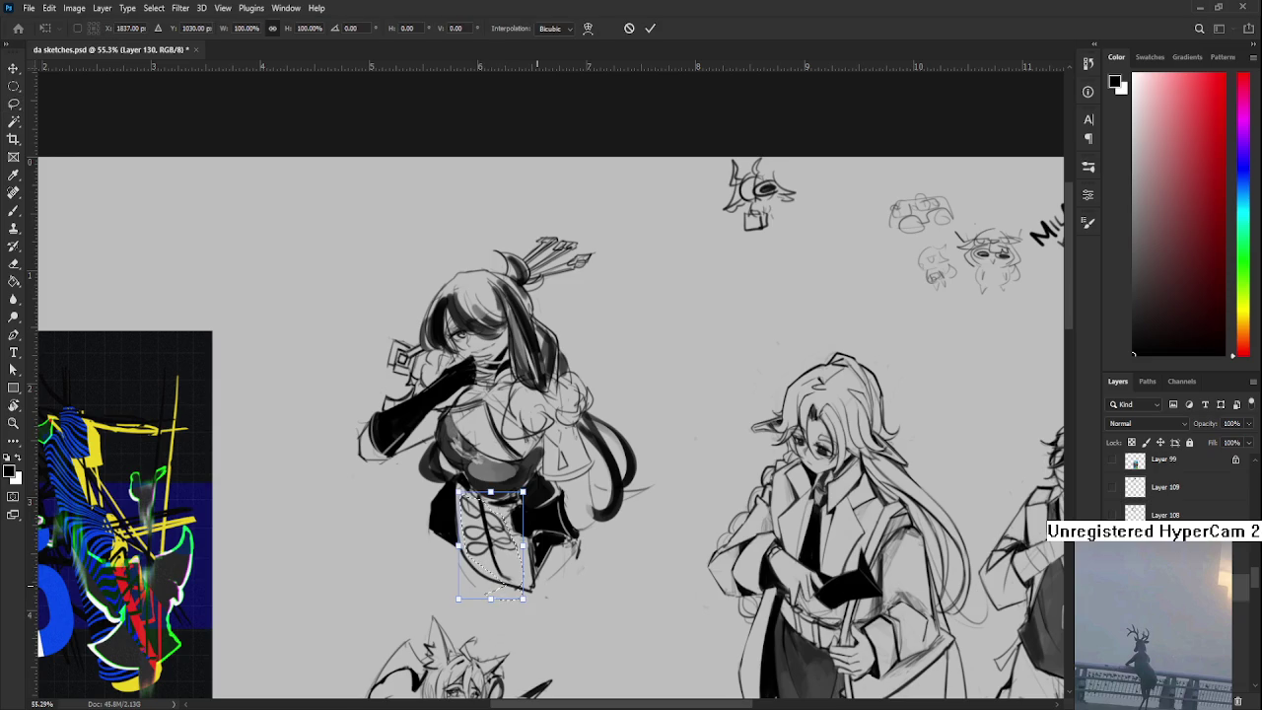
{"action": "key", "text": "Return"}
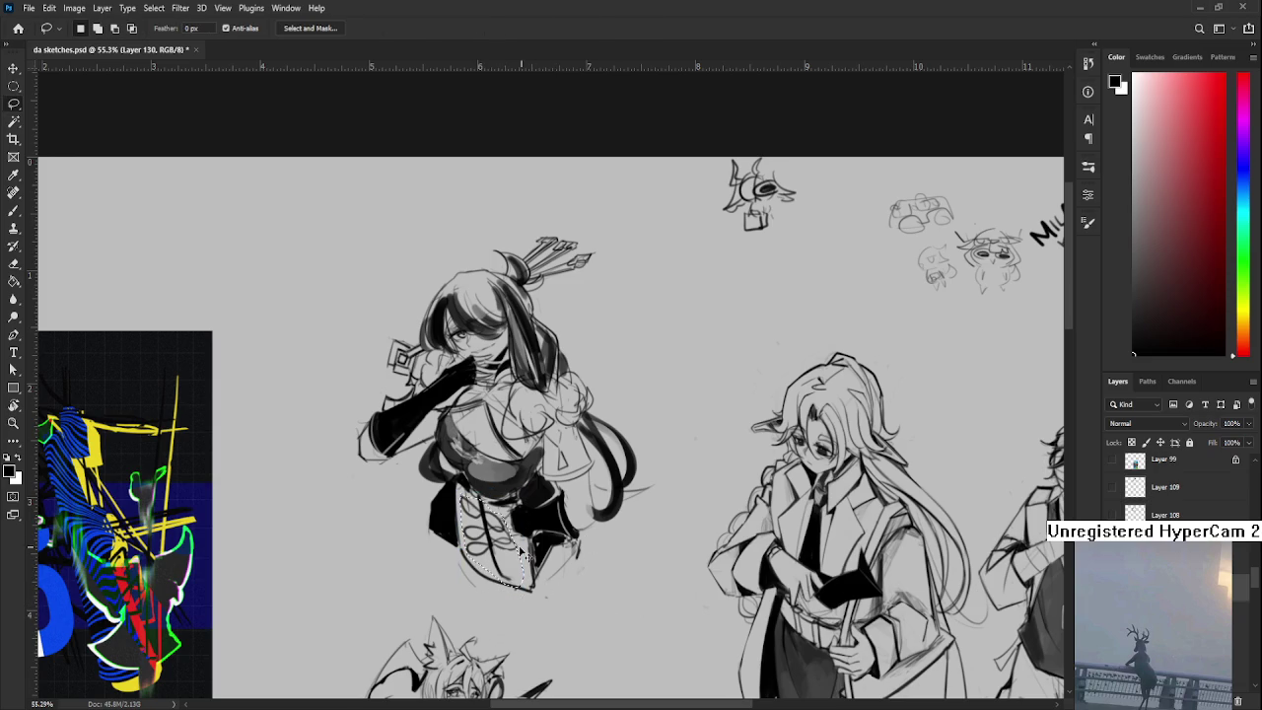
{"action": "key", "text": "ctrl+t"}
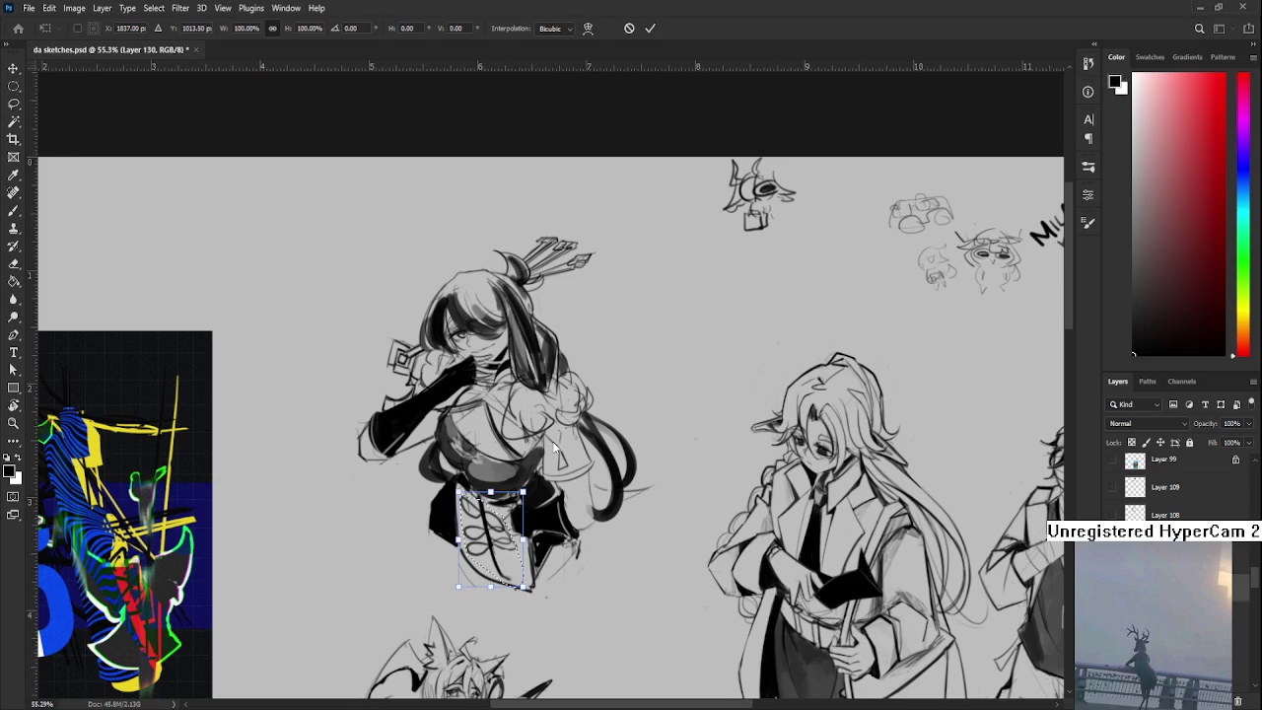
{"action": "key", "text": "ctrl+alt+w"}
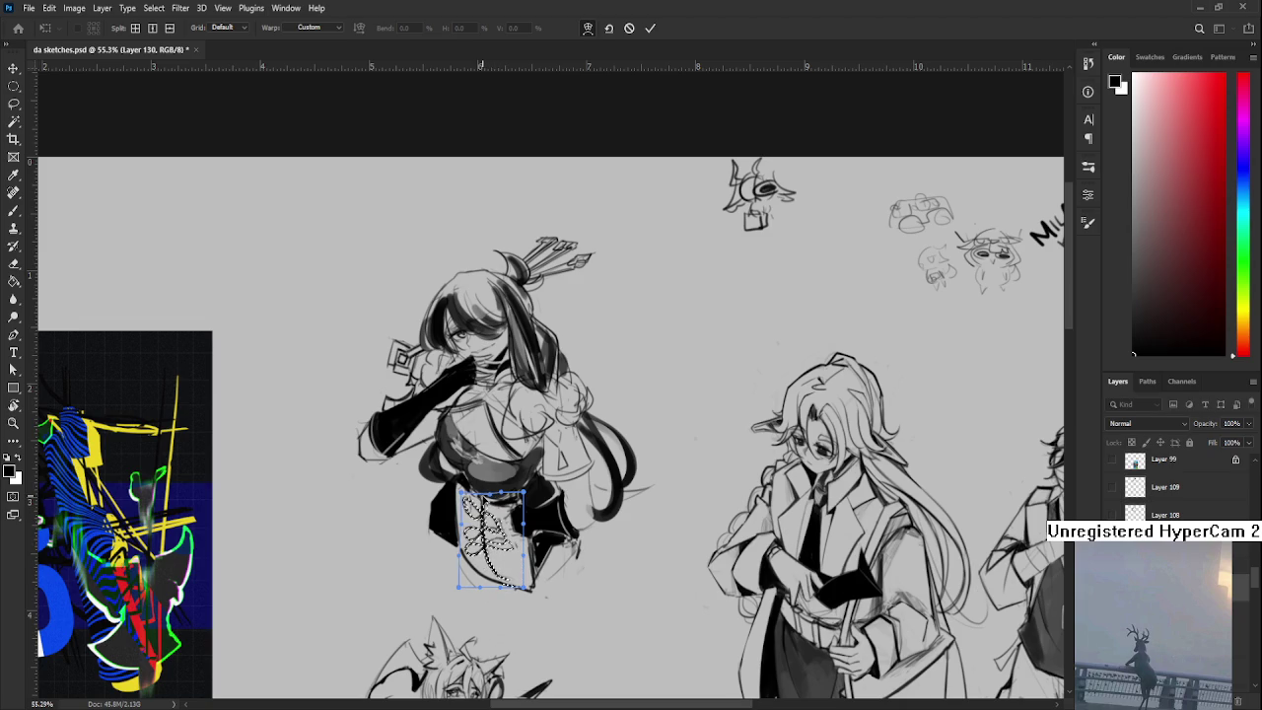
{"action": "key", "text": "Return"}
{"action": "scroll", "coordinate": [586, 539], "scroll_direction": "down", "scroll_amount": 2}
{"action": "scroll", "coordinate": [586, 547], "scroll_direction": "down", "scroll_amount": 1}
{"action": "scroll", "coordinate": [538, 557], "scroll_direction": "up", "scroll_amount": 1}
{"action": "scroll", "coordinate": [526, 561], "scroll_direction": "up", "scroll_amount": 1}
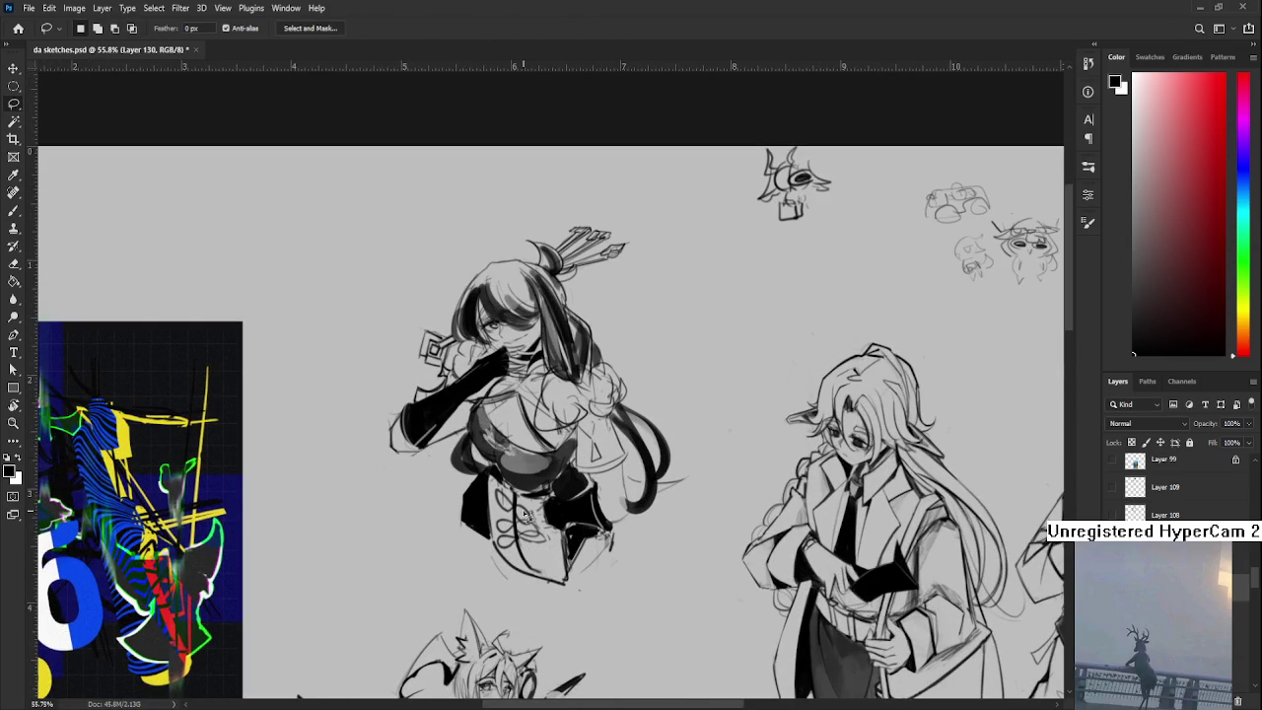
- Erase the old skirt-front lines and draw new curly lace strokes in their place
{"action": "key", "text": "e"}
{"action": "left_click_drag", "start_coordinate": [525, 541], "coordinate": [539, 529]}
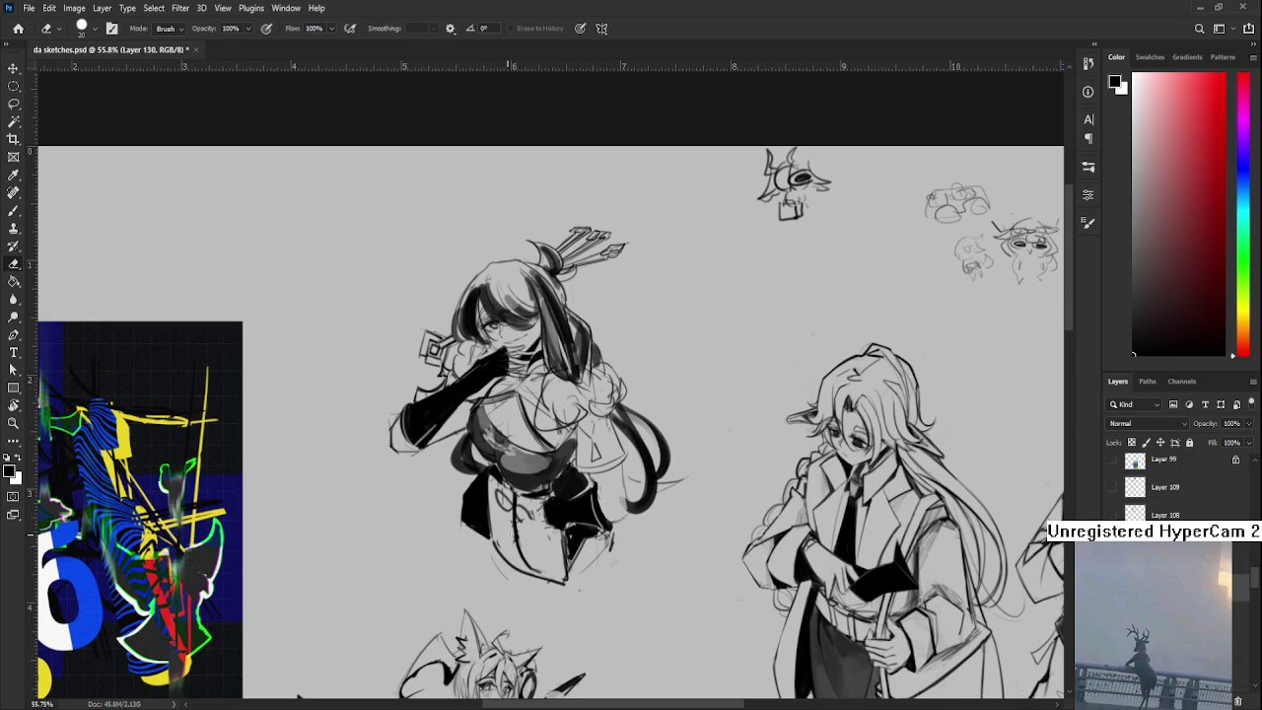
{"action": "key", "text": "b"}
{"action": "mouse_move", "coordinate": [495, 513]}
{"action": "left_mouse_down"}
{"action": "mouse_move", "coordinate": [537, 537]}
{"action": "mouse_move", "coordinate": [517, 547]}
{"action": "mouse_move", "coordinate": [530, 550]}
{"action": "left_mouse_up"}
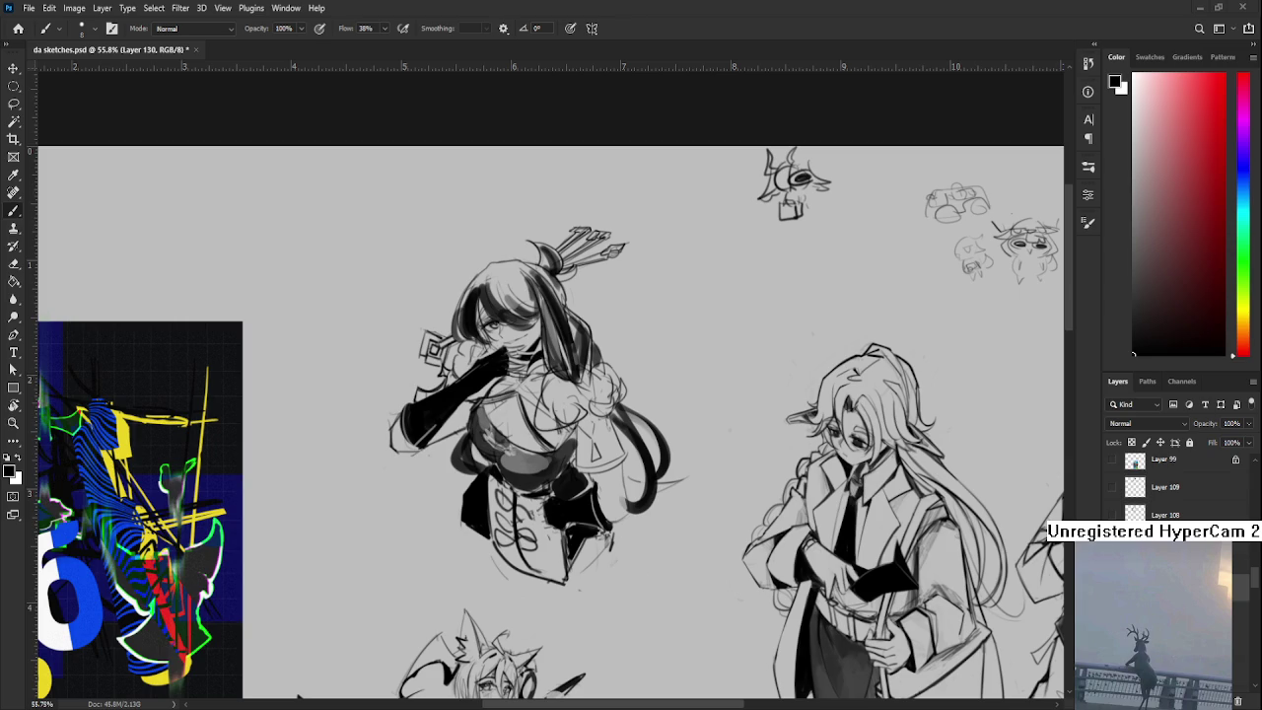
{"action": "scroll", "coordinate": [751, 519], "scroll_direction": "down", "scroll_amount": 3}
{"action": "scroll", "coordinate": [751, 518], "scroll_direction": "up", "scroll_amount": 2}
- Zoom out and centre the sheet, then rotate the canvas view back to level
{"action": "left_click_drag", "start_coordinate": [751, 519], "coordinate": [608, 356]}
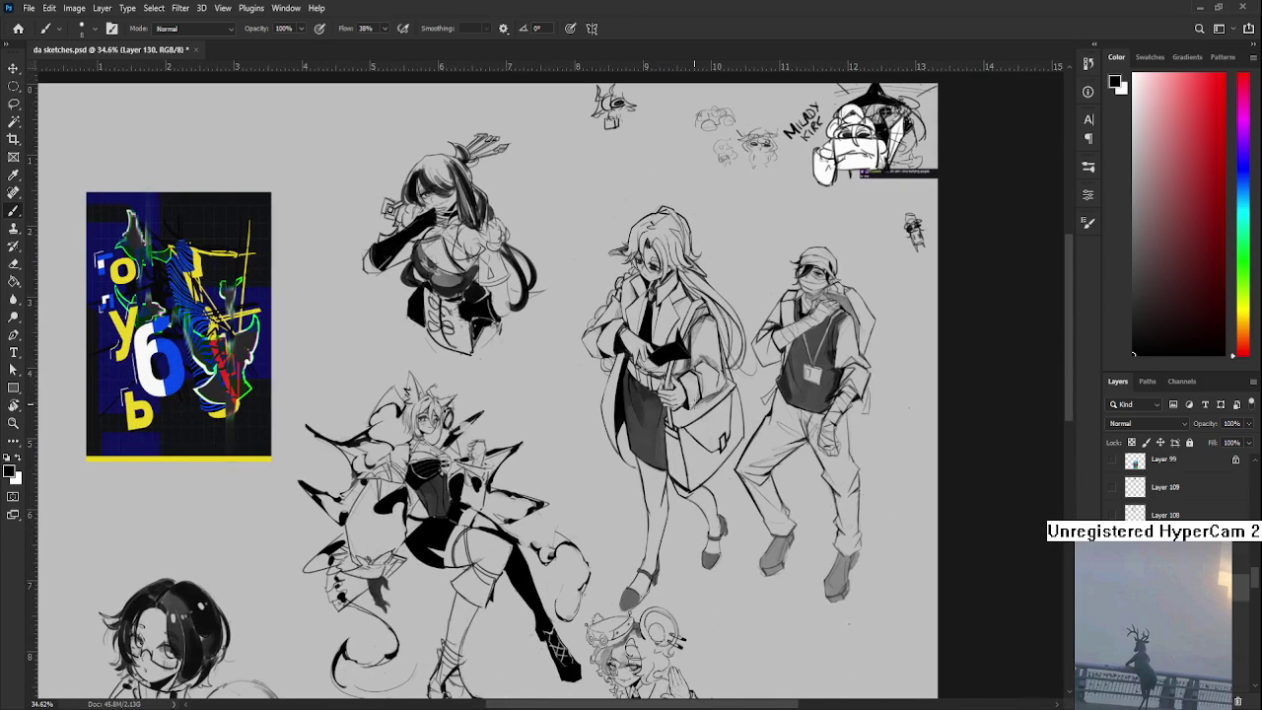
{"action": "left_click_drag", "start_coordinate": [711, 552], "coordinate": [755, 489]}
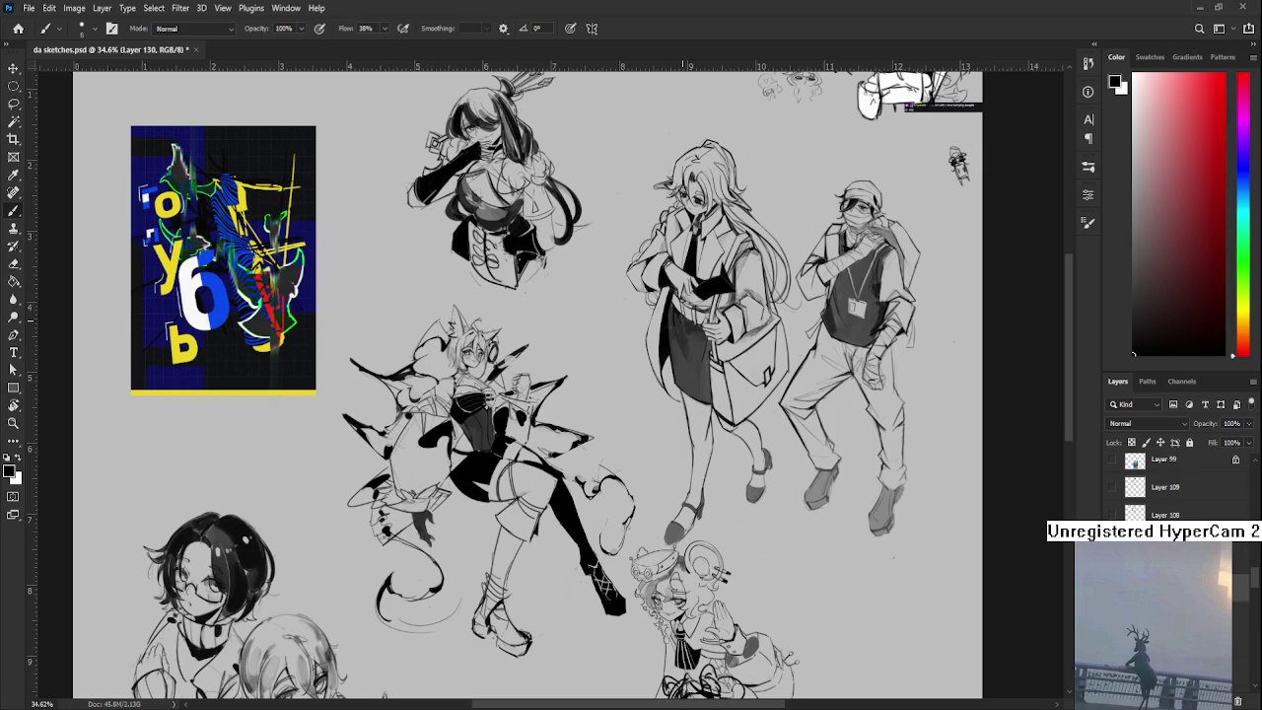
{"action": "scroll", "coordinate": [673, 327], "scroll_direction": "down", "scroll_amount": 1}
{"action": "key", "text": "r"}
{"action": "mouse_move", "coordinate": [577, 345]}
{"action": "left_mouse_down"}
{"action": "mouse_move", "coordinate": [593, 373]}
{"action": "mouse_move", "coordinate": [47, 59]}
{"action": "left_mouse_up"}
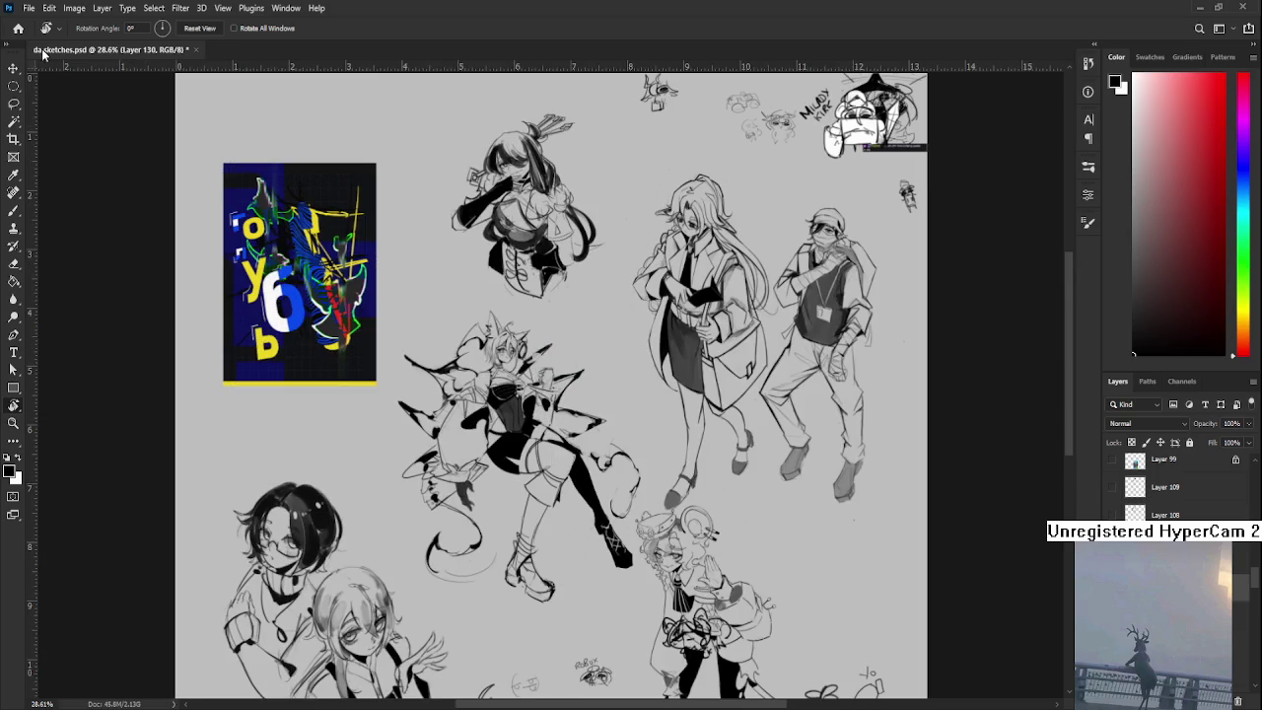
- Go to the Home screen and open Raid.psd from the recent files
{"action": "left_click", "coordinate": [17, 28]}
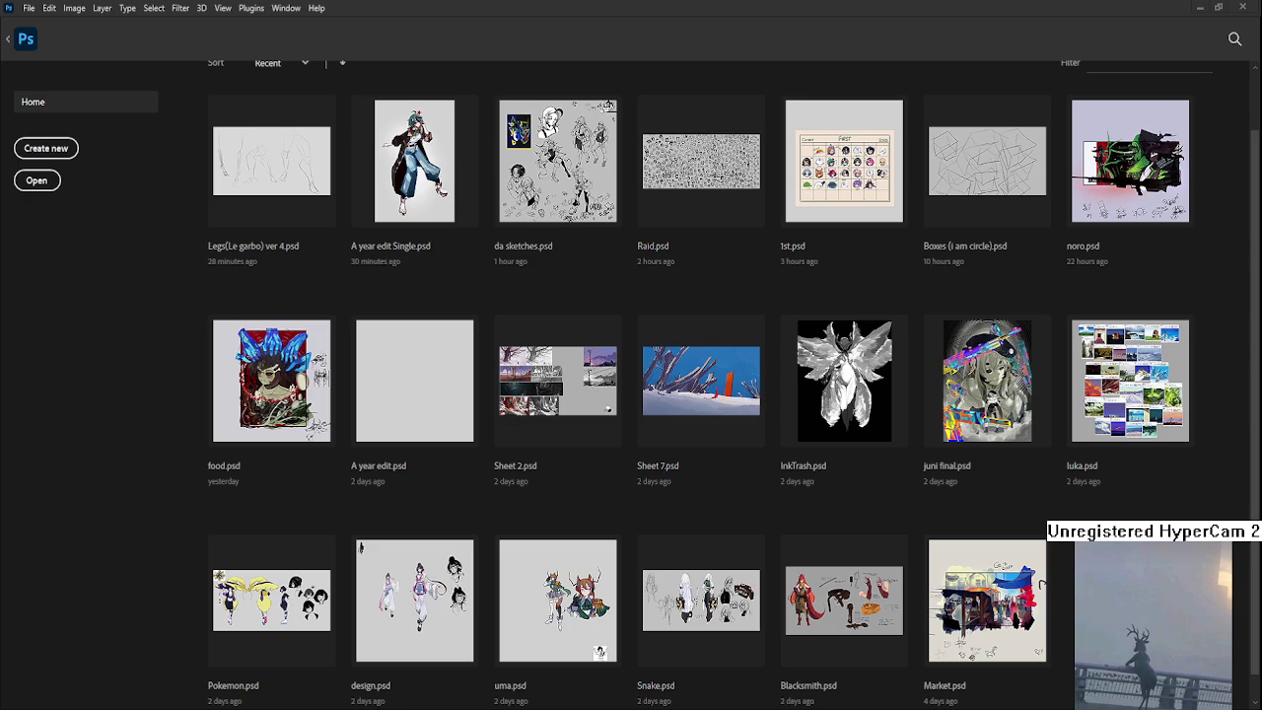
{"action": "left_click", "coordinate": [700, 160]}
- Zoom and pan Raid.psd to the cat-eared head near the top-left of the sheet
{"action": "scroll", "coordinate": [170, 240], "scroll_direction": "up", "scroll_amount": 5}
{"action": "scroll", "coordinate": [185, 246], "scroll_direction": "up", "scroll_amount": 3}
{"action": "mouse_move", "coordinate": [185, 246]}
{"action": "left_mouse_down"}
{"action": "mouse_move", "coordinate": [642, 242]}
{"action": "mouse_move", "coordinate": [618, 264]}
{"action": "mouse_move", "coordinate": [606, 177]}
{"action": "mouse_move", "coordinate": [618, 434]}
{"action": "mouse_move", "coordinate": [776, 385]}
{"action": "left_mouse_up"}
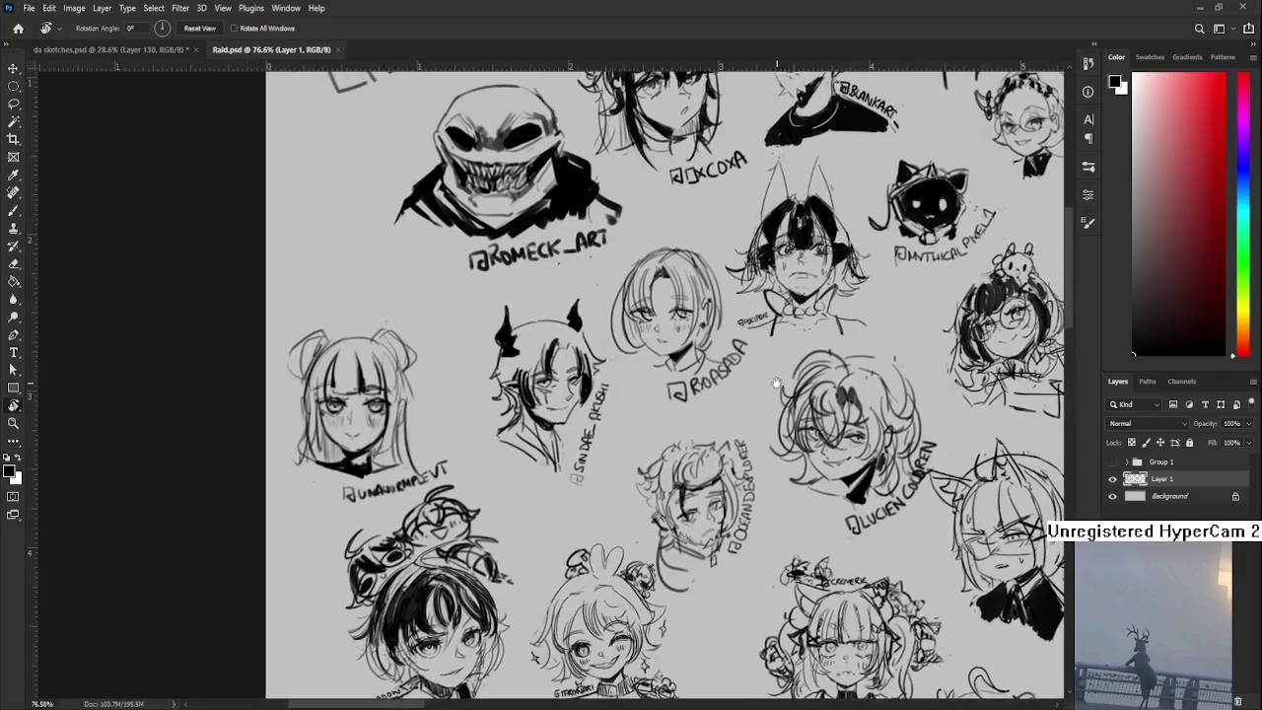
{"action": "scroll", "coordinate": [776, 385], "scroll_direction": "down", "scroll_amount": 3}
{"action": "left_click_drag", "start_coordinate": [719, 226], "coordinate": [585, 379]}
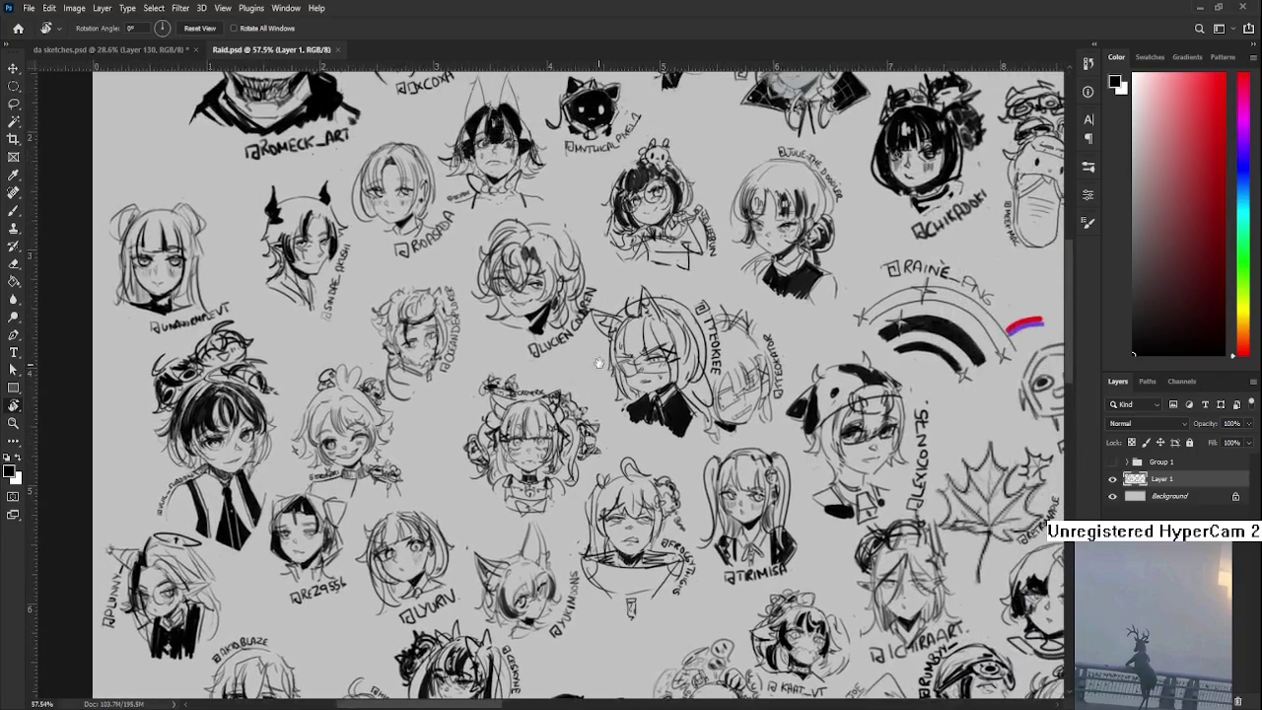
{"action": "scroll", "coordinate": [585, 380], "scroll_direction": "down", "scroll_amount": 3}
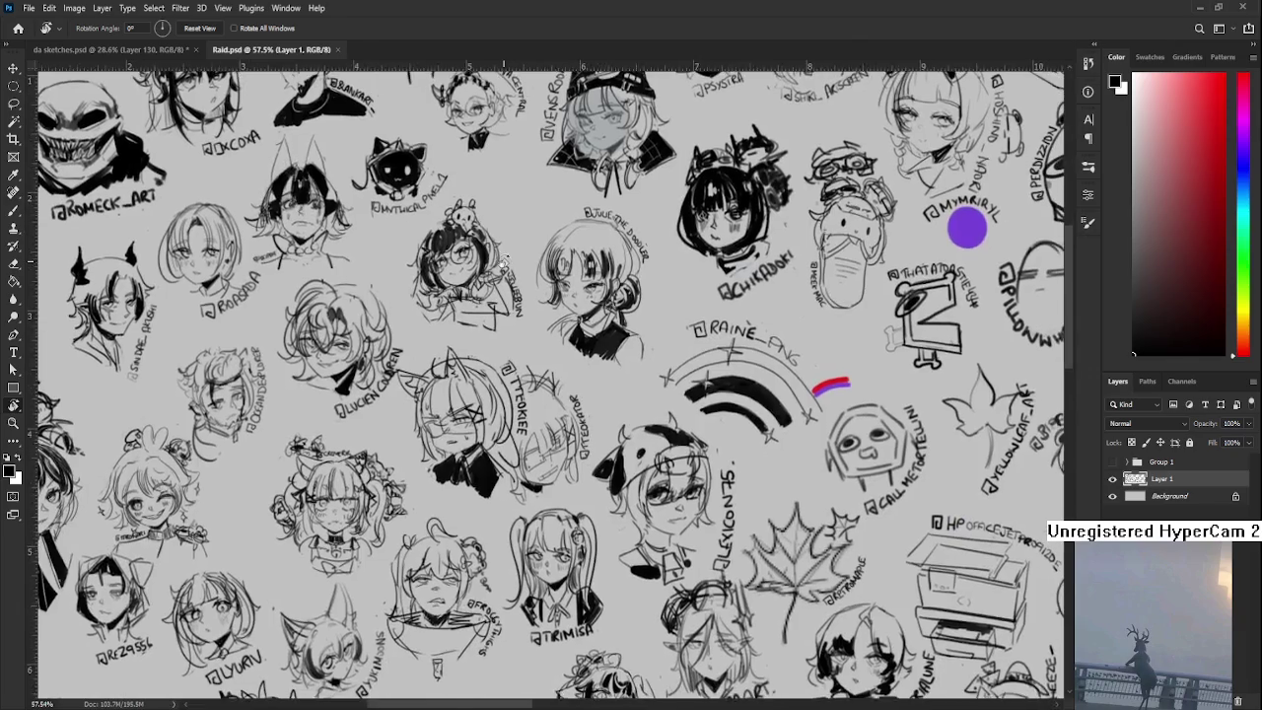
{"action": "left_click_drag", "start_coordinate": [967, 226], "coordinate": [852, 235]}
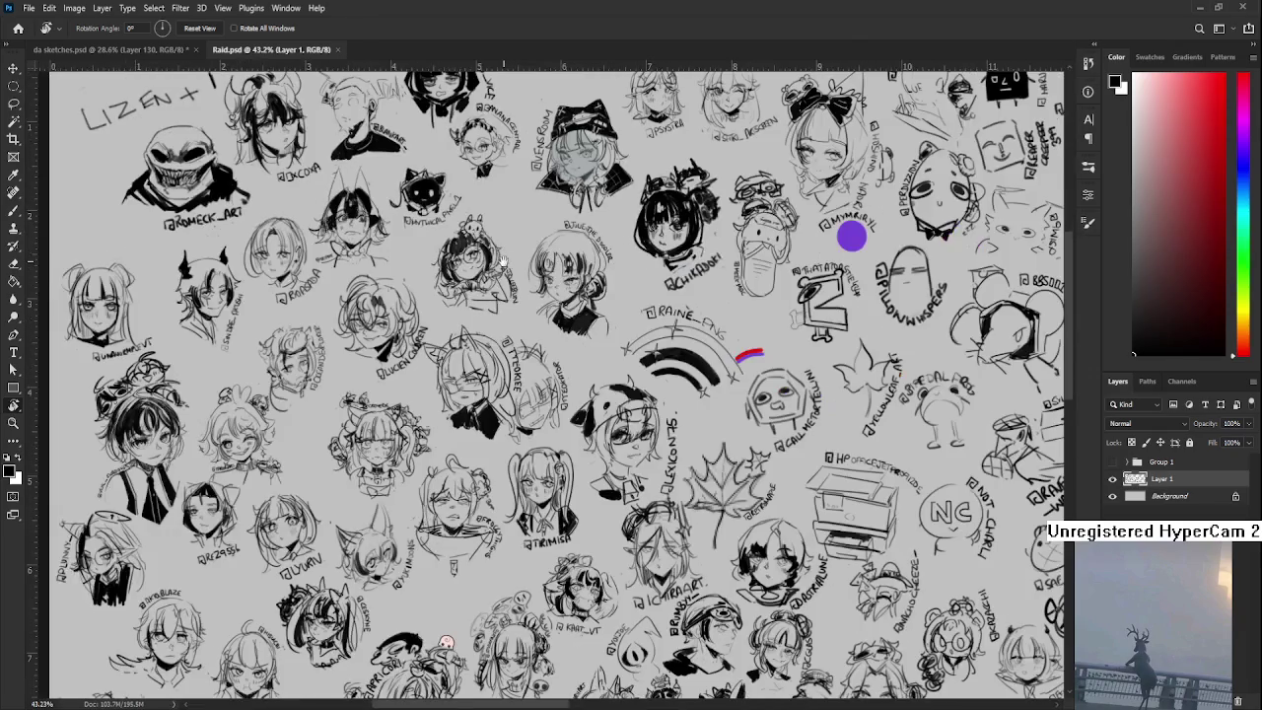
{"action": "scroll", "coordinate": [217, 163], "scroll_direction": "up", "scroll_amount": 2}
{"action": "scroll", "coordinate": [217, 162], "scroll_direction": "up", "scroll_amount": 3}
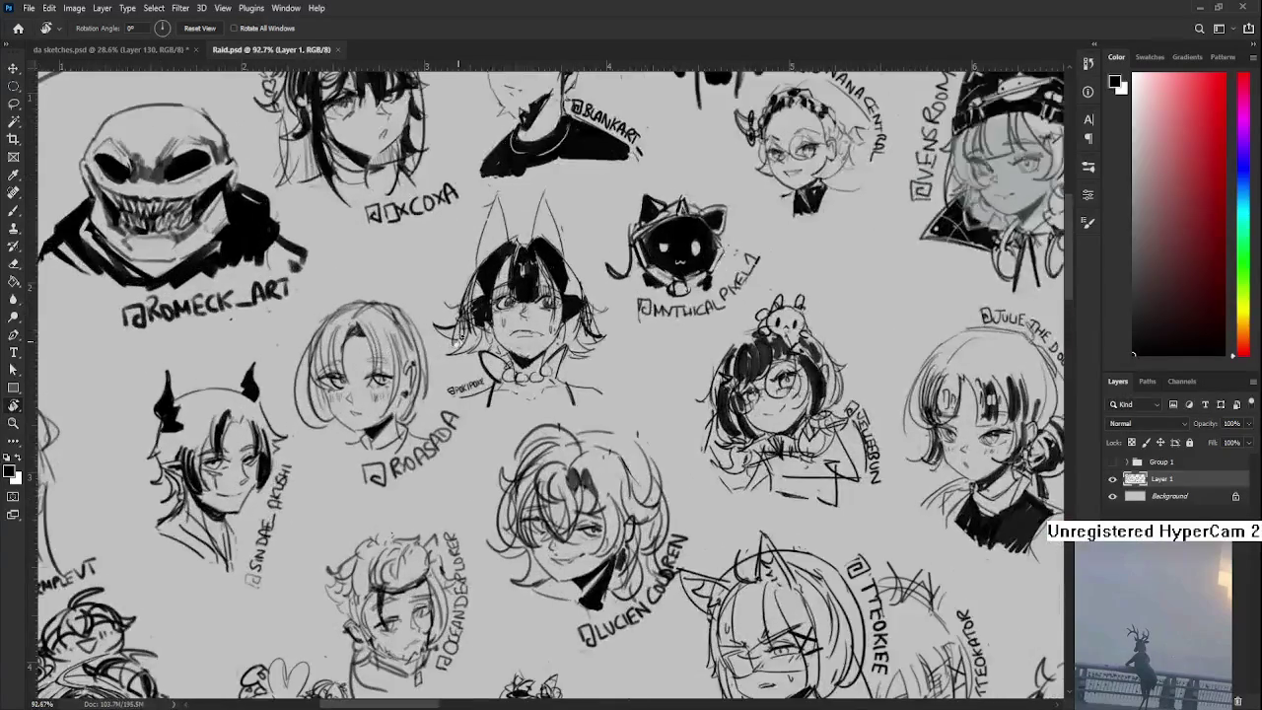
{"action": "scroll", "coordinate": [438, 351], "scroll_direction": "up", "scroll_amount": 3}
{"action": "left_click_drag", "start_coordinate": [1045, 285], "coordinate": [1025, 417]}
- Paint a dark rounded bun with spiky strokes beside the cat-eared head
{"action": "key", "text": "b"}
{"action": "left_click", "coordinate": [455, 424]}
{"action": "key", "text": "ctrl+z"}
{"action": "mouse_move", "coordinate": [451, 375]}
{"action": "left_mouse_down"}
{"action": "mouse_move", "coordinate": [464, 460]}
{"action": "mouse_move", "coordinate": [484, 401]}
{"action": "mouse_move", "coordinate": [456, 463]}
{"action": "mouse_move", "coordinate": [450, 446]}
{"action": "left_mouse_up"}
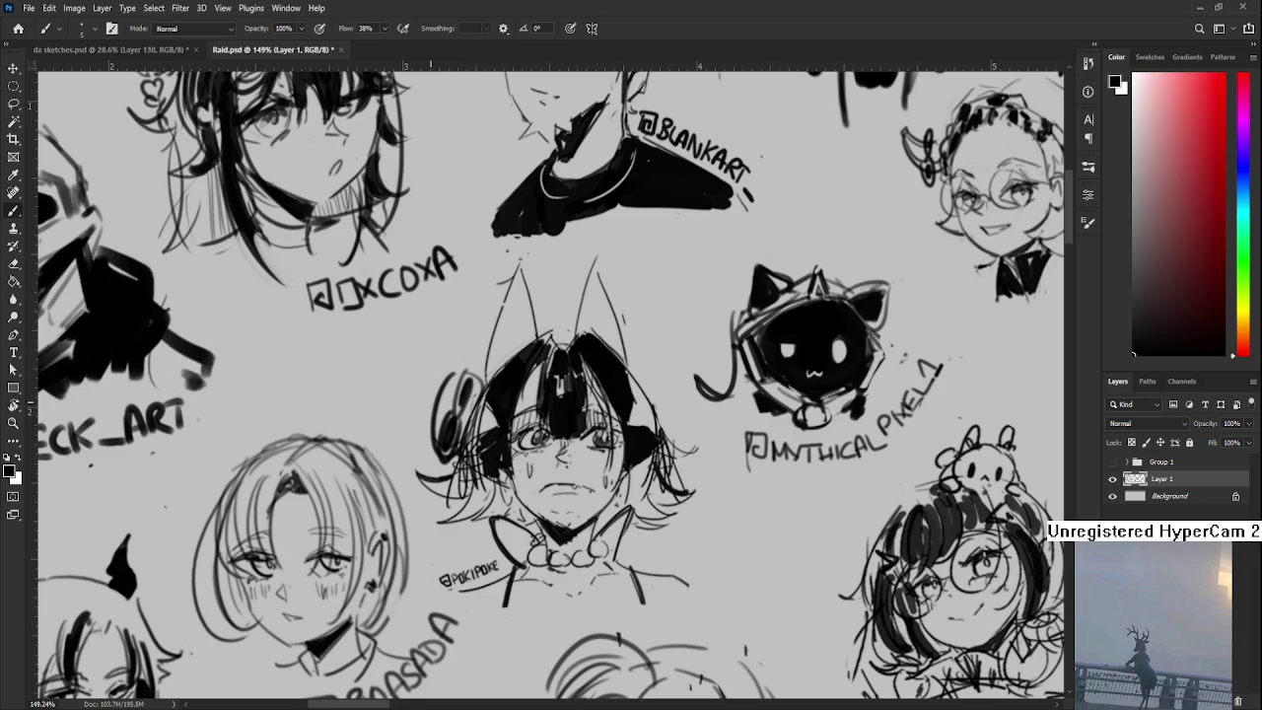
{"action": "left_click_drag", "start_coordinate": [393, 399], "coordinate": [429, 436]}
{"action": "mouse_move", "coordinate": [400, 375]}
{"action": "left_mouse_down"}
{"action": "mouse_move", "coordinate": [439, 403]}
{"action": "mouse_move", "coordinate": [456, 382]}
{"action": "mouse_move", "coordinate": [440, 421]}
{"action": "mouse_move", "coordinate": [448, 392]}
{"action": "mouse_move", "coordinate": [432, 412]}
{"action": "mouse_move", "coordinate": [432, 470]}
{"action": "mouse_move", "coordinate": [430, 453]}
{"action": "left_mouse_up"}
{"action": "mouse_move", "coordinate": [477, 377]}
{"action": "left_mouse_down"}
{"action": "mouse_move", "coordinate": [446, 371]}
{"action": "mouse_move", "coordinate": [464, 430]}
{"action": "left_mouse_up"}
{"action": "left_click_drag", "start_coordinate": [471, 489], "coordinate": [563, 308]}
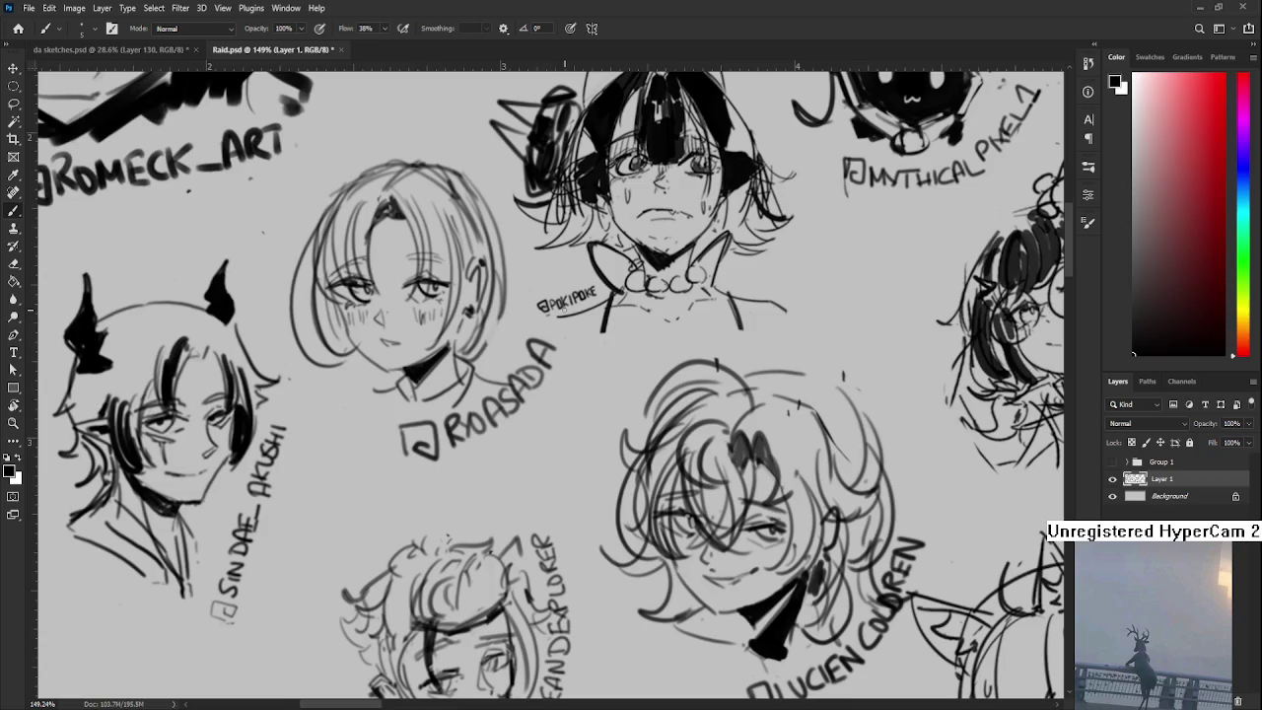
- Replace the old arc with a larger, dark-filled hat outline on the small figure's head
{"action": "scroll", "coordinate": [565, 360], "scroll_direction": "down", "scroll_amount": 3}
{"action": "scroll", "coordinate": [572, 572], "scroll_direction": "up", "scroll_amount": 2}
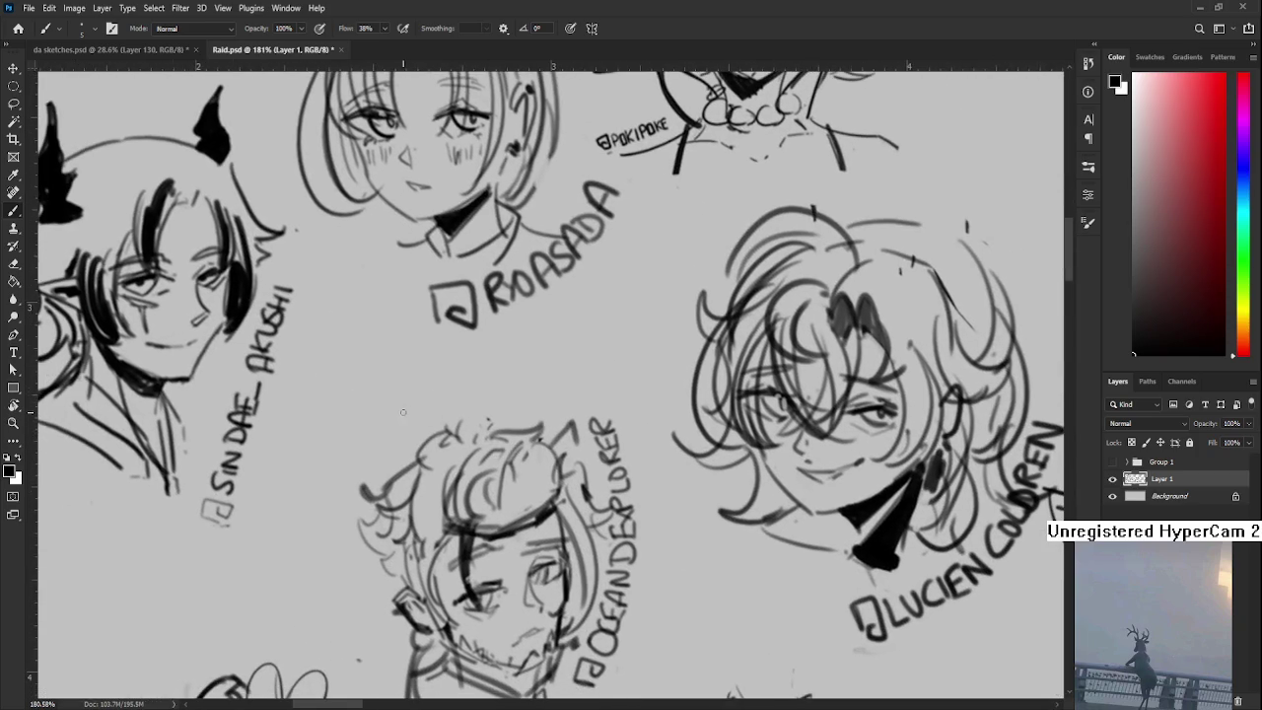
{"action": "key", "text": "ctrl+z"}
{"action": "mouse_move", "coordinate": [415, 382]}
{"action": "left_mouse_down"}
{"action": "mouse_move", "coordinate": [373, 465]}
{"action": "mouse_move", "coordinate": [452, 422]}
{"action": "left_mouse_up"}
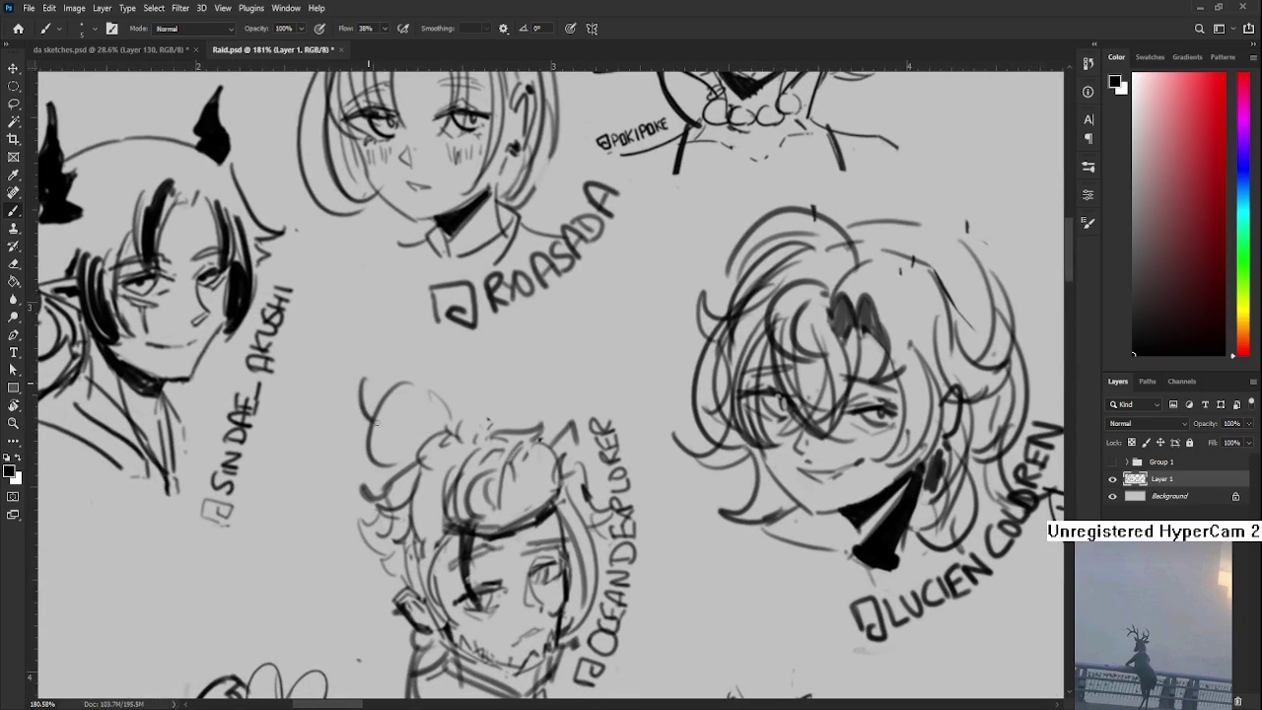
{"action": "mouse_move", "coordinate": [361, 438]}
{"action": "left_mouse_down"}
{"action": "mouse_move", "coordinate": [440, 374]}
{"action": "mouse_move", "coordinate": [335, 432]}
{"action": "mouse_move", "coordinate": [340, 412]}
{"action": "left_mouse_up"}
{"action": "mouse_move", "coordinate": [420, 361]}
{"action": "left_mouse_down"}
{"action": "mouse_move", "coordinate": [450, 362]}
{"action": "mouse_move", "coordinate": [442, 384]}
{"action": "left_mouse_up"}
{"action": "mouse_move", "coordinate": [401, 422]}
{"action": "left_mouse_down"}
{"action": "mouse_move", "coordinate": [367, 455]}
{"action": "mouse_move", "coordinate": [375, 444]}
{"action": "left_mouse_up"}
- Draw dark sunglasses on top of the hat and shade the left lens
{"action": "mouse_move", "coordinate": [441, 395]}
{"action": "left_mouse_down"}
{"action": "mouse_move", "coordinate": [413, 418]}
{"action": "mouse_move", "coordinate": [424, 409]}
{"action": "left_mouse_up"}
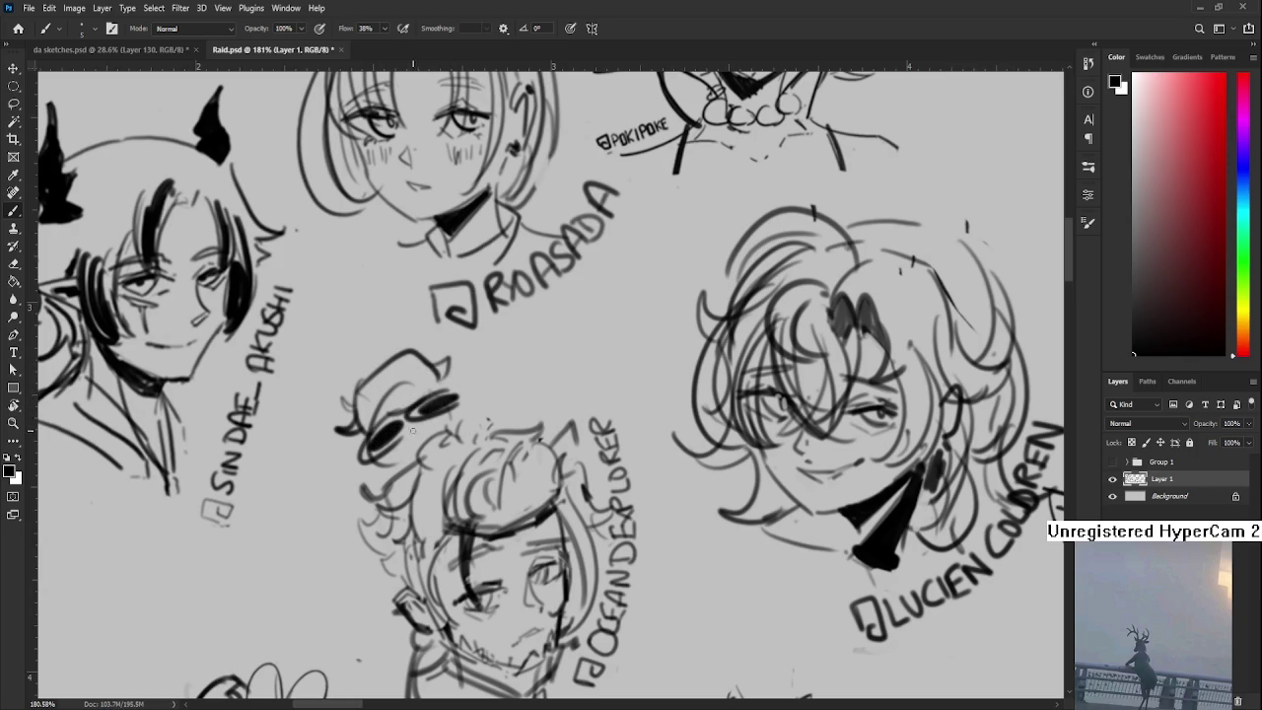
{"action": "left_click_drag", "start_coordinate": [451, 367], "coordinate": [467, 386]}
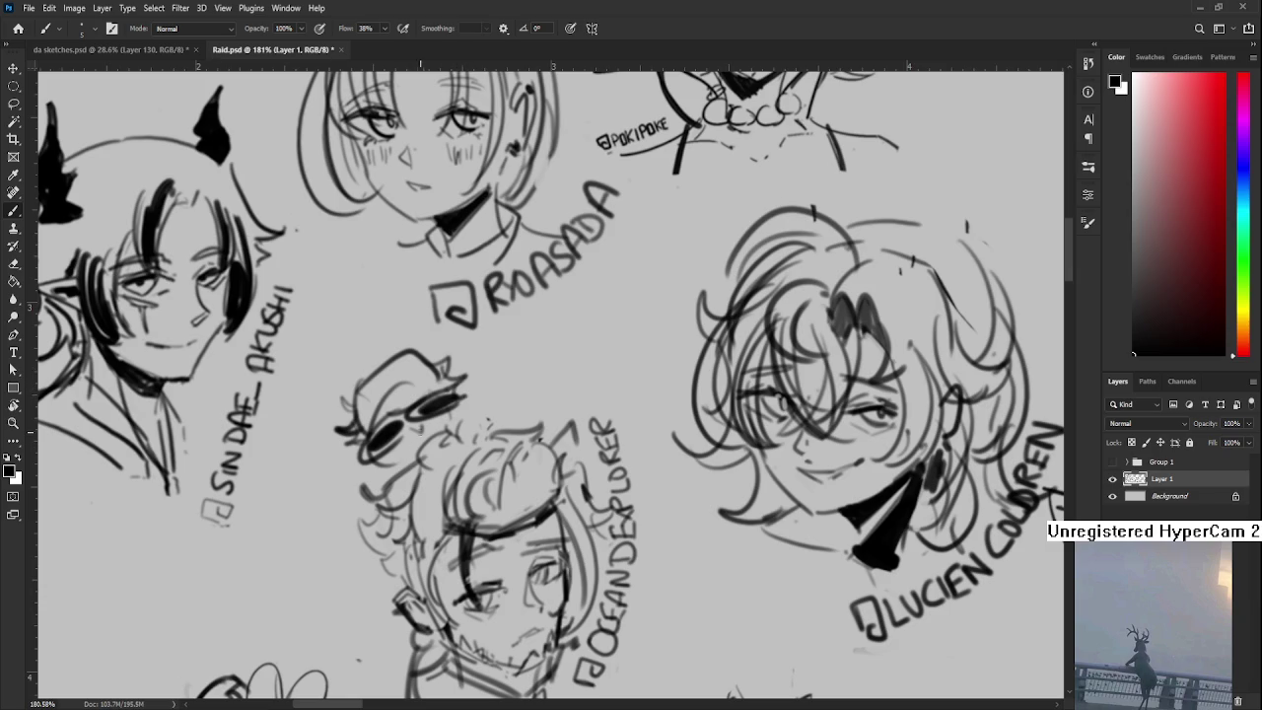
{"action": "left_click_drag", "start_coordinate": [388, 421], "coordinate": [405, 451]}
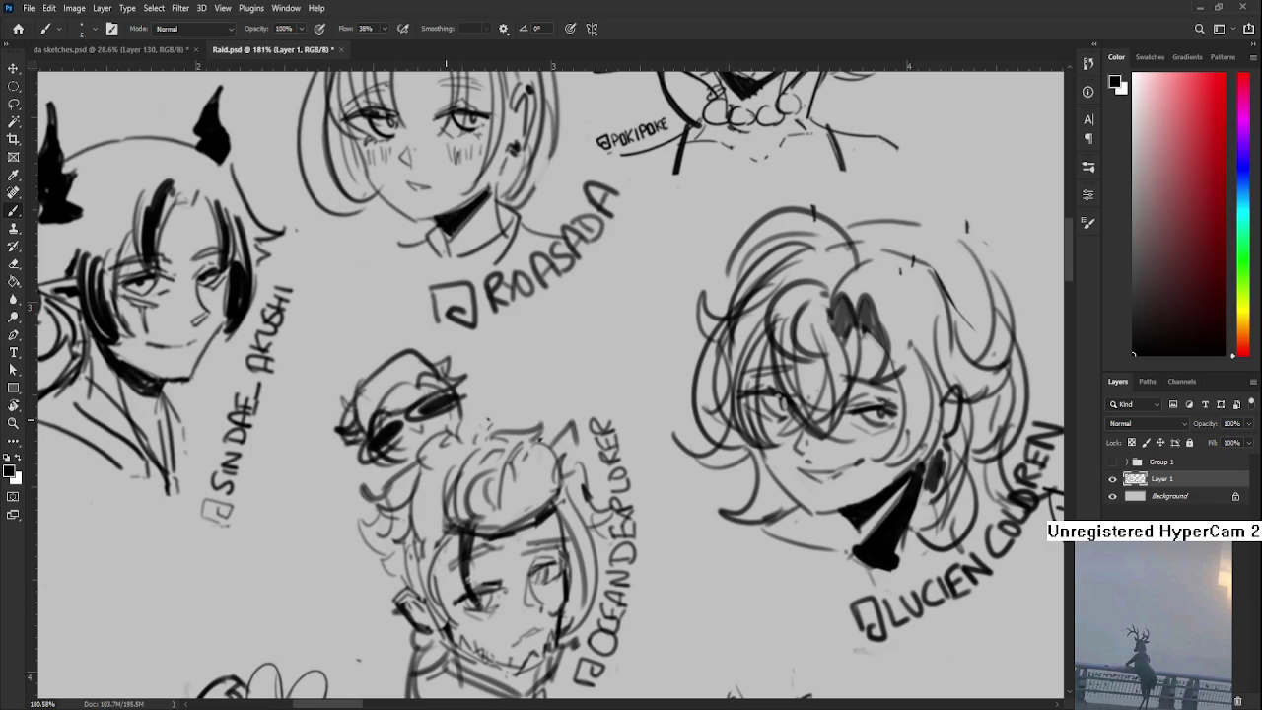
{"action": "scroll", "coordinate": [443, 411], "scroll_direction": "down", "scroll_amount": 3}
{"action": "scroll", "coordinate": [443, 411], "scroll_direction": "down", "scroll_amount": 2}
{"action": "scroll", "coordinate": [480, 393], "scroll_direction": "up", "scroll_amount": 2}
{"action": "scroll", "coordinate": [480, 393], "scroll_direction": "up", "scroll_amount": 1}
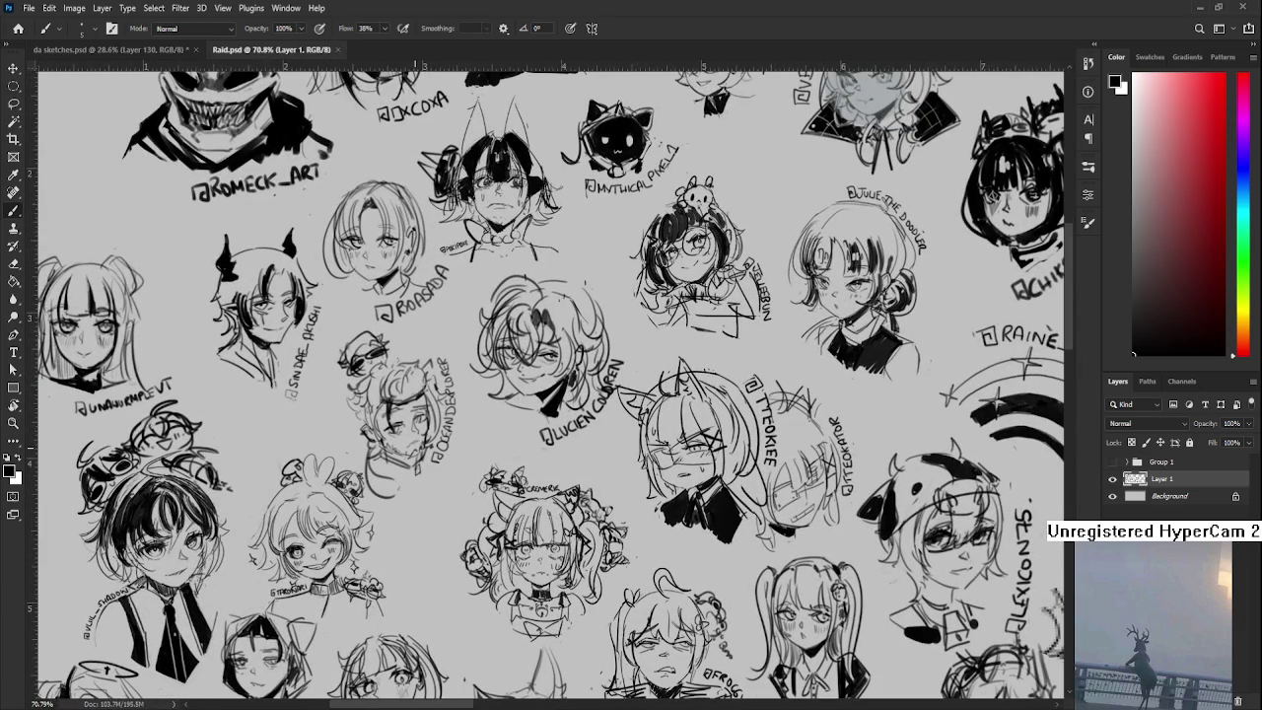
- Lasso the curly-haired sketch, scale it down and move it up-left
{"action": "scroll", "coordinate": [565, 296], "scroll_direction": "up", "scroll_amount": 2}
{"action": "scroll", "coordinate": [565, 296], "scroll_direction": "up", "scroll_amount": 1}
{"action": "key", "text": "l"}
{"action": "mouse_move", "coordinate": [565, 296]}
{"action": "left_mouse_down"}
{"action": "mouse_move", "coordinate": [650, 528]}
{"action": "mouse_move", "coordinate": [526, 424]}
{"action": "left_mouse_up"}
{"action": "key", "text": "ctrl+t"}
{"action": "left_click_drag", "start_coordinate": [763, 268], "coordinate": [701, 334]}
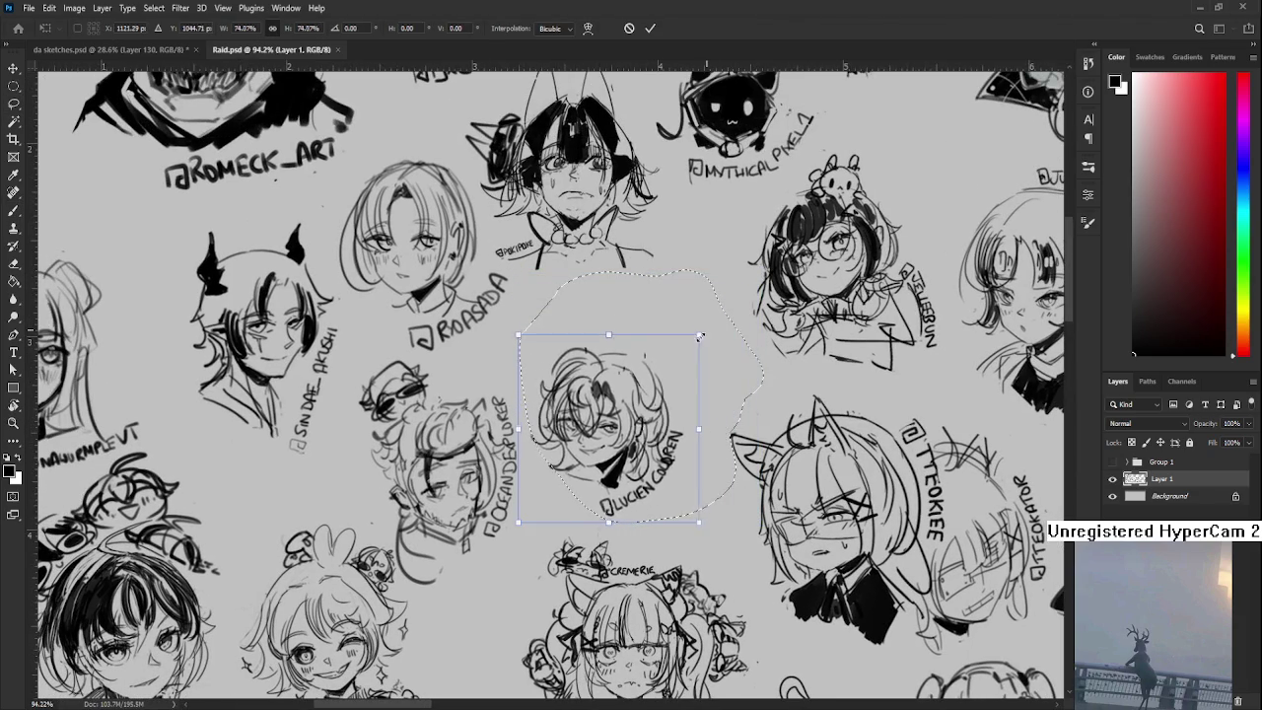
{"action": "left_click_drag", "start_coordinate": [606, 424], "coordinate": [570, 375]}
{"action": "key", "text": "Return"}
{"action": "key", "text": "ctrl+d"}
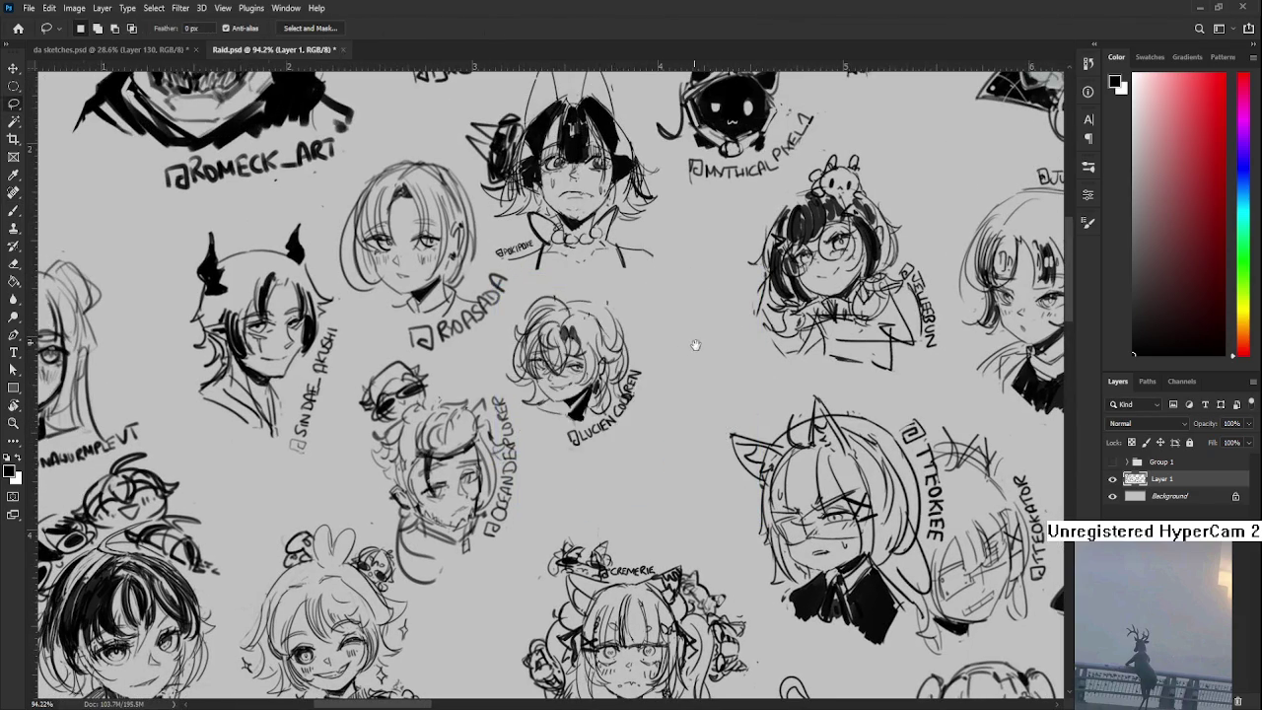
{"action": "scroll", "coordinate": [694, 342], "scroll_direction": "down", "scroll_amount": 2}
{"action": "scroll", "coordinate": [598, 386], "scroll_direction": "up", "scroll_amount": 5}
- Draw two small closed eye outlines in the freed gap to start a new face
{"action": "key", "text": "b"}
{"action": "mouse_move", "coordinate": [550, 399]}
{"action": "left_mouse_down"}
{"action": "mouse_move", "coordinate": [596, 381]}
{"action": "mouse_move", "coordinate": [568, 388]}
{"action": "mouse_move", "coordinate": [592, 399]}
{"action": "mouse_move", "coordinate": [588, 430]}
{"action": "mouse_move", "coordinate": [589, 416]}
{"action": "left_mouse_up"}
{"action": "key", "text": "ctrl+z"}
{"action": "key", "text": "ctrl+z"}
{"action": "key", "text": "ctrl+z"}
{"action": "mouse_move", "coordinate": [512, 424]}
{"action": "left_mouse_down"}
{"action": "mouse_move", "coordinate": [539, 406]}
{"action": "mouse_move", "coordinate": [564, 418]}
{"action": "mouse_move", "coordinate": [586, 401]}
{"action": "left_mouse_up"}
{"action": "key", "text": "ctrl+z"}
{"action": "key", "text": "ctrl+z"}
{"action": "mouse_move", "coordinate": [560, 422]}
{"action": "left_mouse_down"}
{"action": "mouse_move", "coordinate": [584, 399]}
{"action": "mouse_move", "coordinate": [610, 418]}
{"action": "mouse_move", "coordinate": [604, 434]}
{"action": "mouse_move", "coordinate": [568, 428]}
{"action": "left_mouse_up"}
{"action": "left_click_drag", "start_coordinate": [578, 428], "coordinate": [592, 432]}
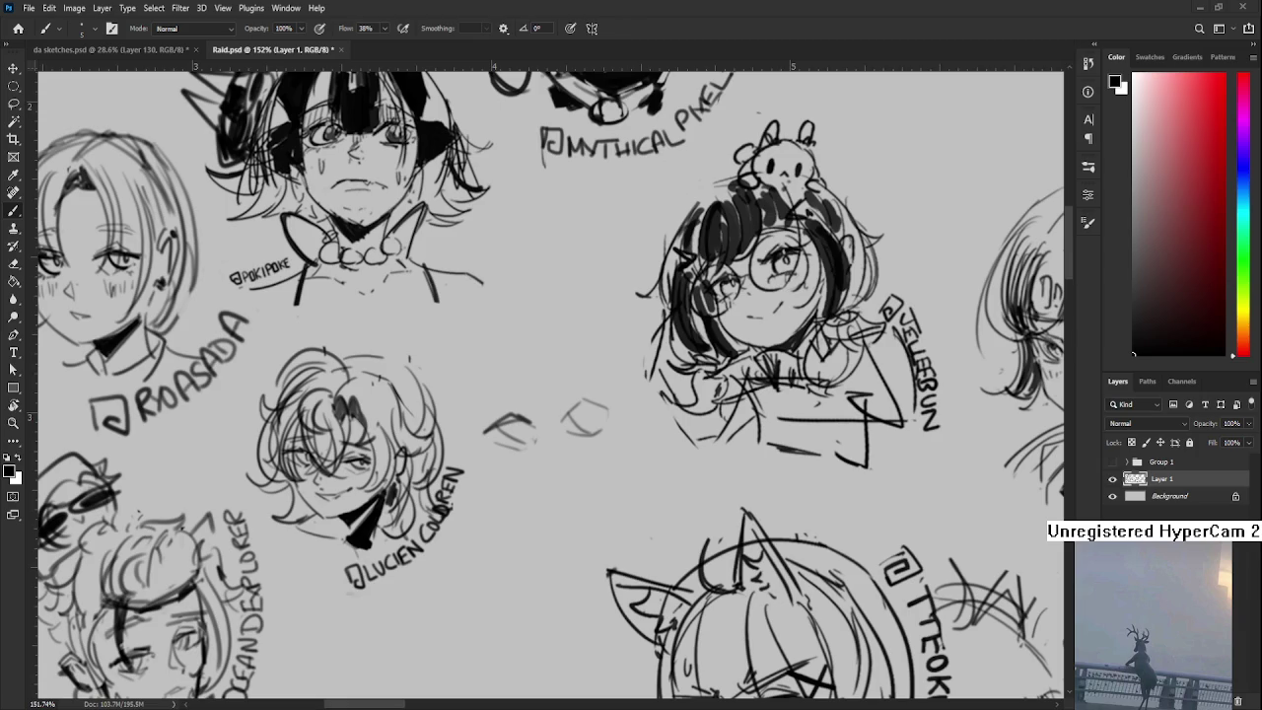
- Draw a caret stroke on the left eye and outline the cheek left of the eyes
{"action": "scroll", "coordinate": [514, 424], "scroll_direction": "right", "scroll_amount": 2}
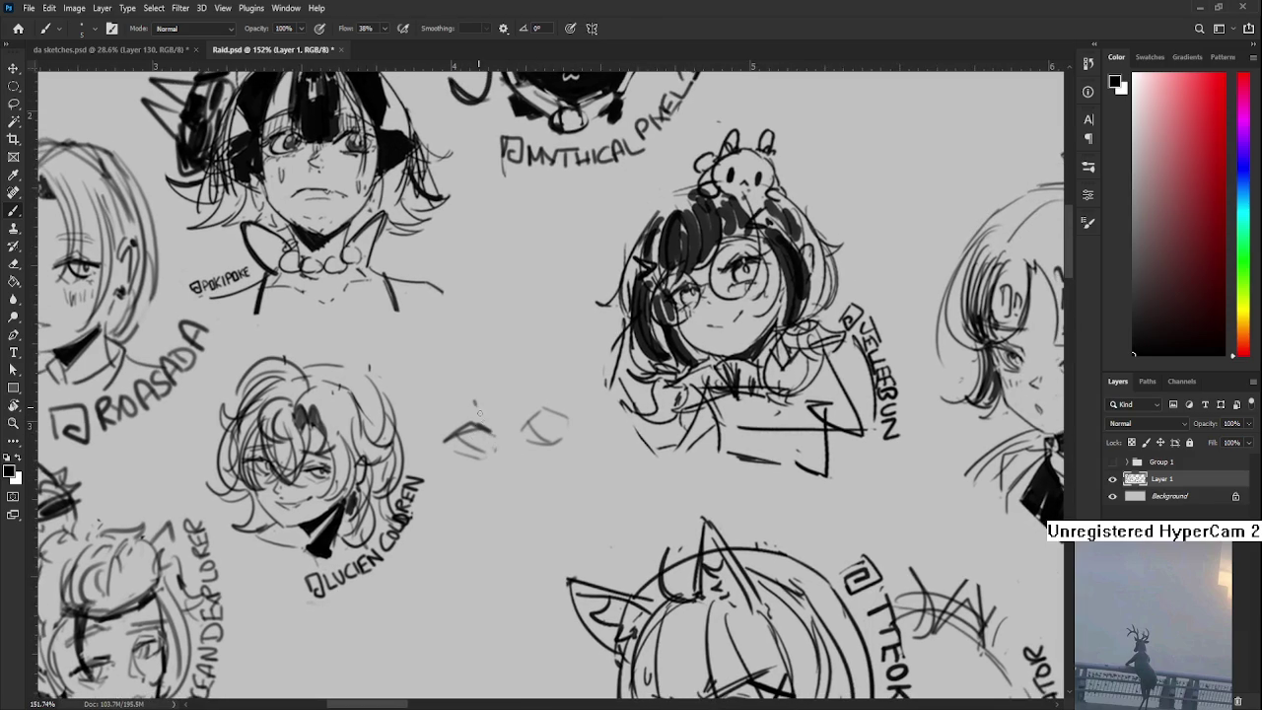
{"action": "mouse_move", "coordinate": [471, 392]}
{"action": "left_mouse_down"}
{"action": "mouse_move", "coordinate": [536, 455]}
{"action": "mouse_move", "coordinate": [459, 455]}
{"action": "mouse_move", "coordinate": [415, 503]}
{"action": "left_mouse_up"}
{"action": "scroll", "coordinate": [502, 421], "scroll_direction": "right", "scroll_amount": 2}
{"action": "scroll", "coordinate": [503, 421], "scroll_direction": "up", "scroll_amount": 2}
{"action": "key", "text": "ctrl+z"}
{"action": "scroll", "coordinate": [433, 459], "scroll_direction": "up", "scroll_amount": 1}
{"action": "key", "text": "ctrl+z"}
{"action": "left_click_drag", "start_coordinate": [424, 460], "coordinate": [412, 493]}
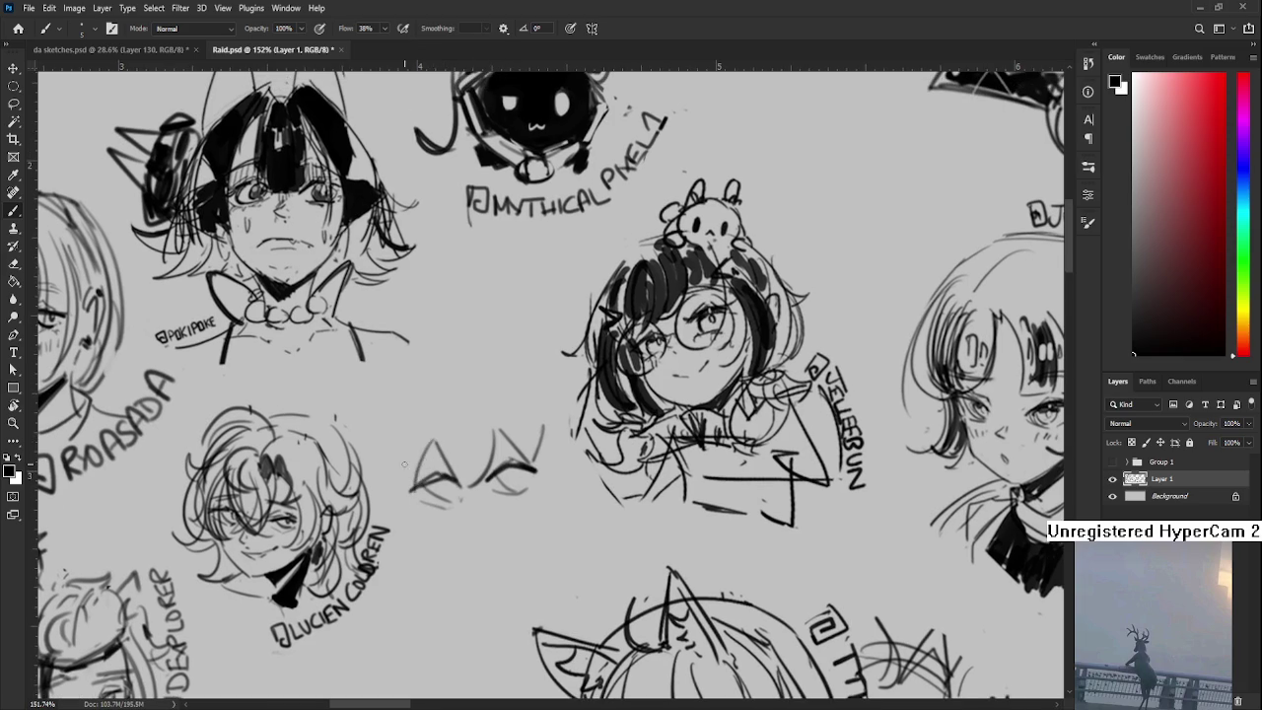
{"action": "left_click_drag", "start_coordinate": [413, 443], "coordinate": [408, 523]}
{"action": "left_click_drag", "start_coordinate": [409, 455], "coordinate": [391, 509]}
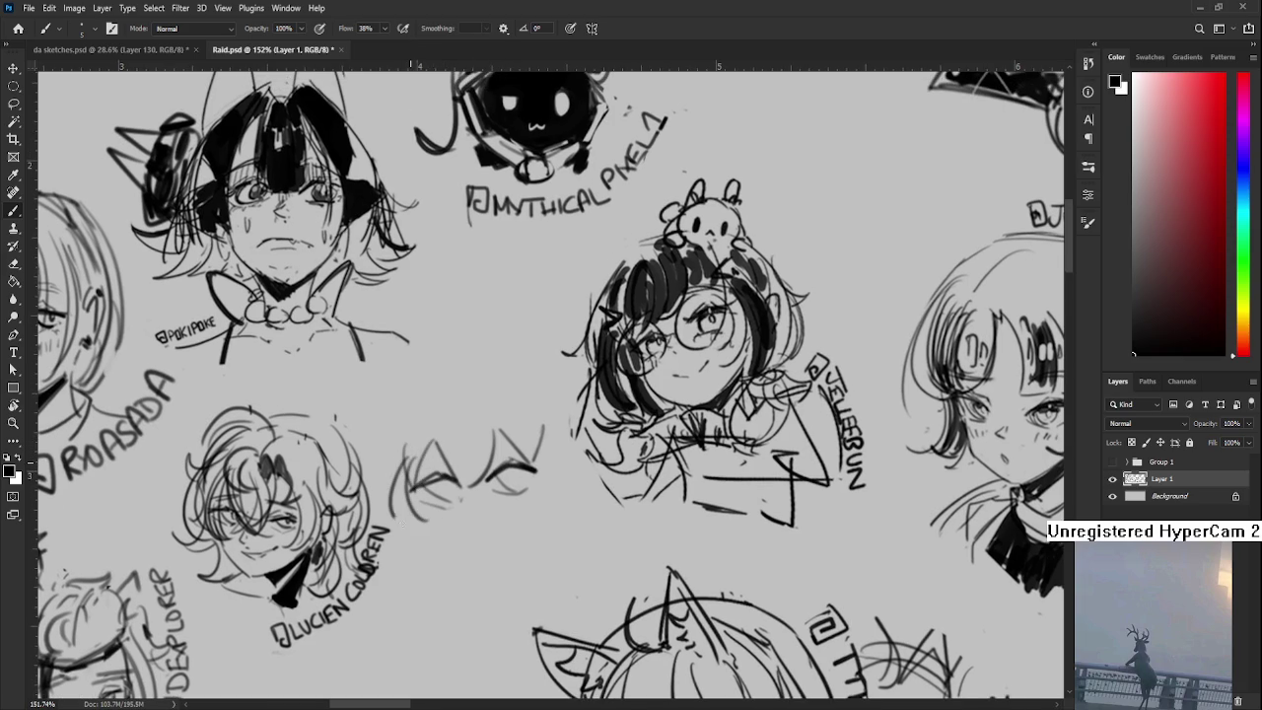
- Add a short open mouth and outline the right side of the face
{"action": "left_click_drag", "start_coordinate": [483, 490], "coordinate": [476, 474]}
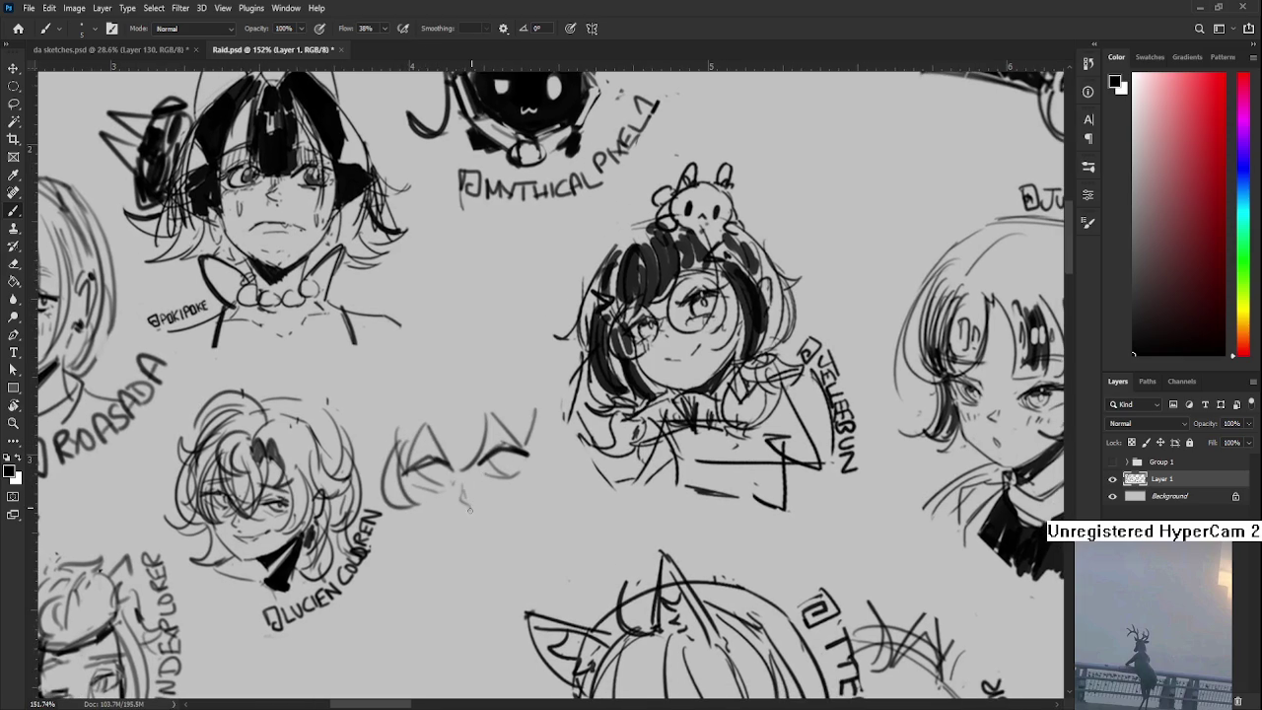
{"action": "left_click_drag", "start_coordinate": [440, 515], "coordinate": [479, 518]}
{"action": "key", "text": "ctrl+z"}
{"action": "left_click_drag", "start_coordinate": [464, 515], "coordinate": [463, 538]}
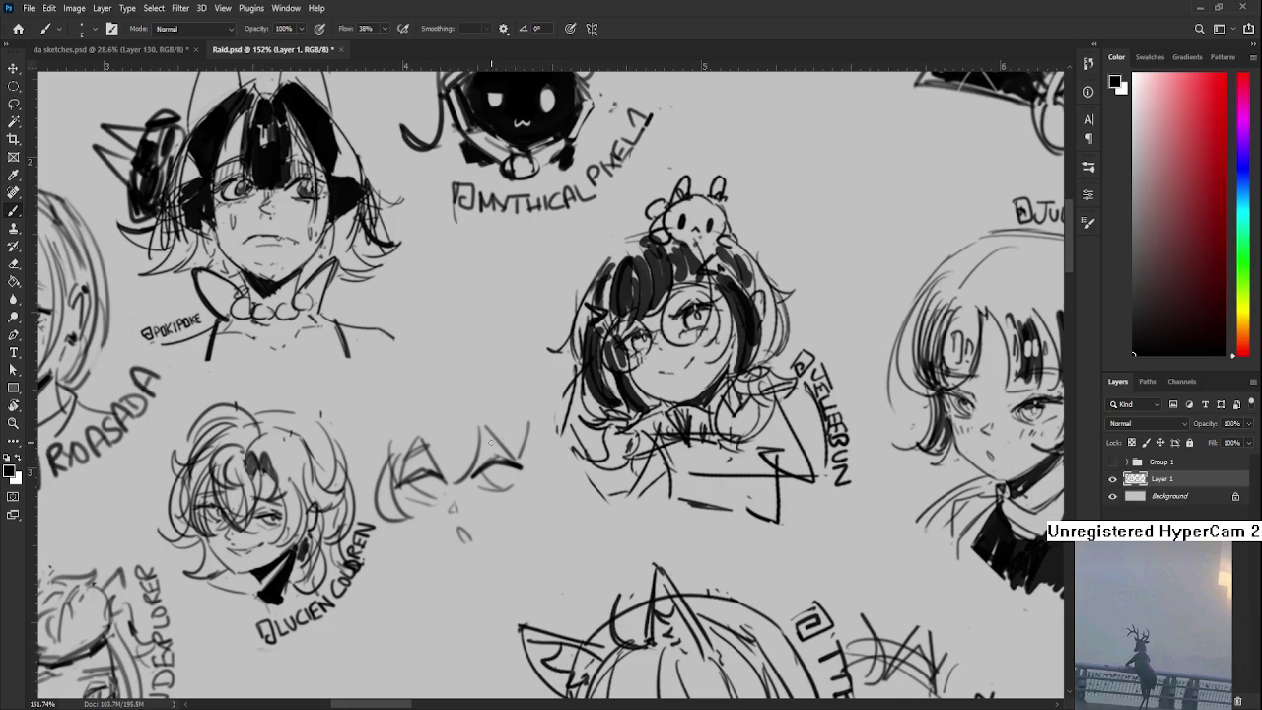
{"action": "left_click_drag", "start_coordinate": [494, 432], "coordinate": [486, 400]}
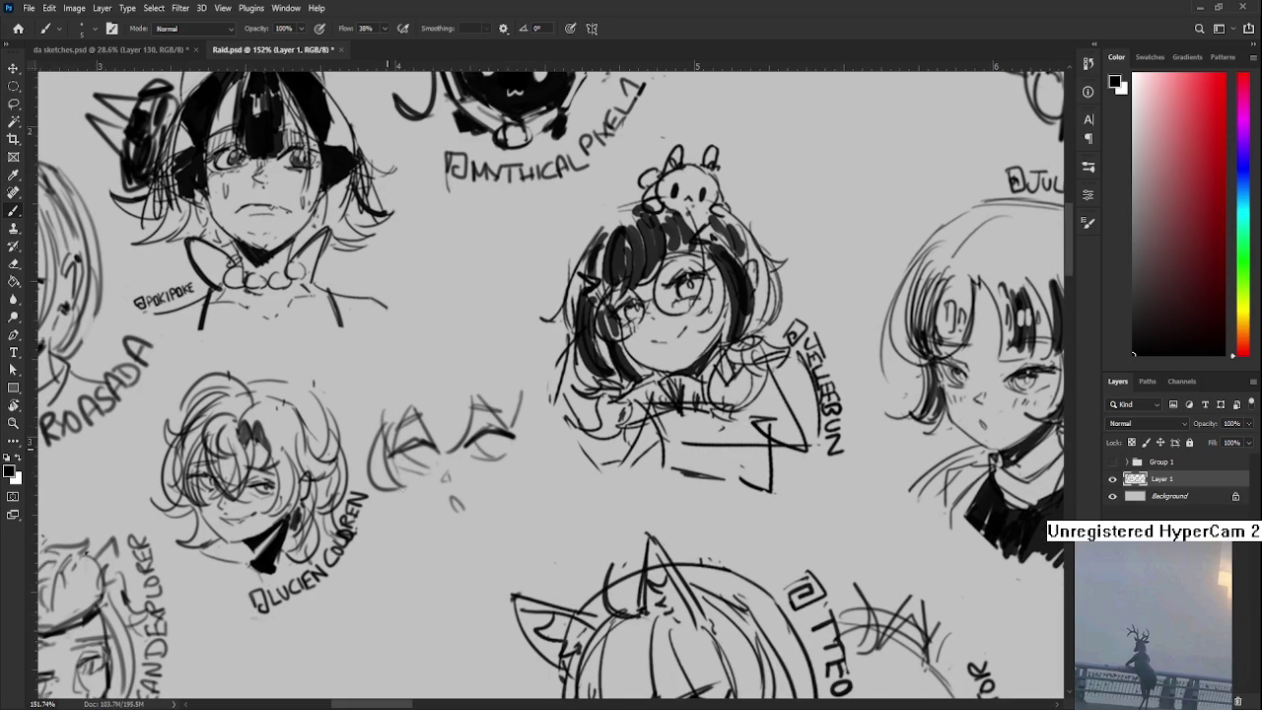
{"action": "mouse_move", "coordinate": [407, 498]}
{"action": "left_mouse_down"}
{"action": "mouse_move", "coordinate": [460, 528]}
{"action": "mouse_move", "coordinate": [459, 502]}
{"action": "mouse_move", "coordinate": [520, 484]}
{"action": "left_mouse_up"}
{"action": "key", "text": "ctrl+z"}
{"action": "left_click_drag", "start_coordinate": [534, 397], "coordinate": [524, 500]}
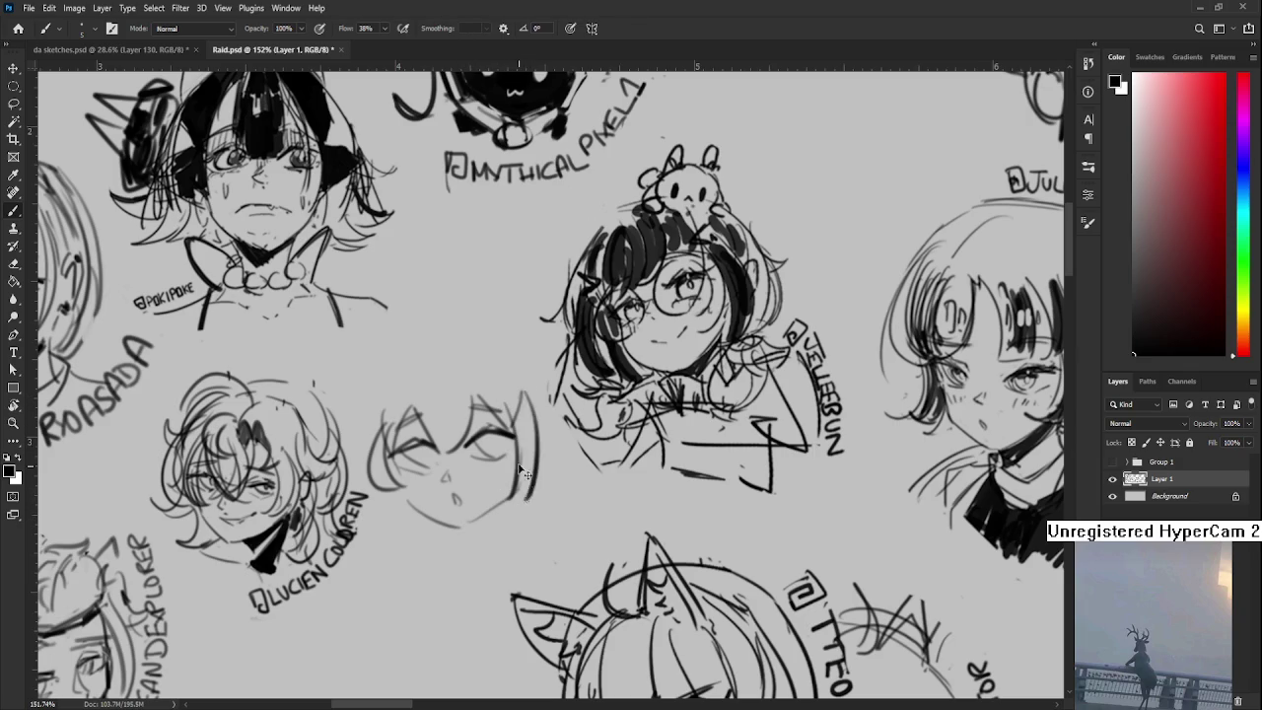
{"action": "mouse_move", "coordinate": [385, 443]}
{"action": "left_mouse_down"}
{"action": "mouse_move", "coordinate": [401, 452]}
{"action": "mouse_move", "coordinate": [387, 381]}
{"action": "left_mouse_up"}
{"action": "key", "text": "ctrl+z"}
- Lasso the new face, scale it to about 77% and tilt it about 10°
{"action": "key", "text": "l"}
{"action": "mouse_move", "coordinate": [359, 433]}
{"action": "left_mouse_down"}
{"action": "mouse_move", "coordinate": [538, 408]}
{"action": "mouse_move", "coordinate": [361, 432]}
{"action": "left_mouse_up"}
{"action": "key", "text": "ctrl+t"}
{"action": "mouse_move", "coordinate": [555, 389]}
{"action": "left_mouse_down"}
{"action": "mouse_move", "coordinate": [538, 412]}
{"action": "mouse_move", "coordinate": [567, 439]}
{"action": "left_mouse_up"}
{"action": "mouse_move", "coordinate": [464, 473]}
{"action": "left_mouse_down"}
{"action": "mouse_move", "coordinate": [483, 434]}
{"action": "mouse_move", "coordinate": [465, 475]}
{"action": "left_mouse_up"}
{"action": "key", "text": "Return"}
{"action": "key", "text": "ctrl+d"}
- Brush cat ears onto the head, redrawing the right ear edge
{"action": "key", "text": "b"}
{"action": "mouse_move", "coordinate": [404, 424]}
{"action": "left_mouse_down"}
{"action": "mouse_move", "coordinate": [423, 375]}
{"action": "mouse_move", "coordinate": [401, 384]}
{"action": "mouse_move", "coordinate": [430, 414]}
{"action": "mouse_move", "coordinate": [430, 392]}
{"action": "mouse_move", "coordinate": [481, 385]}
{"action": "mouse_move", "coordinate": [532, 405]}
{"action": "mouse_move", "coordinate": [532, 375]}
{"action": "mouse_move", "coordinate": [531, 419]}
{"action": "left_mouse_up"}
{"action": "key", "text": "ctrl+z"}
{"action": "key", "text": "ctrl+z"}
{"action": "key", "text": "ctrl+z"}
{"action": "key", "text": "ctrl+z"}
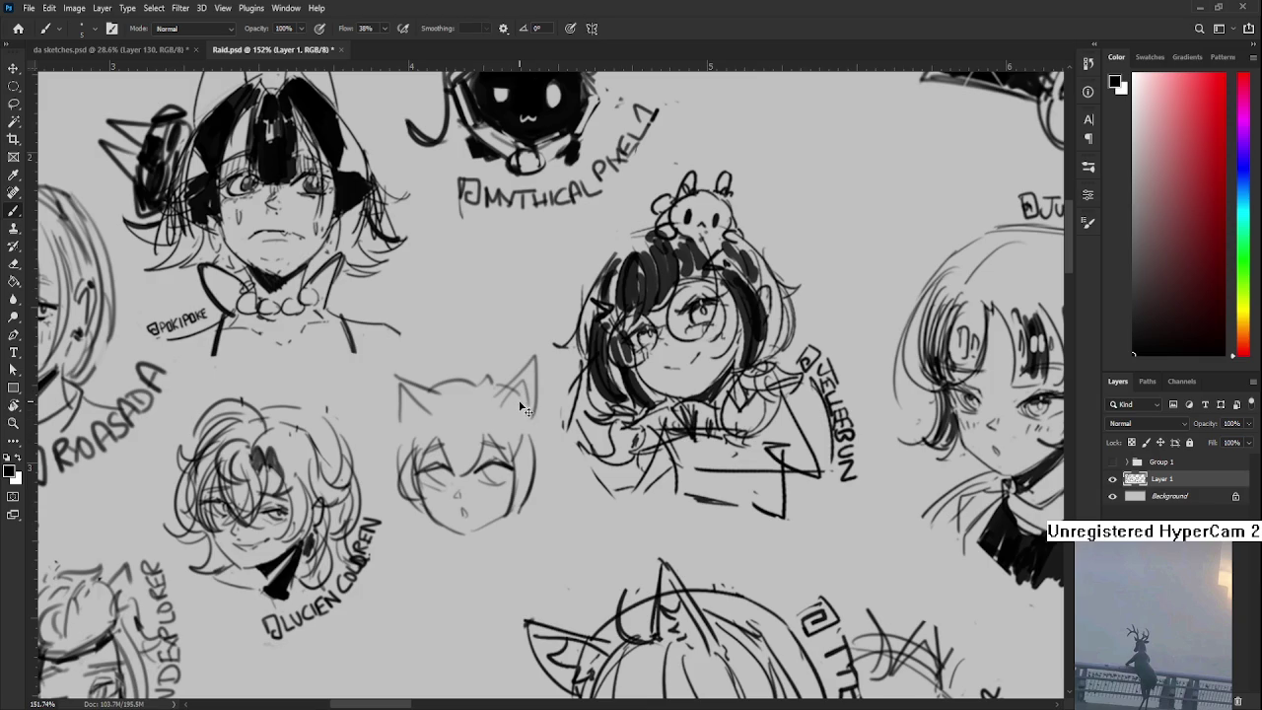
{"action": "key", "text": "ctrl+z"}
{"action": "key", "text": "ctrl+z"}
{"action": "mouse_move", "coordinate": [495, 395]}
{"action": "left_mouse_down"}
{"action": "mouse_move", "coordinate": [538, 368]}
{"action": "mouse_move", "coordinate": [533, 414]}
{"action": "mouse_move", "coordinate": [563, 436]}
{"action": "mouse_move", "coordinate": [534, 480]}
{"action": "left_mouse_up"}
- Add spiky tufts beside the face and blush hatching under both eyes
{"action": "key", "text": "ctrl+z"}
{"action": "mouse_move", "coordinate": [395, 464]}
{"action": "left_mouse_down"}
{"action": "mouse_move", "coordinate": [426, 467]}
{"action": "mouse_move", "coordinate": [412, 471]}
{"action": "left_mouse_up"}
{"action": "left_click_drag", "start_coordinate": [404, 474], "coordinate": [431, 483]}
{"action": "mouse_move", "coordinate": [430, 418]}
{"action": "left_mouse_down"}
{"action": "mouse_move", "coordinate": [426, 452]}
{"action": "mouse_move", "coordinate": [400, 449]}
{"action": "mouse_move", "coordinate": [413, 462]}
{"action": "left_mouse_up"}
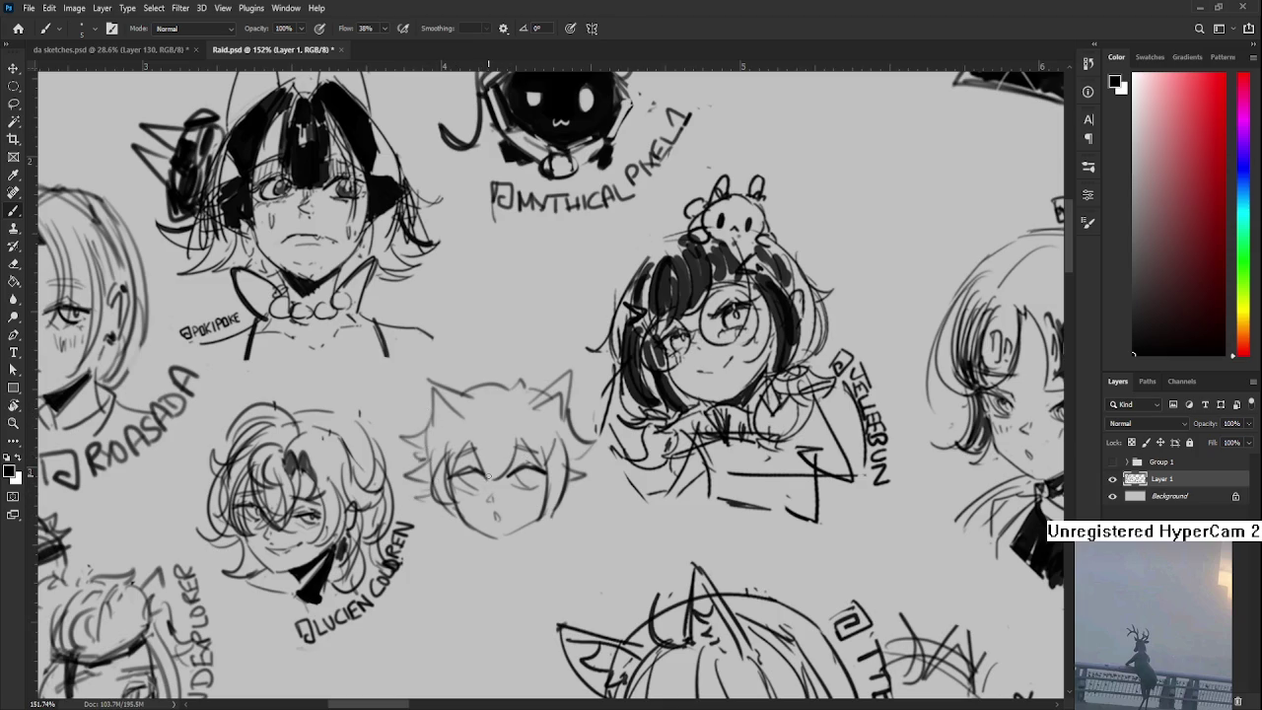
{"action": "mouse_move", "coordinate": [462, 491]}
{"action": "left_mouse_down"}
{"action": "mouse_move", "coordinate": [491, 508]}
{"action": "mouse_move", "coordinate": [536, 505]}
{"action": "left_mouse_up"}
- Draw the collar lines under the chin and fill the collar solid black
{"action": "scroll", "coordinate": [552, 473], "scroll_direction": "down", "scroll_amount": 1}
{"action": "mouse_move", "coordinate": [441, 507]}
{"action": "left_mouse_down"}
{"action": "mouse_move", "coordinate": [444, 554]}
{"action": "mouse_move", "coordinate": [469, 538]}
{"action": "left_mouse_up"}
{"action": "left_click_drag", "start_coordinate": [548, 495], "coordinate": [567, 516]}
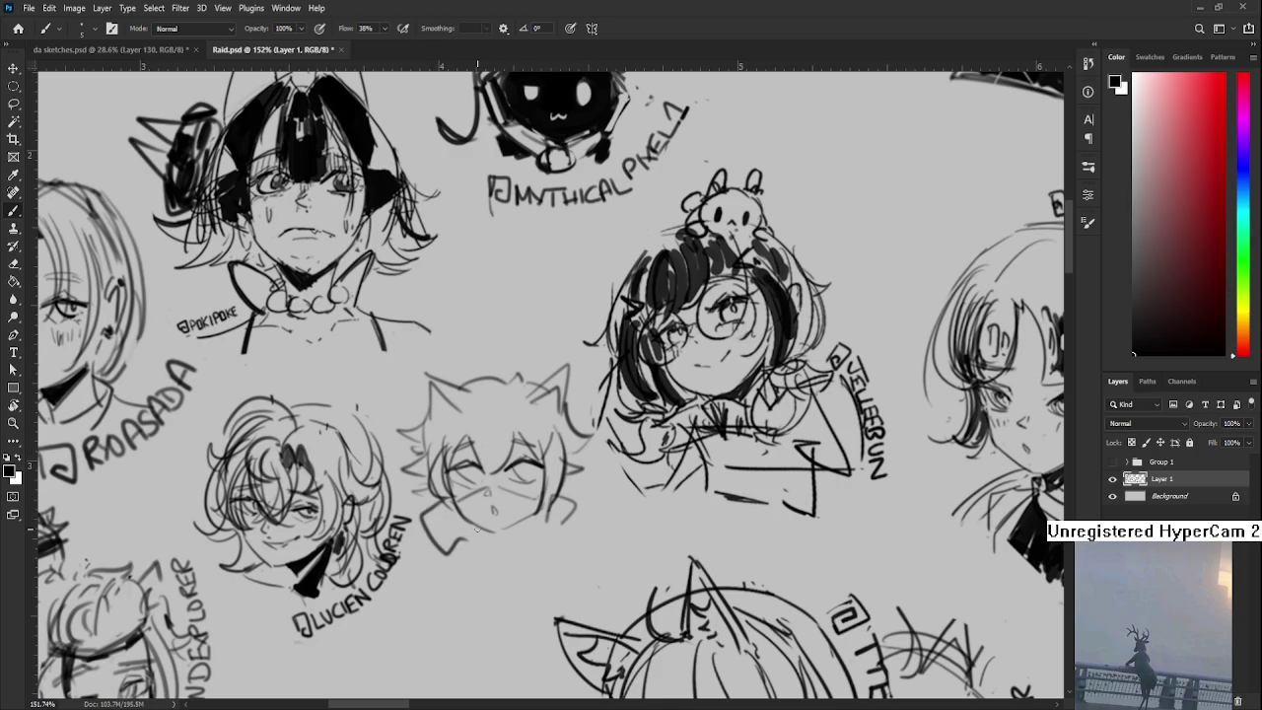
{"action": "mouse_move", "coordinate": [477, 544]}
{"action": "left_mouse_down"}
{"action": "mouse_move", "coordinate": [528, 545]}
{"action": "mouse_move", "coordinate": [531, 527]}
{"action": "mouse_move", "coordinate": [522, 545]}
{"action": "left_mouse_up"}
{"action": "key", "text": "e"}
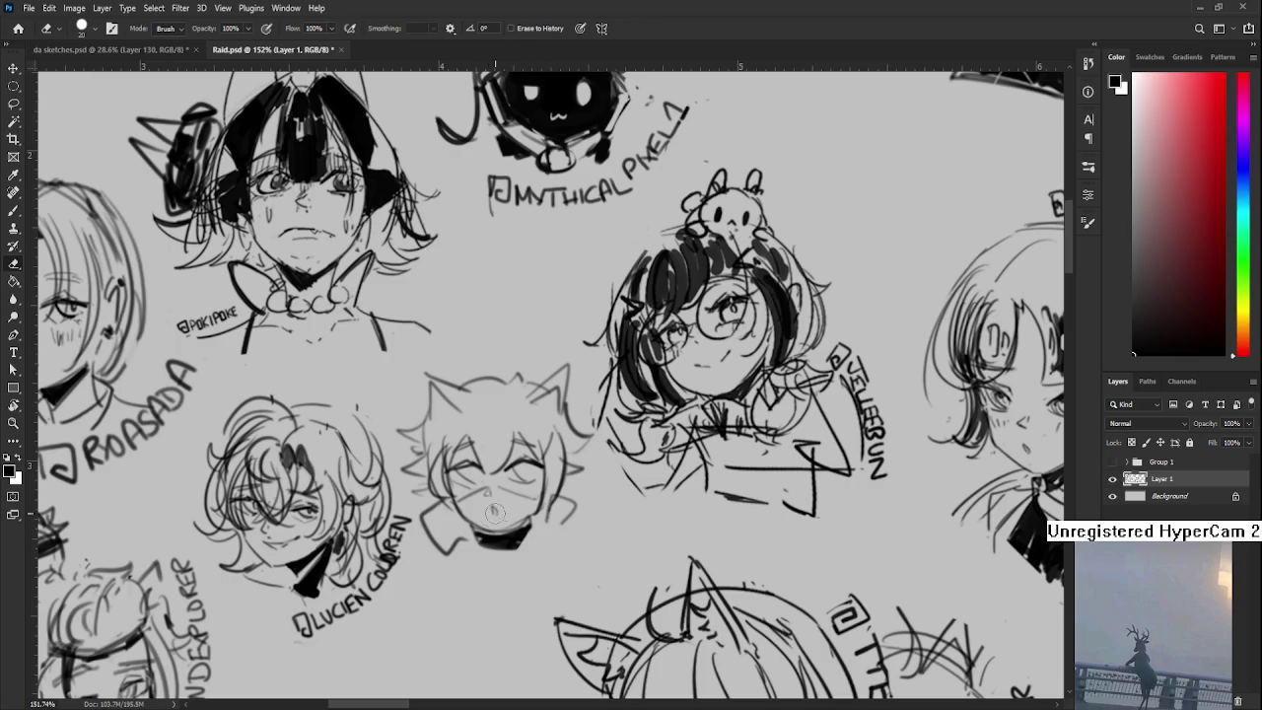
{"action": "key", "text": "b"}
{"action": "left_click_drag", "start_coordinate": [480, 533], "coordinate": [477, 546]}
{"action": "key", "text": "e"}
{"action": "key", "text": "b"}
{"action": "left_click_drag", "start_coordinate": [526, 528], "coordinate": [498, 540]}
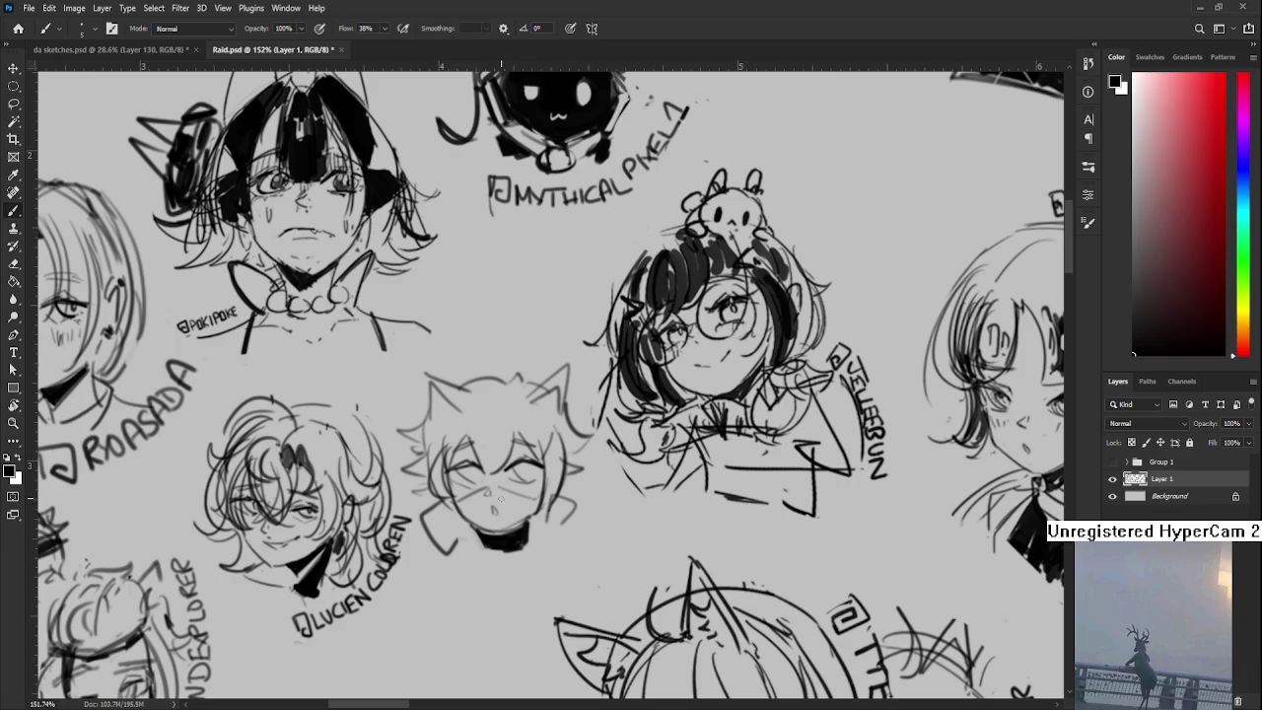
{"action": "left_click_drag", "start_coordinate": [490, 535], "coordinate": [493, 537]}
- Finish the collar's left outline, then rotate the canvas view about 15°
{"action": "key", "text": "e"}
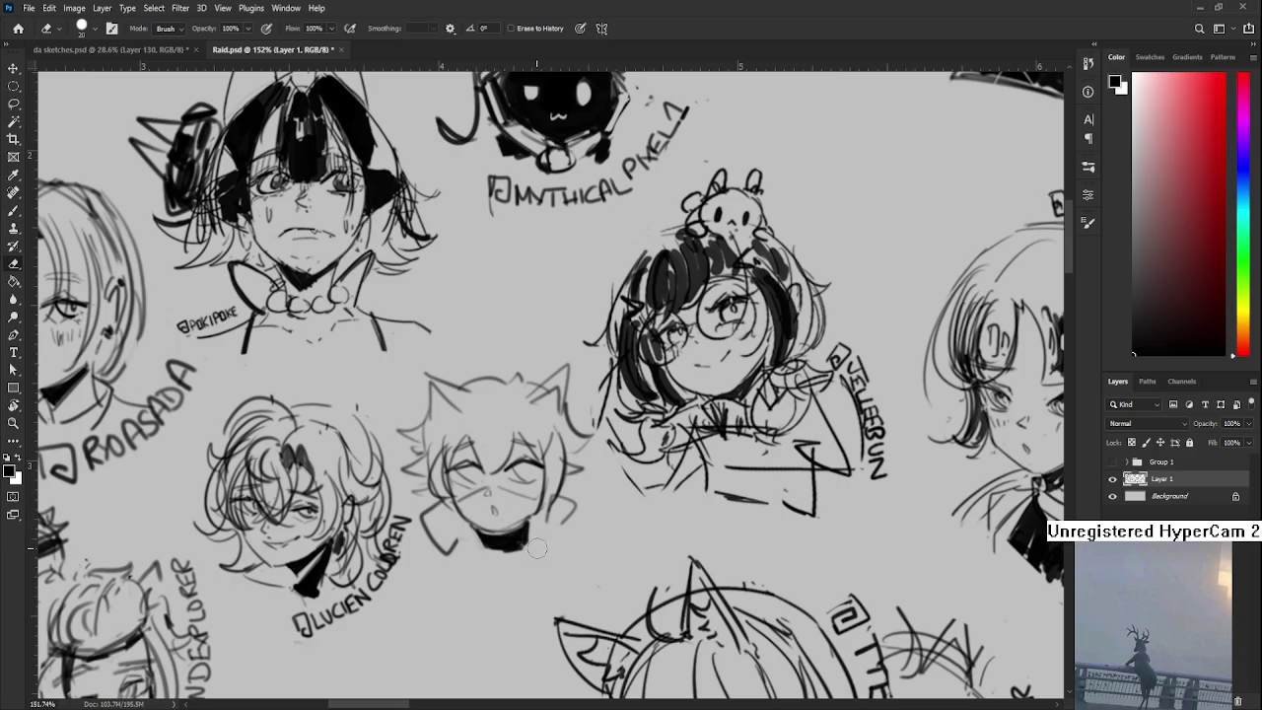
{"action": "key", "text": "b"}
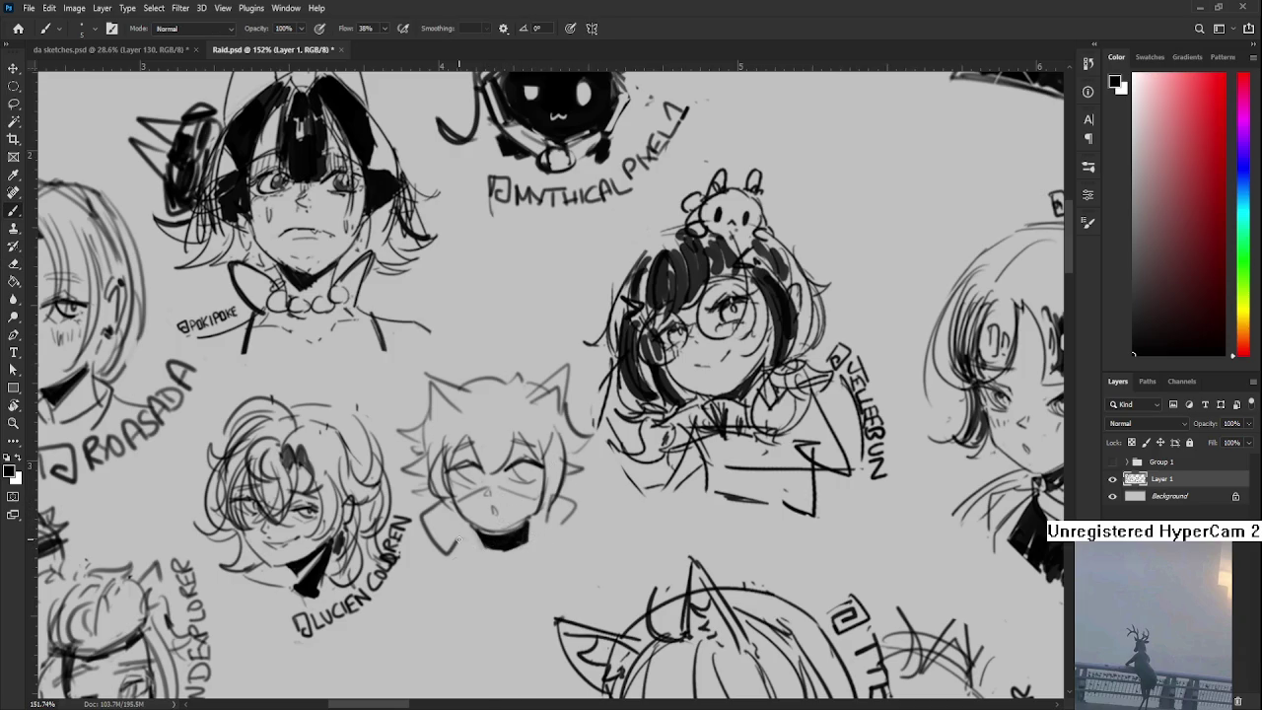
{"action": "left_click_drag", "start_coordinate": [468, 537], "coordinate": [449, 549]}
{"action": "left_click_drag", "start_coordinate": [447, 542], "coordinate": [459, 552]}
{"action": "left_click_drag", "start_coordinate": [444, 499], "coordinate": [465, 542]}
{"action": "left_click_drag", "start_coordinate": [557, 508], "coordinate": [740, 651]}
{"action": "key", "text": "r"}
{"action": "mouse_move", "coordinate": [552, 463]}
{"action": "left_mouse_down"}
{"action": "mouse_move", "coordinate": [613, 528]}
{"action": "mouse_move", "coordinate": [464, 489]}
{"action": "mouse_move", "coordinate": [478, 483]}
{"action": "left_mouse_up"}
{"action": "key", "text": "e"}
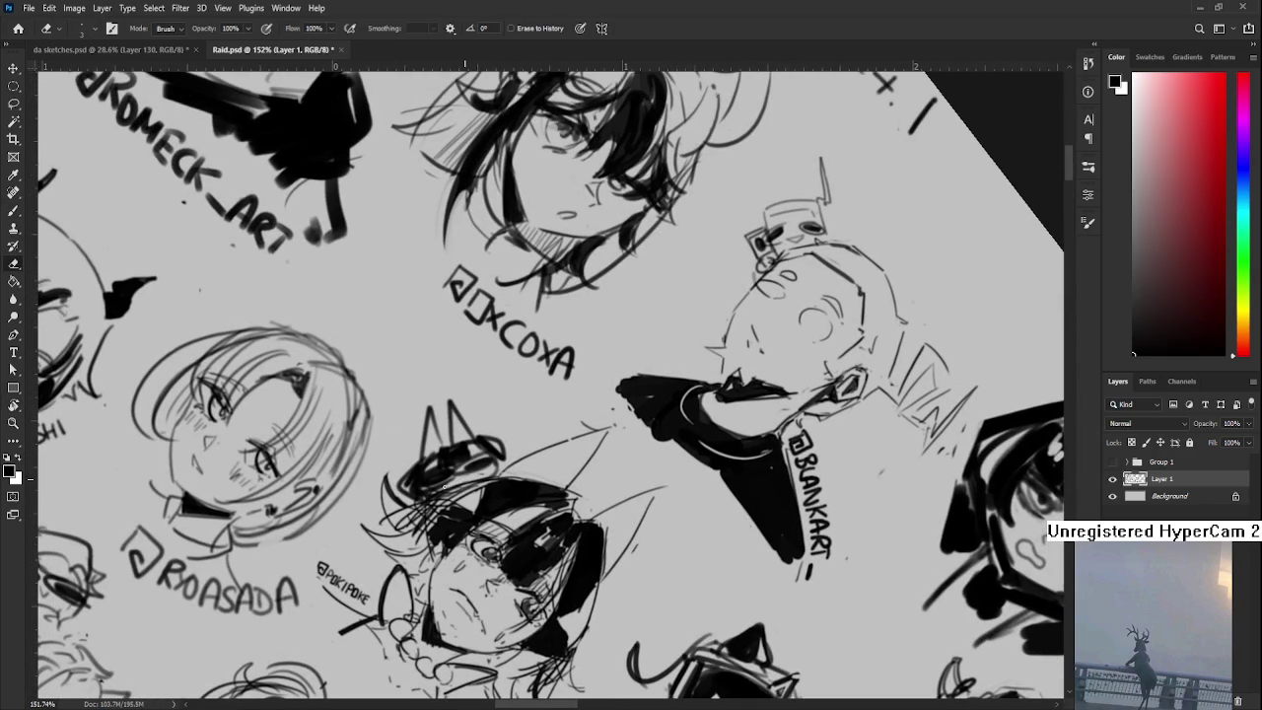
- Add a small stroke beside the D mark on the cat ear
{"action": "key", "text": "b"}
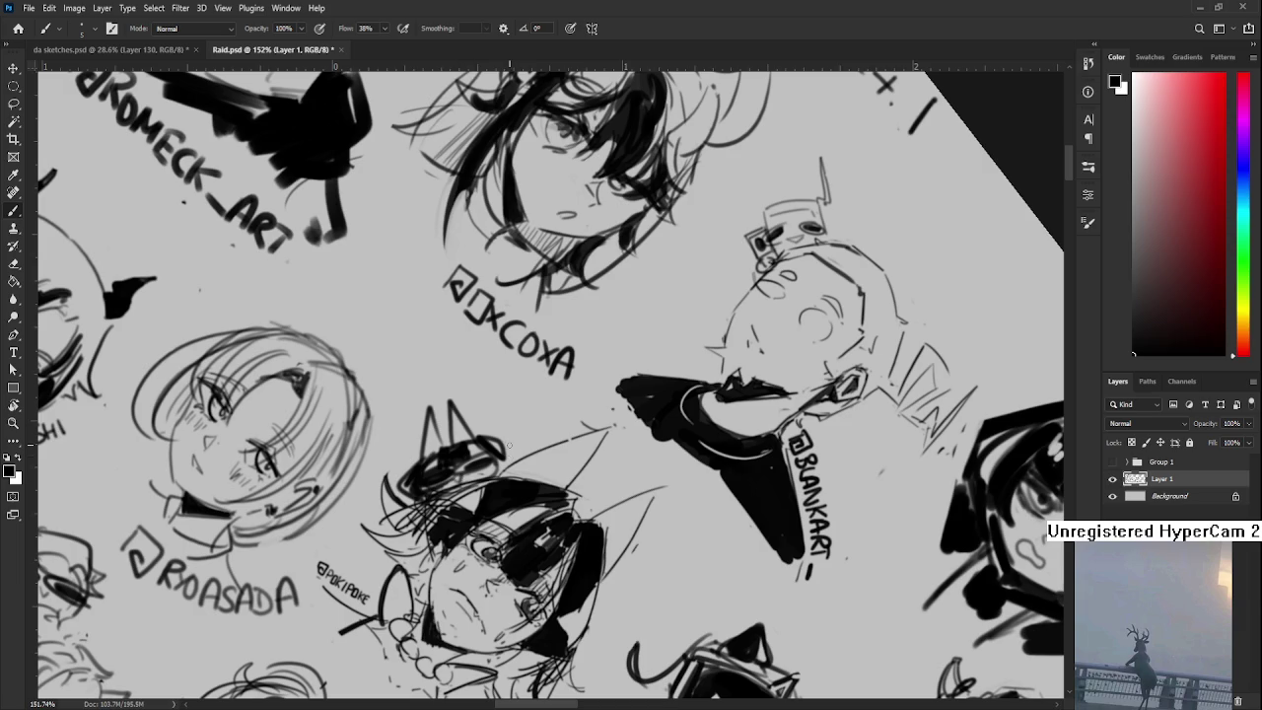
{"action": "mouse_move", "coordinate": [497, 417]}
{"action": "left_mouse_down"}
{"action": "mouse_move", "coordinate": [509, 443]}
{"action": "mouse_move", "coordinate": [514, 403]}
{"action": "mouse_move", "coordinate": [504, 415]}
{"action": "left_mouse_up"}
{"action": "key", "text": "ctrl+z"}
{"action": "key", "text": "ctrl+z"}
{"action": "key", "text": "ctrl+z"}
{"action": "left_click_drag", "start_coordinate": [503, 432], "coordinate": [516, 439]}
- Rotate the view back upright and pan to centre the cat-eared head
{"action": "key", "text": "r"}
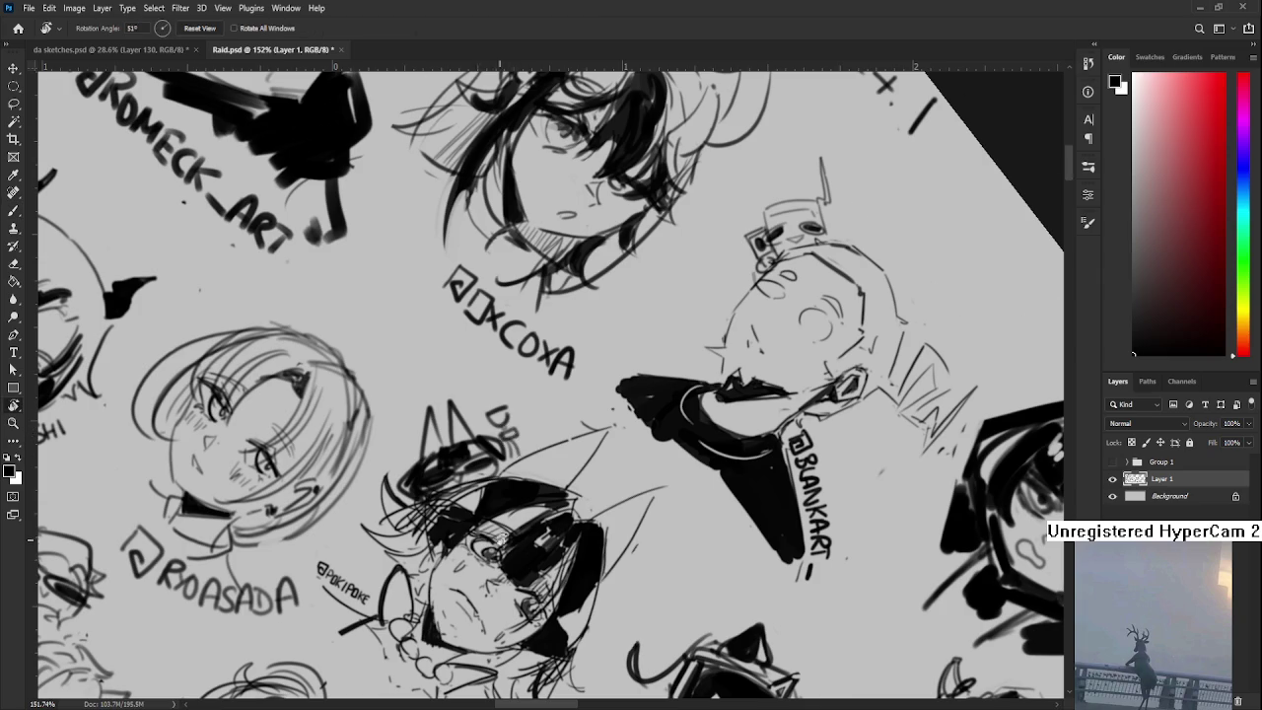
{"action": "left_click_drag", "start_coordinate": [504, 494], "coordinate": [512, 424]}
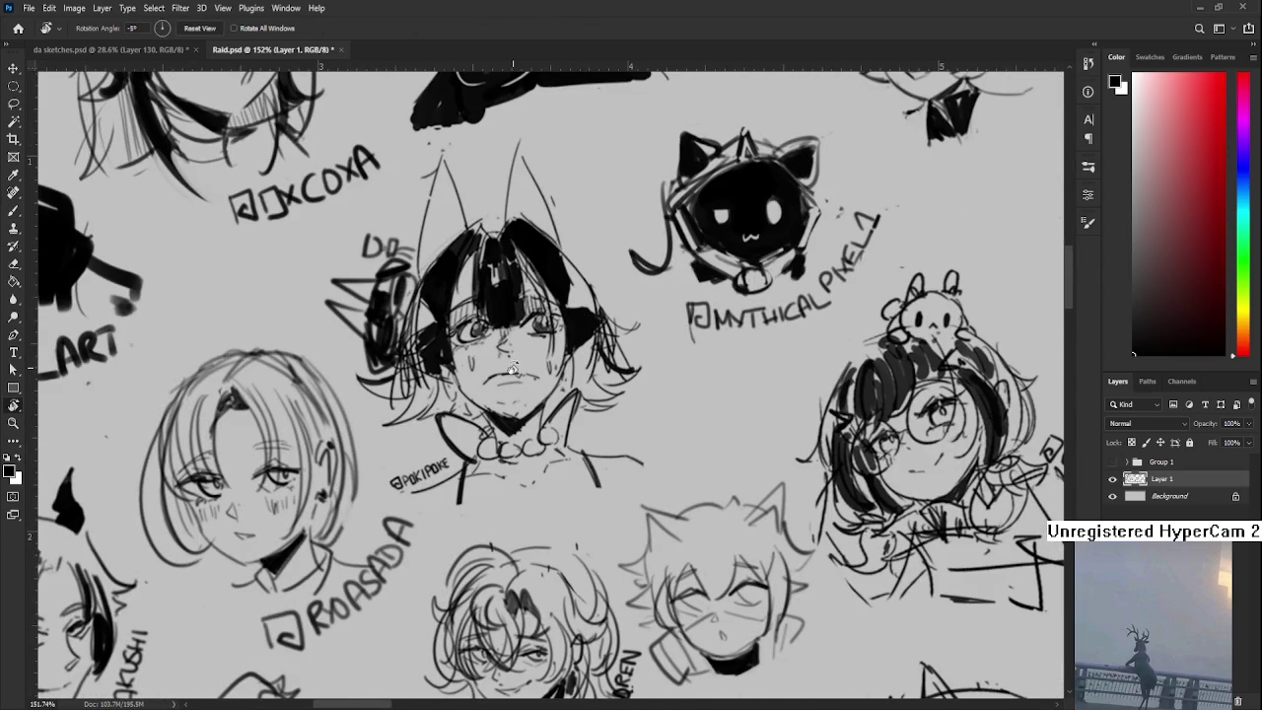
{"action": "scroll", "coordinate": [513, 369], "scroll_direction": "down", "scroll_amount": 2}
{"action": "scroll", "coordinate": [513, 369], "scroll_direction": "down", "scroll_amount": 2}
{"action": "scroll", "coordinate": [513, 369], "scroll_direction": "down", "scroll_amount": 2}
{"action": "left_click_drag", "start_coordinate": [628, 468], "coordinate": [628, 486]}
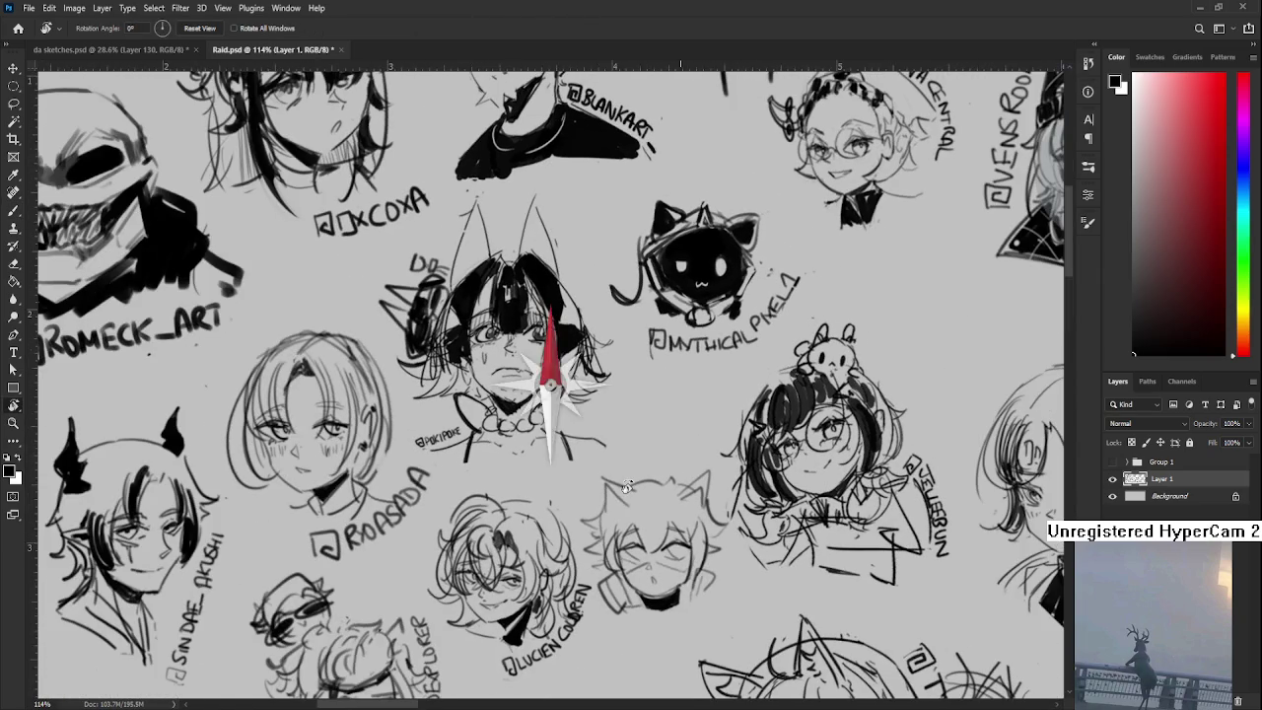
{"action": "scroll", "coordinate": [621, 478], "scroll_direction": "down", "scroll_amount": 1}
{"action": "scroll", "coordinate": [644, 555], "scroll_direction": "up", "scroll_amount": 3}
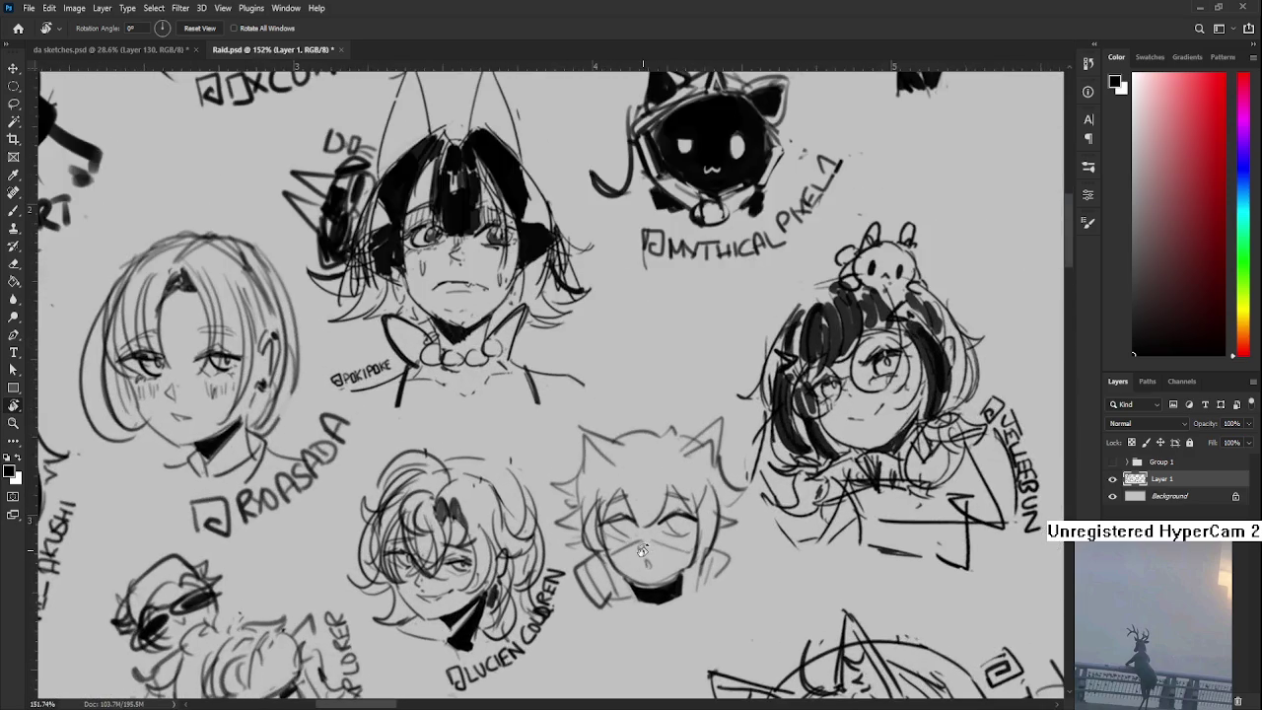
{"action": "left_click_drag", "start_coordinate": [644, 556], "coordinate": [550, 525]}
{"action": "key", "text": "b"}
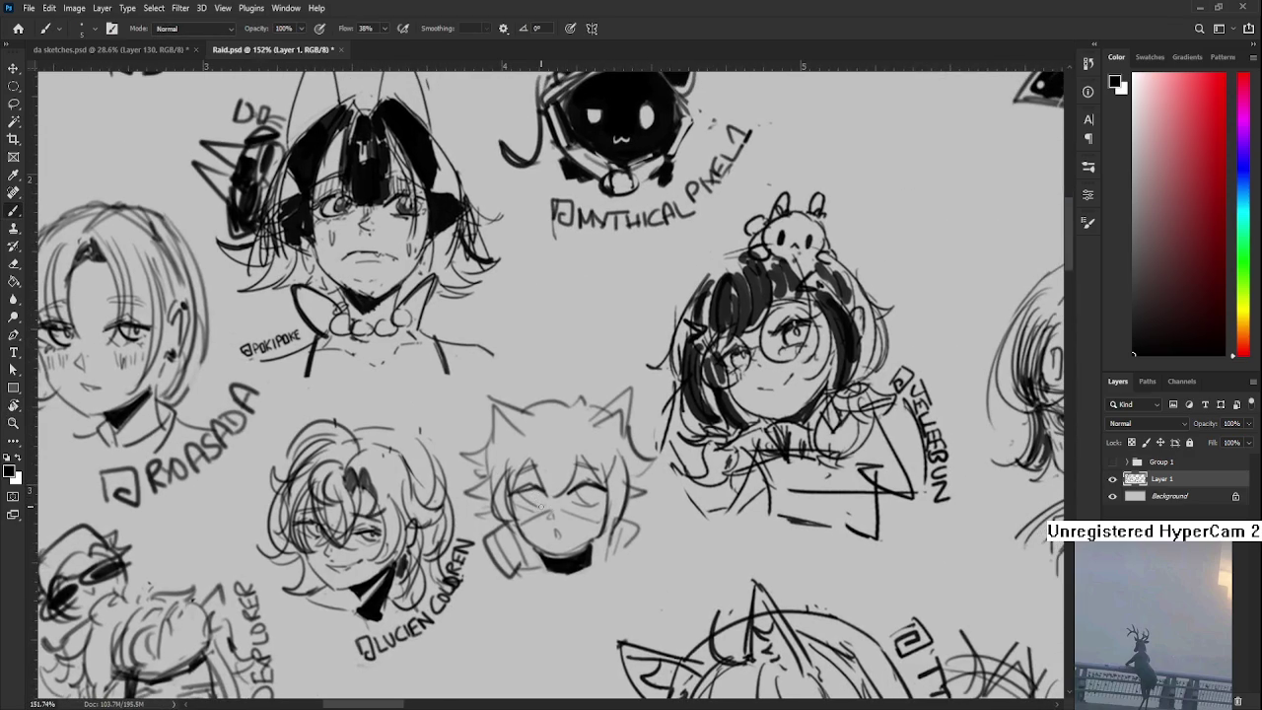
- Hand-letter the artist's @ handle under the cat-eared head
{"action": "left_click_drag", "start_coordinate": [529, 486], "coordinate": [538, 505]}
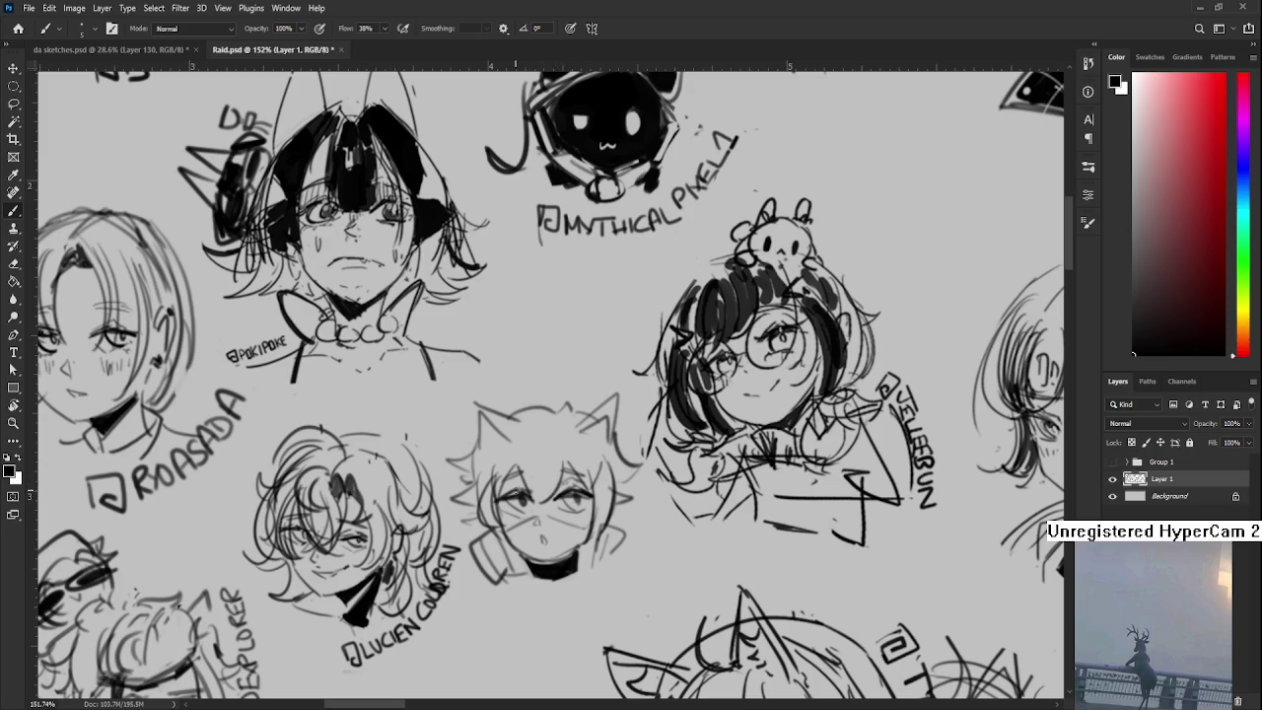
{"action": "scroll", "coordinate": [522, 483], "scroll_direction": "down", "scroll_amount": 3}
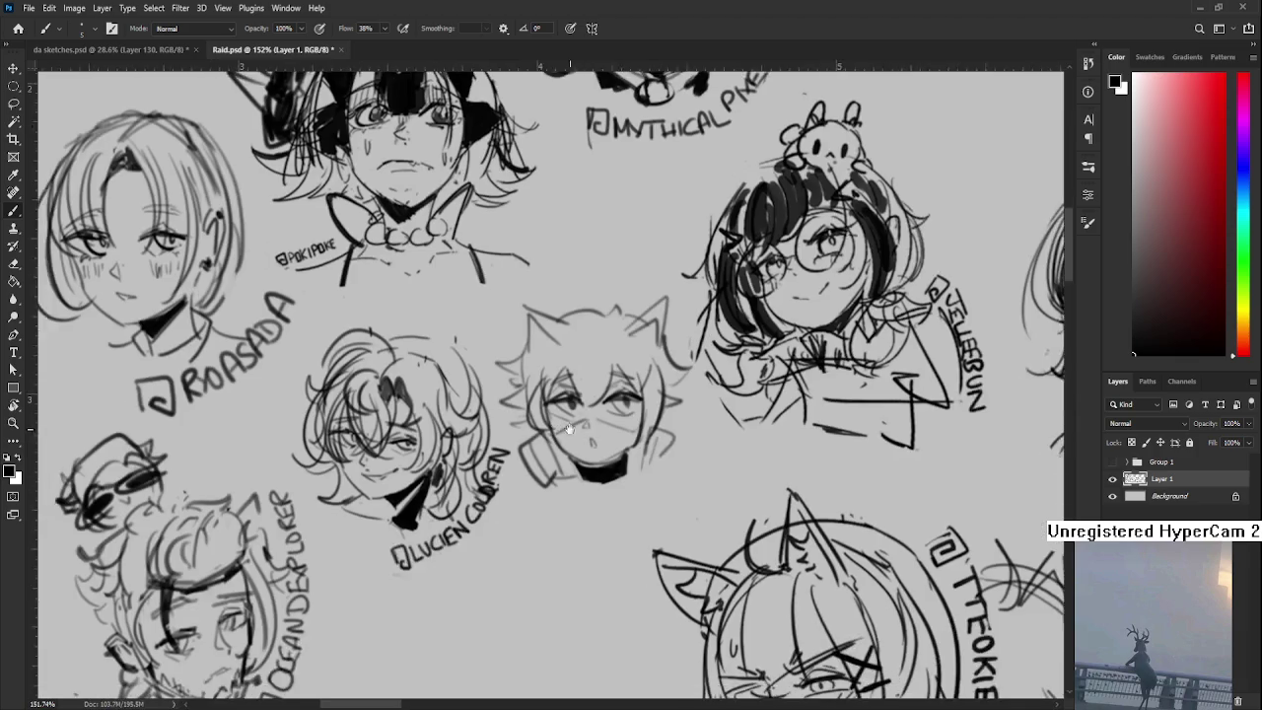
{"action": "mouse_move", "coordinate": [514, 472]}
{"action": "left_mouse_down"}
{"action": "mouse_move", "coordinate": [581, 490]}
{"action": "mouse_move", "coordinate": [625, 471]}
{"action": "mouse_move", "coordinate": [639, 441]}
{"action": "mouse_move", "coordinate": [645, 456]}
{"action": "left_mouse_up"}
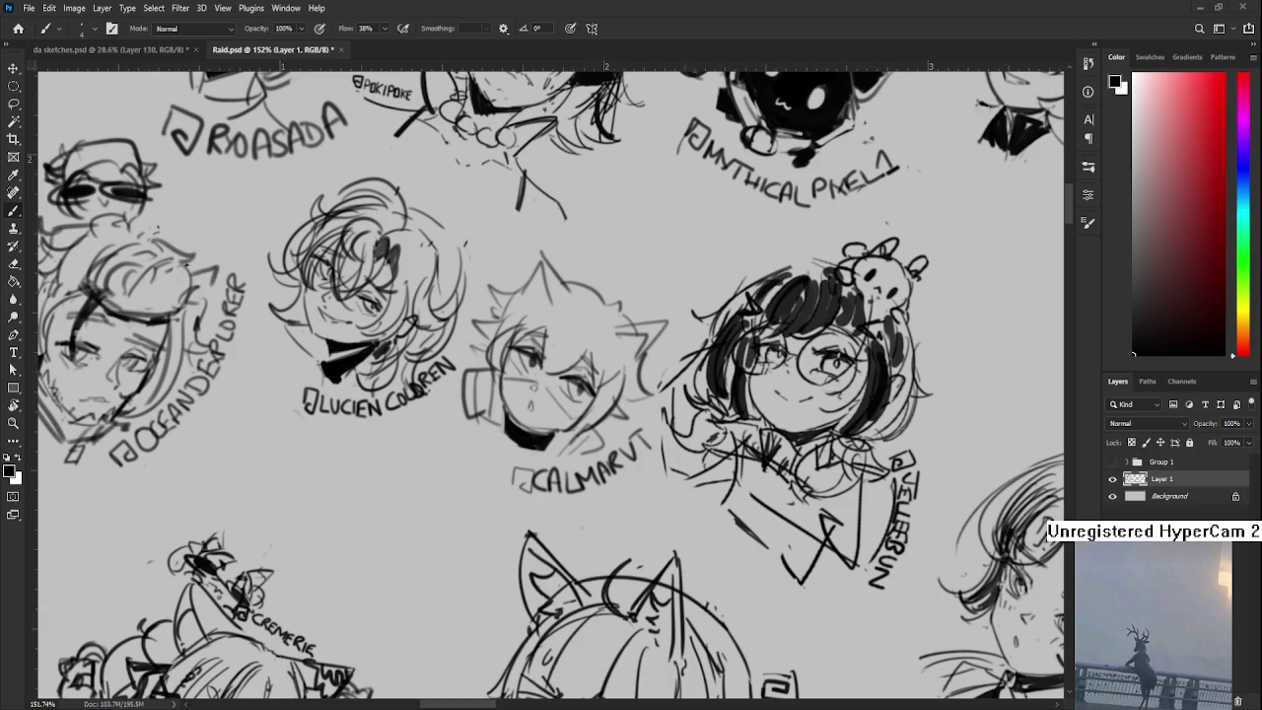
{"action": "scroll", "coordinate": [540, 404], "scroll_direction": "down", "scroll_amount": 3}
- Tilt the view about 15° and darken the insides of the cat ears, erasing a stray stroke
{"action": "scroll", "coordinate": [540, 405], "scroll_direction": "down", "scroll_amount": 2}
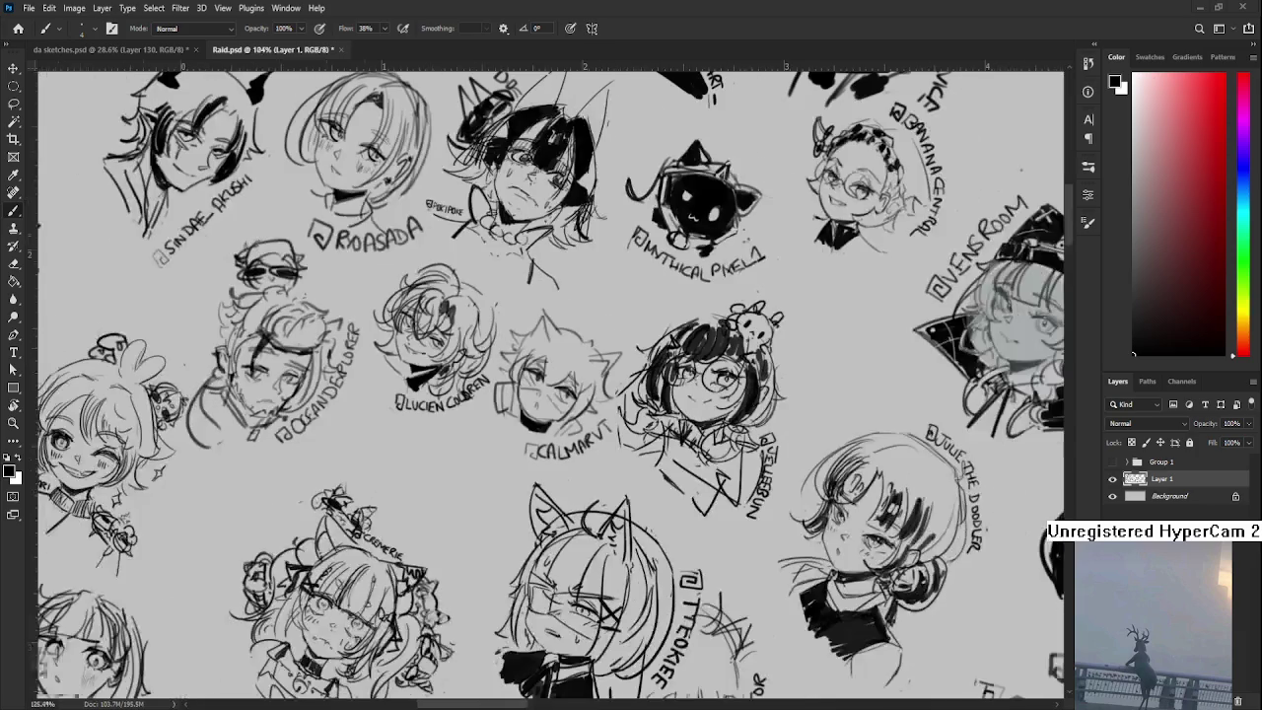
{"action": "key", "text": "r"}
{"action": "left_click_drag", "start_coordinate": [458, 477], "coordinate": [503, 483]}
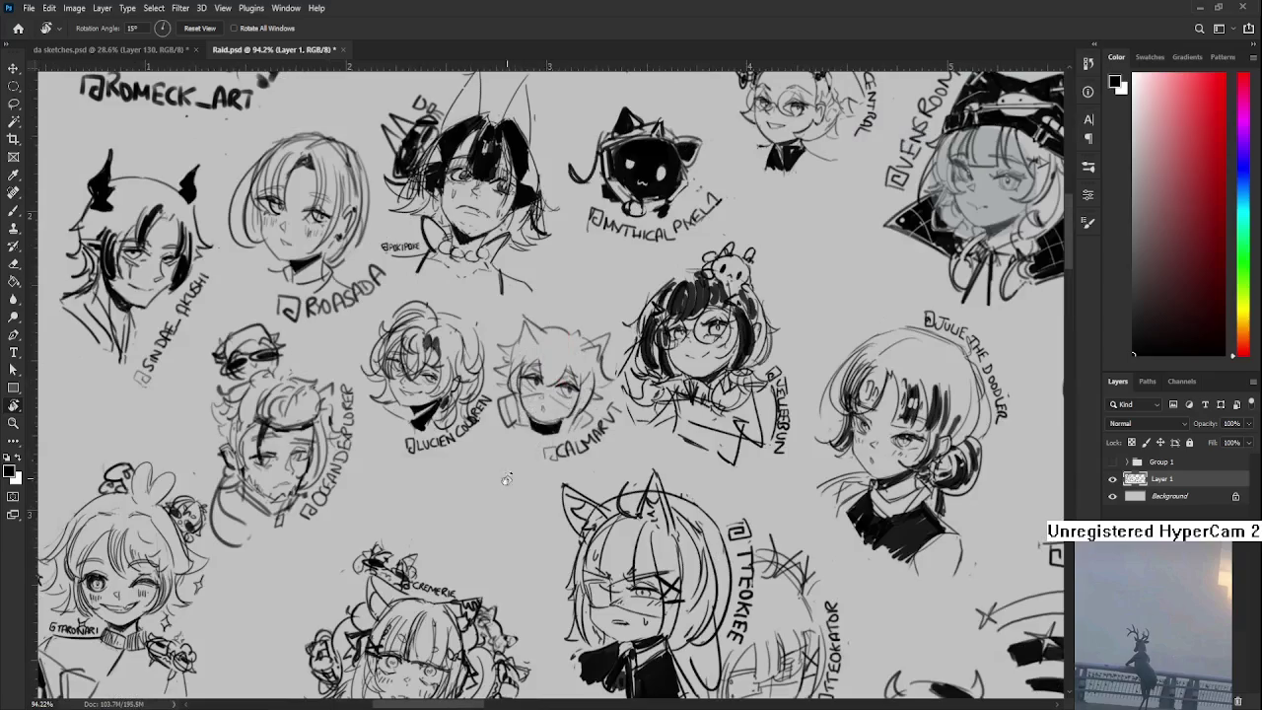
{"action": "scroll", "coordinate": [496, 355], "scroll_direction": "up", "scroll_amount": 1}
{"action": "key", "text": "b"}
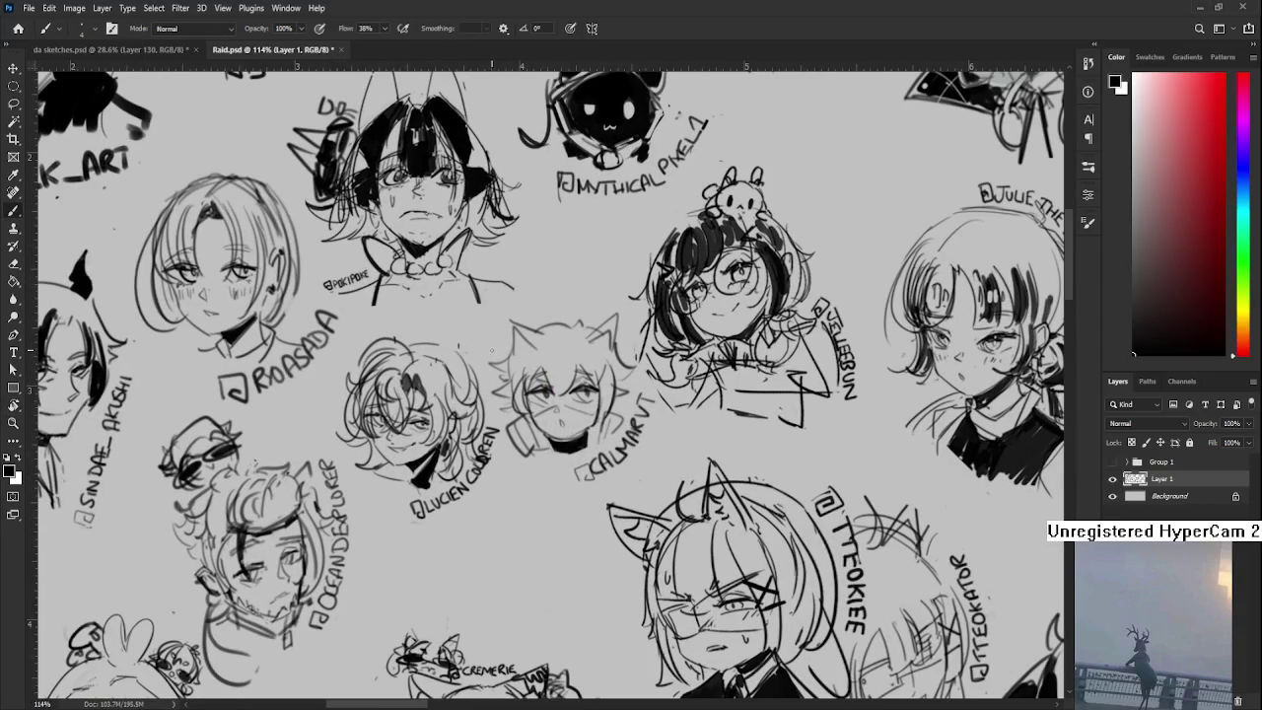
{"action": "mouse_move", "coordinate": [521, 353]}
{"action": "left_mouse_down"}
{"action": "mouse_move", "coordinate": [519, 335]}
{"action": "mouse_move", "coordinate": [526, 357]}
{"action": "mouse_move", "coordinate": [540, 341]}
{"action": "mouse_move", "coordinate": [532, 359]}
{"action": "mouse_move", "coordinate": [590, 349]}
{"action": "mouse_move", "coordinate": [566, 392]}
{"action": "mouse_move", "coordinate": [536, 367]}
{"action": "mouse_move", "coordinate": [556, 378]}
{"action": "left_mouse_up"}
{"action": "key", "text": "e"}
{"action": "key", "text": "b"}
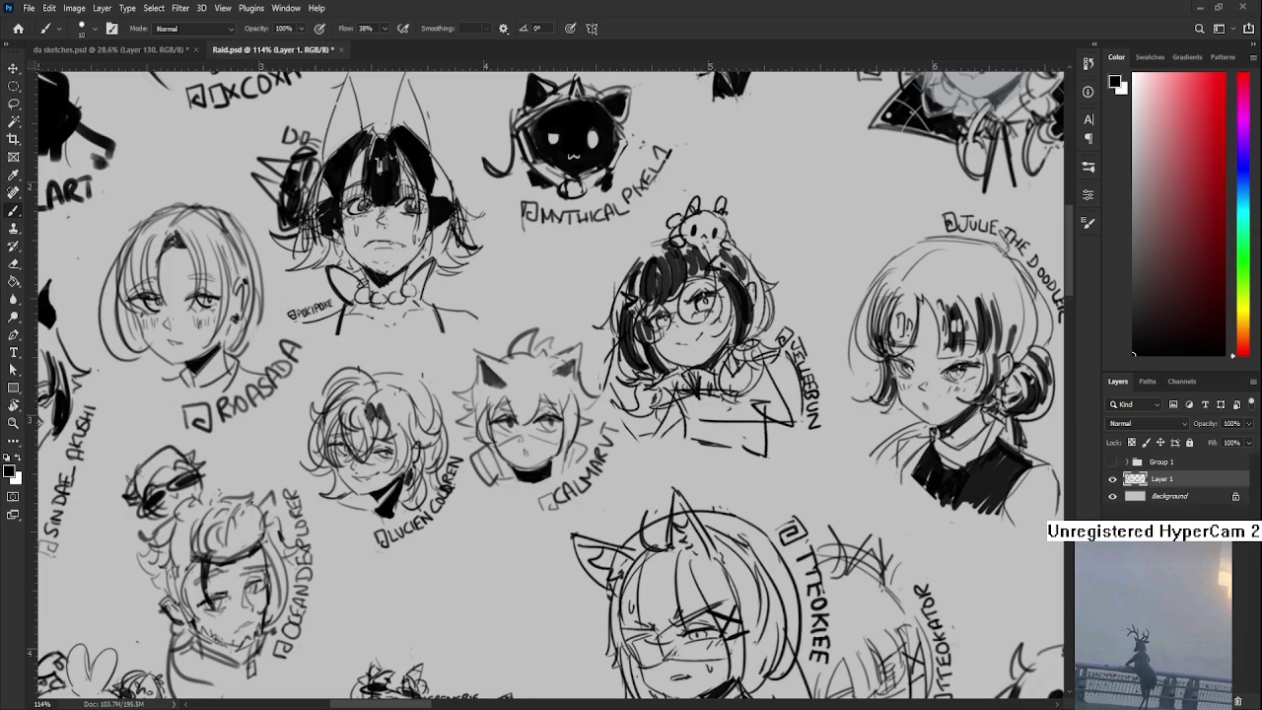
{"action": "scroll", "coordinate": [509, 459], "scroll_direction": "down", "scroll_amount": 3}
{"action": "scroll", "coordinate": [510, 459], "scroll_direction": "up", "scroll_amount": 2}
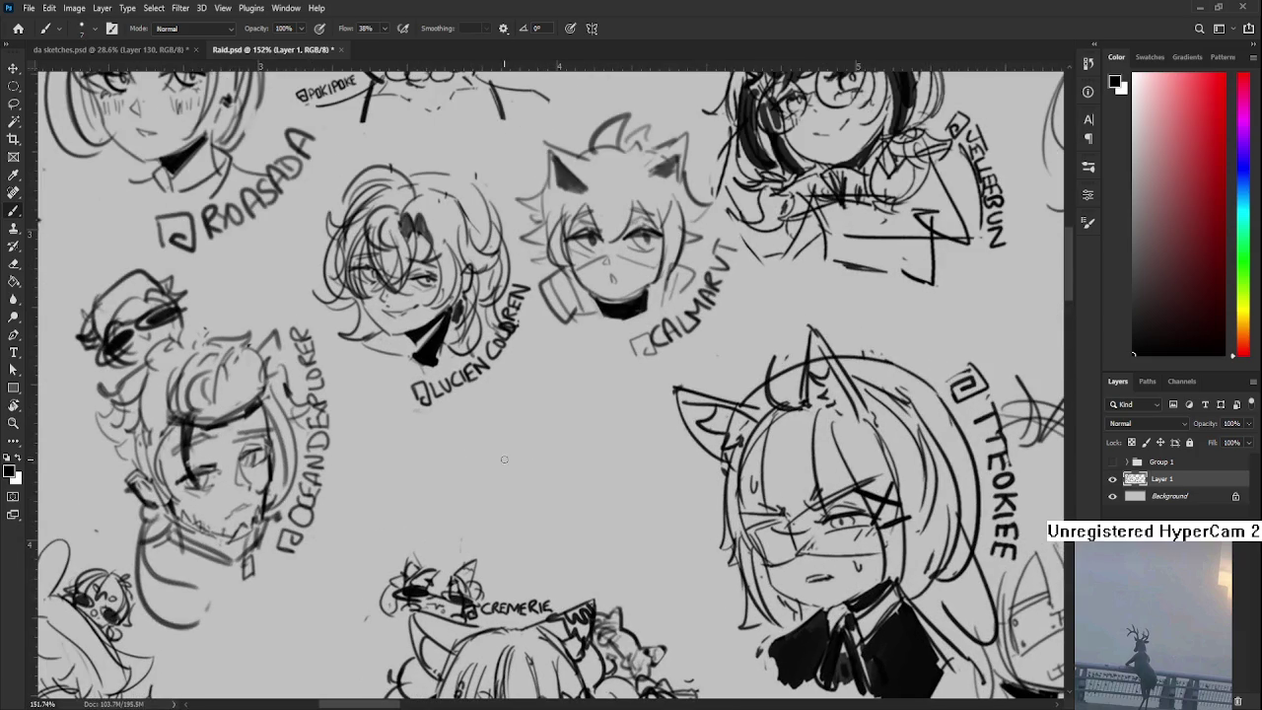
- Draw the closed eyes, nose and small triangular mouth of a new face
{"action": "mouse_move", "coordinate": [460, 464]}
{"action": "left_mouse_down"}
{"action": "mouse_move", "coordinate": [586, 442]}
{"action": "mouse_move", "coordinate": [523, 485]}
{"action": "mouse_move", "coordinate": [529, 523]}
{"action": "left_mouse_up"}
{"action": "key", "text": "ctrl+z"}
{"action": "key", "text": "ctrl+z"}
{"action": "key", "text": "ctrl+z"}
{"action": "scroll", "coordinate": [533, 526], "scroll_direction": "right", "scroll_amount": 1}
{"action": "mouse_move", "coordinate": [548, 474]}
{"action": "left_mouse_down"}
{"action": "mouse_move", "coordinate": [544, 501]}
{"action": "mouse_move", "coordinate": [557, 505]}
{"action": "left_mouse_up"}
{"action": "left_click_drag", "start_coordinate": [445, 530], "coordinate": [470, 541]}
{"action": "key", "text": "ctrl+z"}
{"action": "mouse_move", "coordinate": [441, 461]}
{"action": "left_mouse_down"}
{"action": "mouse_move", "coordinate": [471, 533]}
{"action": "mouse_move", "coordinate": [451, 511]}
{"action": "mouse_move", "coordinate": [531, 533]}
{"action": "left_mouse_up"}
{"action": "key", "text": "ctrl+z"}
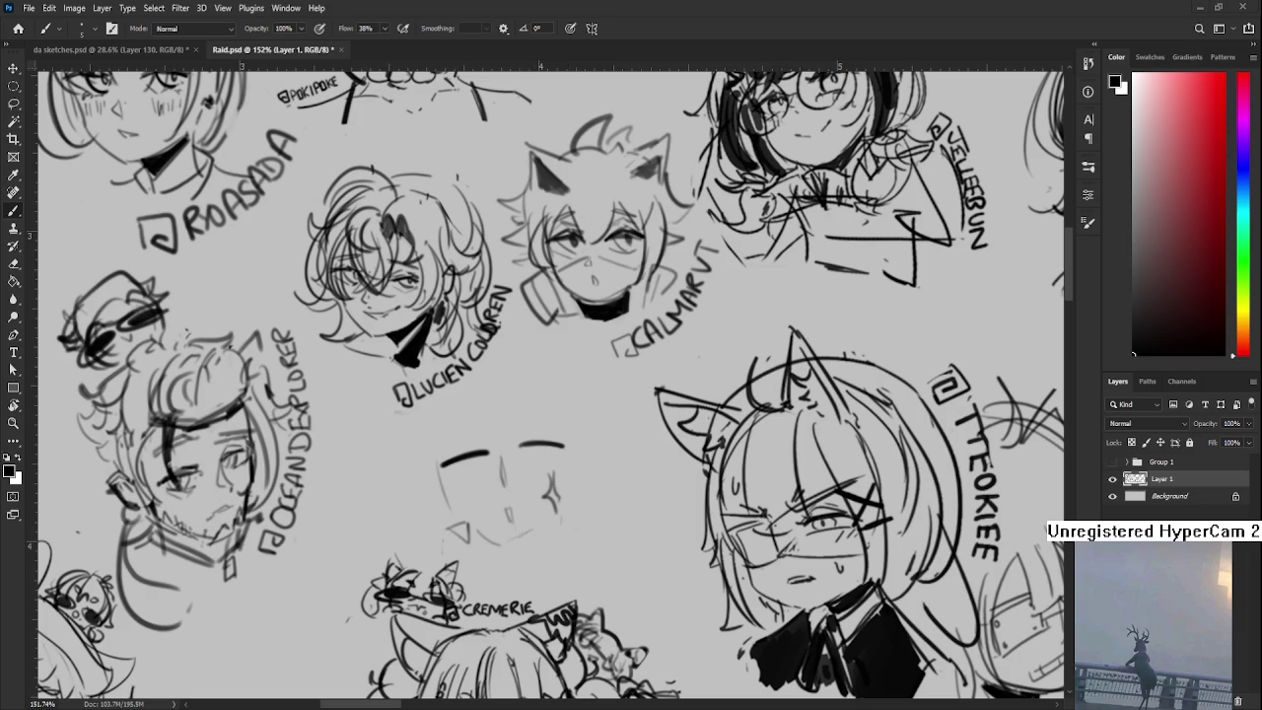
- Draw the new face's cheek curves, redoing several attempts and trimming with the Eraser
{"action": "mouse_move", "coordinate": [509, 533]}
{"action": "left_mouse_down"}
{"action": "mouse_move", "coordinate": [493, 472]}
{"action": "mouse_move", "coordinate": [517, 489]}
{"action": "mouse_move", "coordinate": [549, 453]}
{"action": "mouse_move", "coordinate": [515, 536]}
{"action": "mouse_move", "coordinate": [555, 431]}
{"action": "left_mouse_up"}
{"action": "mouse_move", "coordinate": [392, 480]}
{"action": "left_mouse_down"}
{"action": "mouse_move", "coordinate": [401, 458]}
{"action": "mouse_move", "coordinate": [408, 487]}
{"action": "left_mouse_up"}
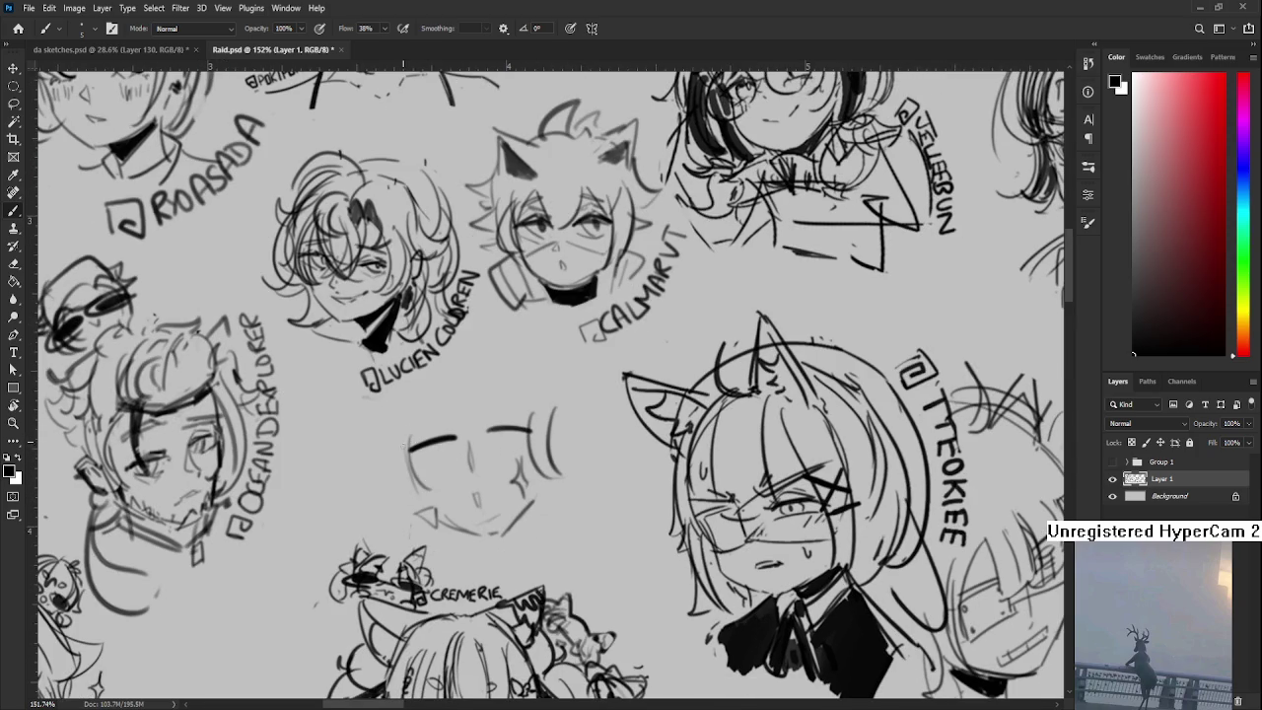
{"action": "mouse_move", "coordinate": [394, 436]}
{"action": "left_mouse_down"}
{"action": "mouse_move", "coordinate": [430, 494]}
{"action": "mouse_move", "coordinate": [378, 493]}
{"action": "mouse_move", "coordinate": [386, 485]}
{"action": "mouse_move", "coordinate": [377, 497]}
{"action": "left_mouse_up"}
{"action": "key", "text": "ctrl+z"}
{"action": "left_click_drag", "start_coordinate": [535, 451], "coordinate": [455, 536]}
{"action": "mouse_move", "coordinate": [424, 460]}
{"action": "left_mouse_down"}
{"action": "mouse_move", "coordinate": [470, 511]}
{"action": "mouse_move", "coordinate": [490, 509]}
{"action": "mouse_move", "coordinate": [491, 485]}
{"action": "left_mouse_up"}
{"action": "key", "text": "ctrl+z"}
{"action": "key", "text": "ctrl+z"}
{"action": "mouse_move", "coordinate": [434, 449]}
{"action": "left_mouse_down"}
{"action": "mouse_move", "coordinate": [487, 473]}
{"action": "mouse_move", "coordinate": [512, 529]}
{"action": "left_mouse_up"}
{"action": "key", "text": "ctrl+z"}
{"action": "key", "text": "ctrl+z"}
{"action": "key", "text": "ctrl+z"}
{"action": "left_click_drag", "start_coordinate": [429, 454], "coordinate": [501, 519]}
{"action": "key", "text": "ctrl+z"}
{"action": "mouse_move", "coordinate": [449, 456]}
{"action": "left_mouse_down"}
{"action": "mouse_move", "coordinate": [512, 508]}
{"action": "mouse_move", "coordinate": [472, 537]}
{"action": "left_mouse_up"}
{"action": "key", "text": "e"}
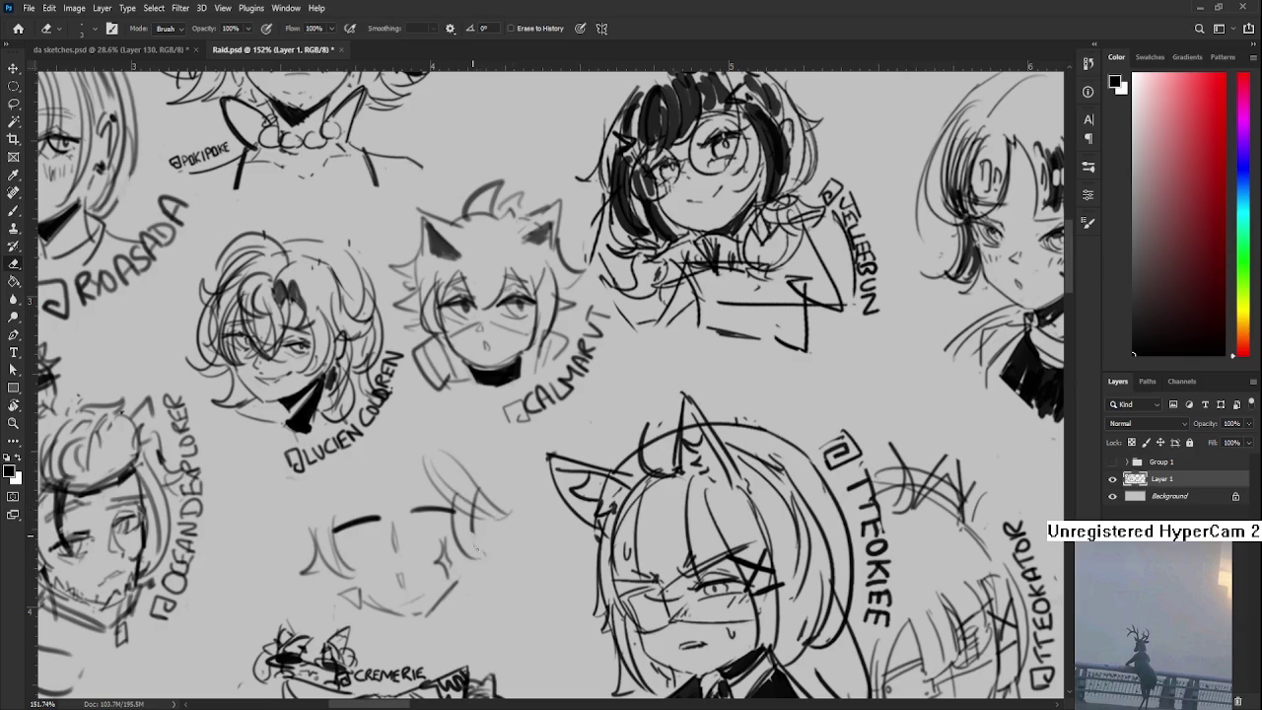
{"action": "key", "text": "b"}
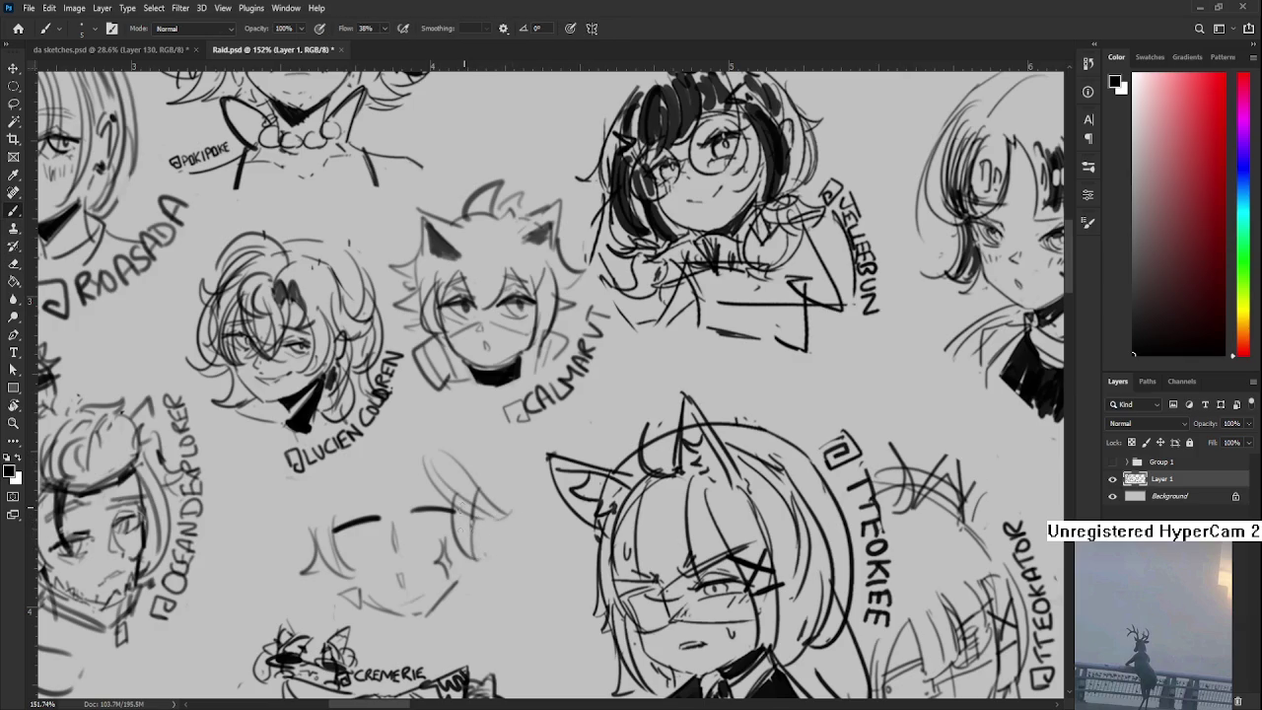
- Add a hair arc over the face, then lasso the face for Free Transform
{"action": "mouse_move", "coordinate": [452, 588]}
{"action": "left_mouse_down"}
{"action": "mouse_move", "coordinate": [469, 565]}
{"action": "mouse_move", "coordinate": [517, 549]}
{"action": "left_mouse_up"}
{"action": "mouse_move", "coordinate": [462, 436]}
{"action": "left_mouse_down"}
{"action": "mouse_move", "coordinate": [345, 525]}
{"action": "mouse_move", "coordinate": [396, 467]}
{"action": "left_mouse_up"}
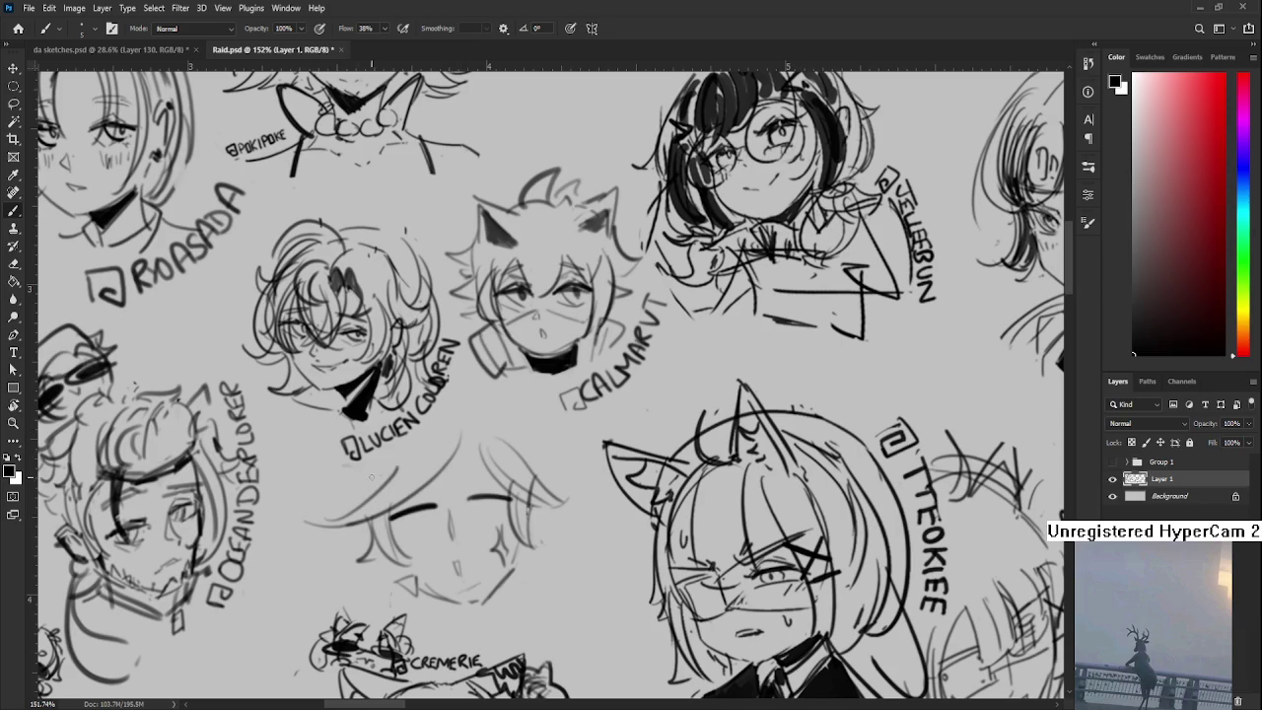
{"action": "key", "text": "l"}
{"action": "mouse_move", "coordinate": [330, 488]}
{"action": "left_mouse_down"}
{"action": "mouse_move", "coordinate": [525, 619]}
{"action": "mouse_move", "coordinate": [408, 445]}
{"action": "left_mouse_up"}
{"action": "key", "text": "ctrl+t"}
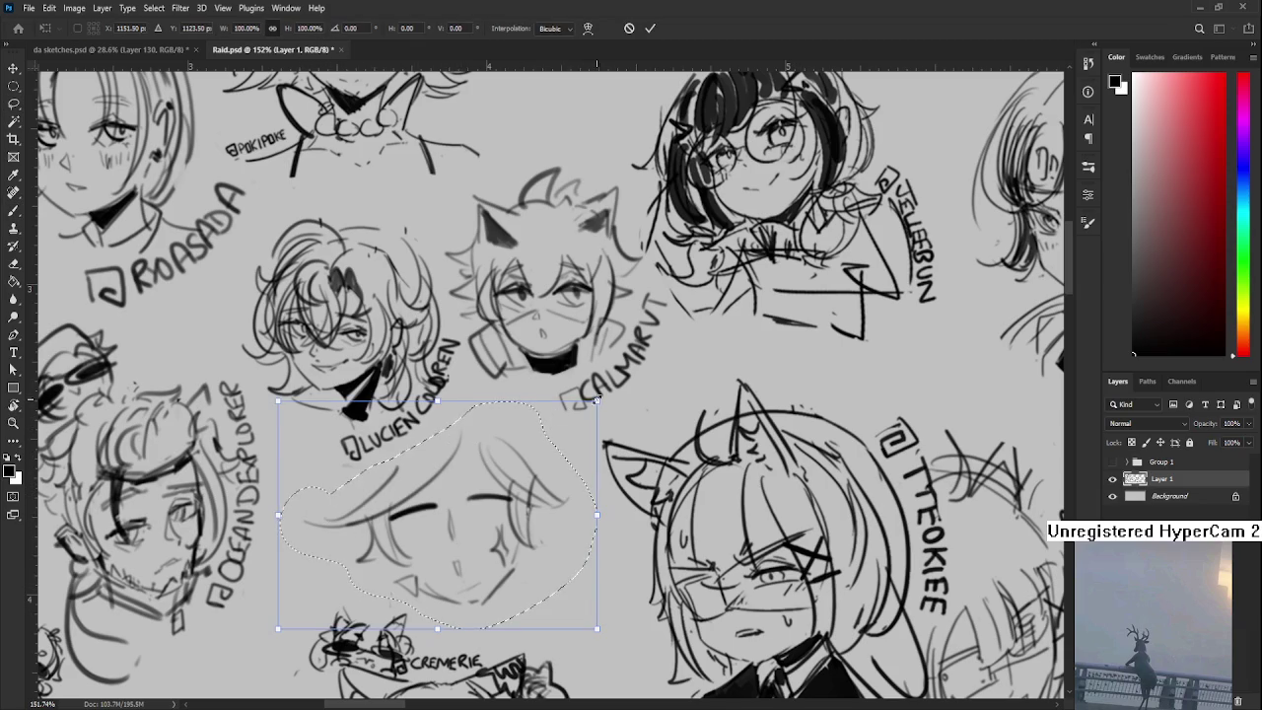
- Scale the new face down, move it into place and commit the transform
{"action": "left_click_drag", "start_coordinate": [596, 402], "coordinate": [526, 445]}
{"action": "left_click_drag", "start_coordinate": [424, 523], "coordinate": [404, 548]}
{"action": "key", "text": "Return"}
{"action": "key", "text": "ctrl+d"}
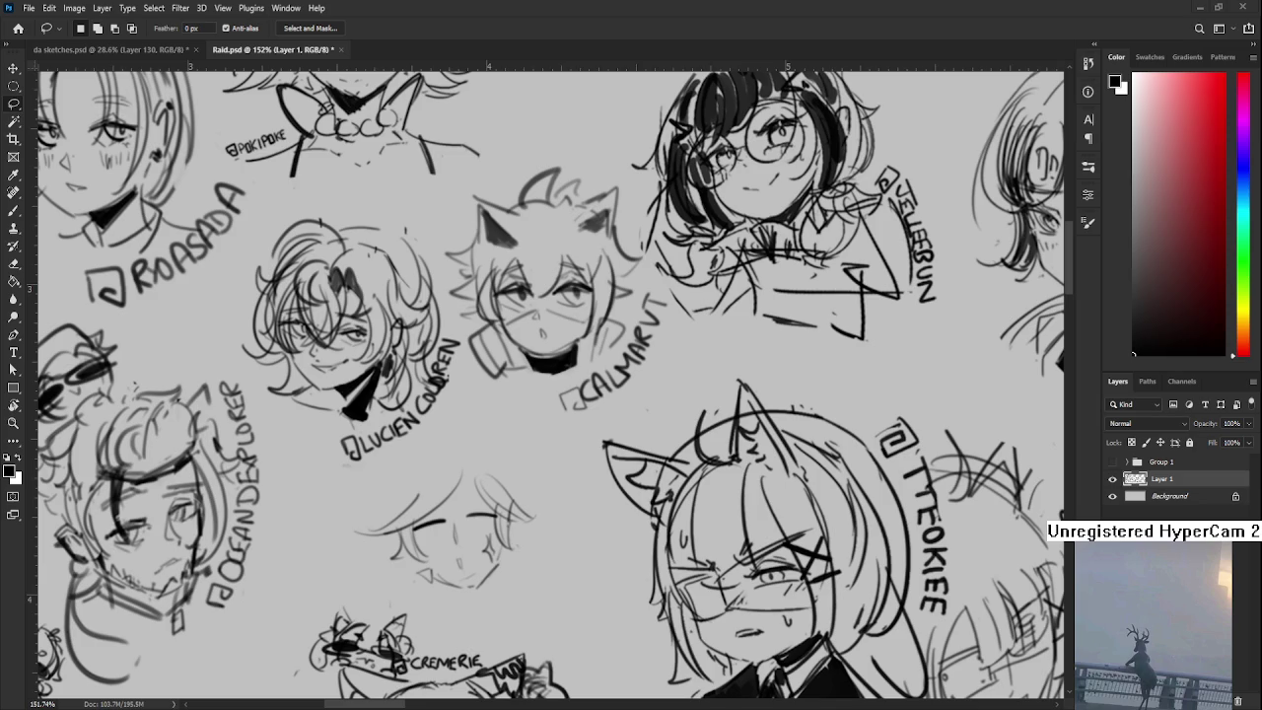
{"action": "left_click_drag", "start_coordinate": [510, 496], "coordinate": [496, 448]}
{"action": "key", "text": "b"}
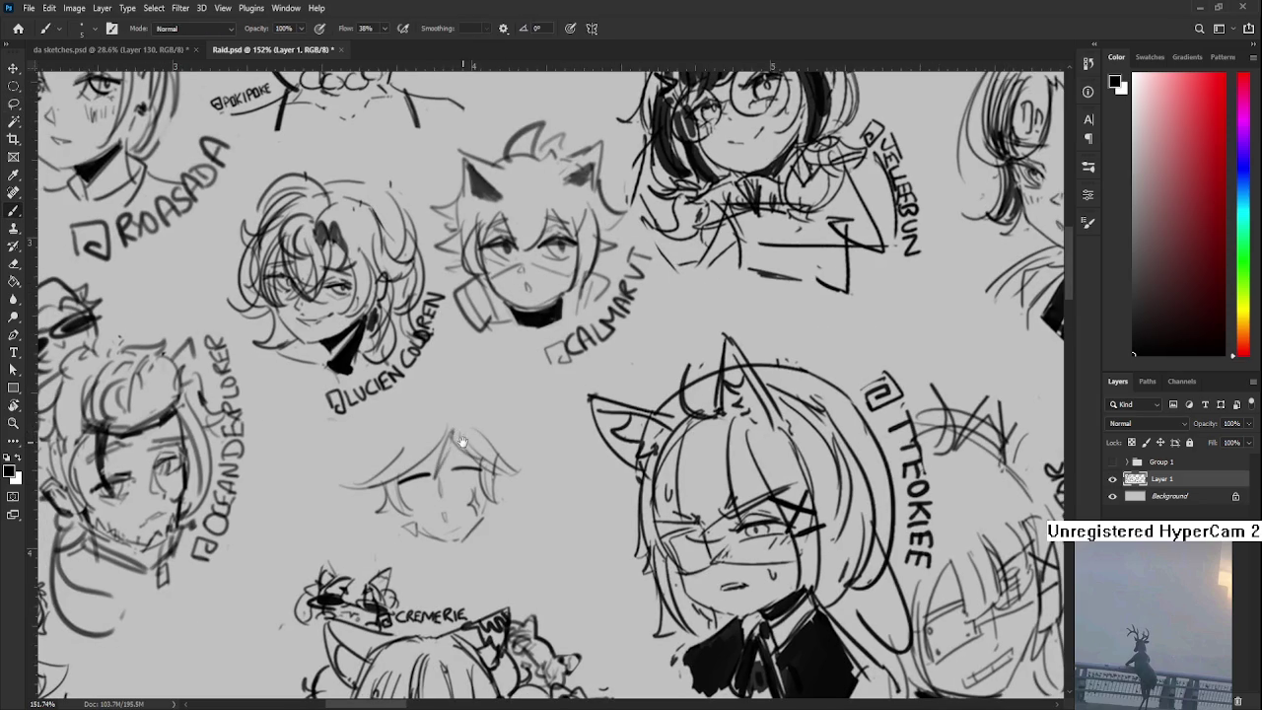
- Add bolder hair strokes to the centre head's upper left, upper right and left side, erasing corrections
{"action": "left_click_drag", "start_coordinate": [453, 434], "coordinate": [455, 427]}
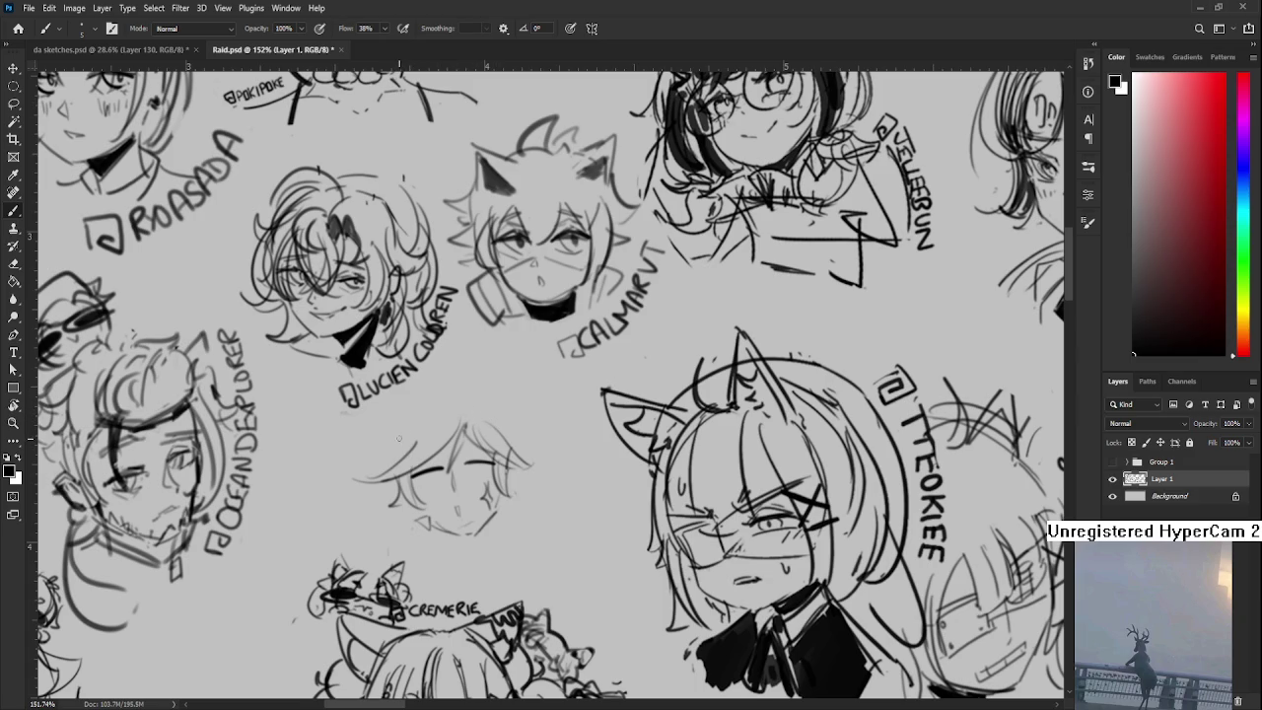
{"action": "mouse_move", "coordinate": [422, 418]}
{"action": "left_mouse_down"}
{"action": "mouse_move", "coordinate": [396, 450]}
{"action": "mouse_move", "coordinate": [455, 401]}
{"action": "left_mouse_up"}
{"action": "left_click_drag", "start_coordinate": [469, 404], "coordinate": [512, 461]}
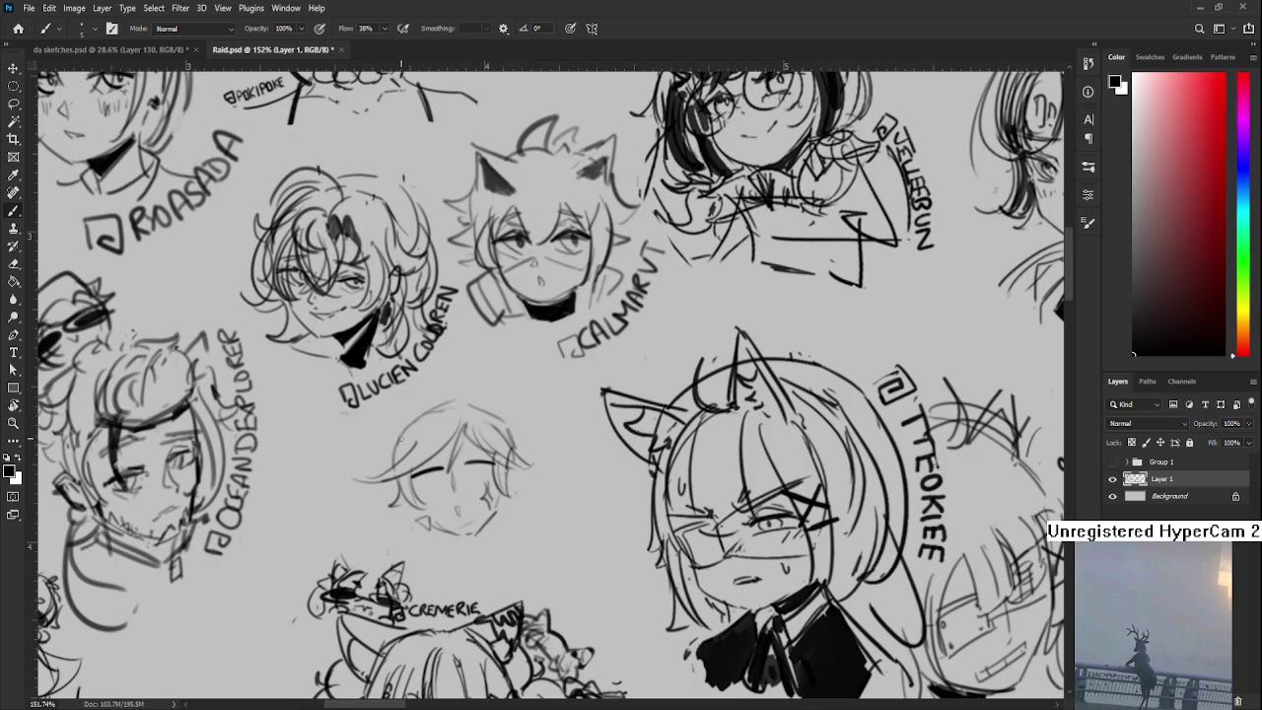
{"action": "mouse_move", "coordinate": [394, 442]}
{"action": "left_mouse_down"}
{"action": "mouse_move", "coordinate": [357, 473]}
{"action": "mouse_move", "coordinate": [371, 471]}
{"action": "left_mouse_up"}
{"action": "key", "text": "ctrl+z"}
{"action": "key", "text": "e"}
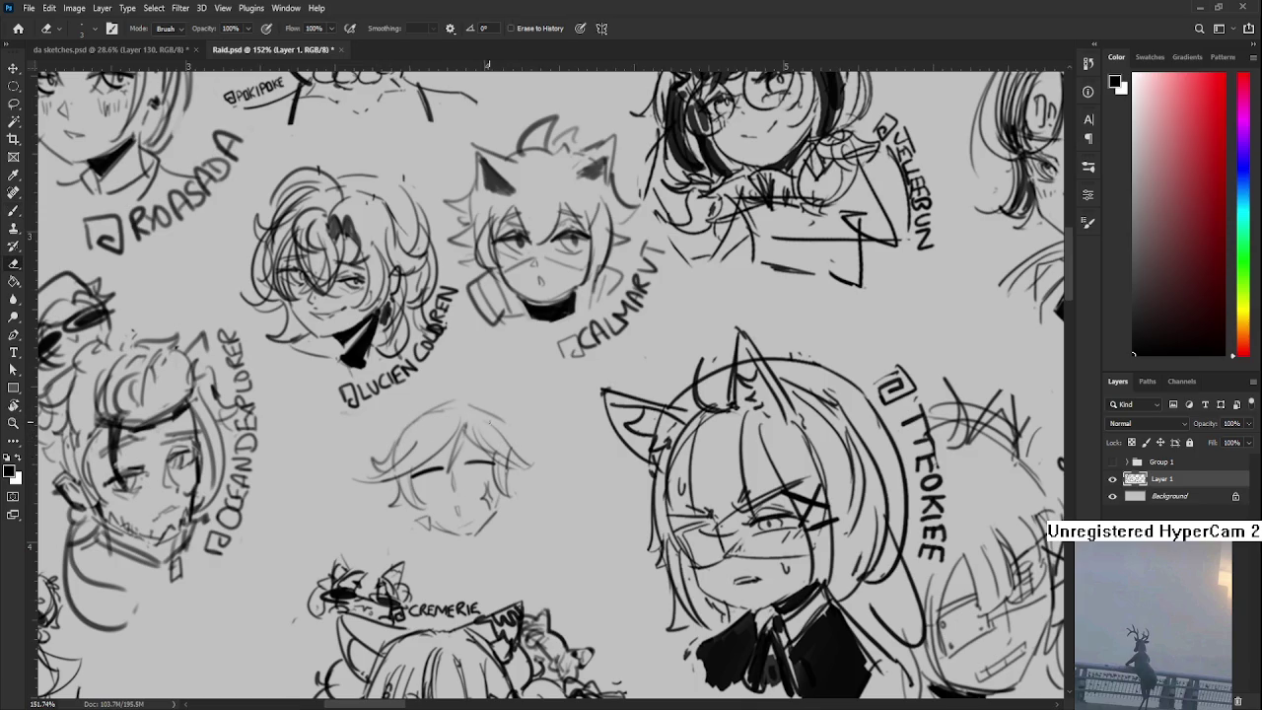
{"action": "key", "text": "b"}
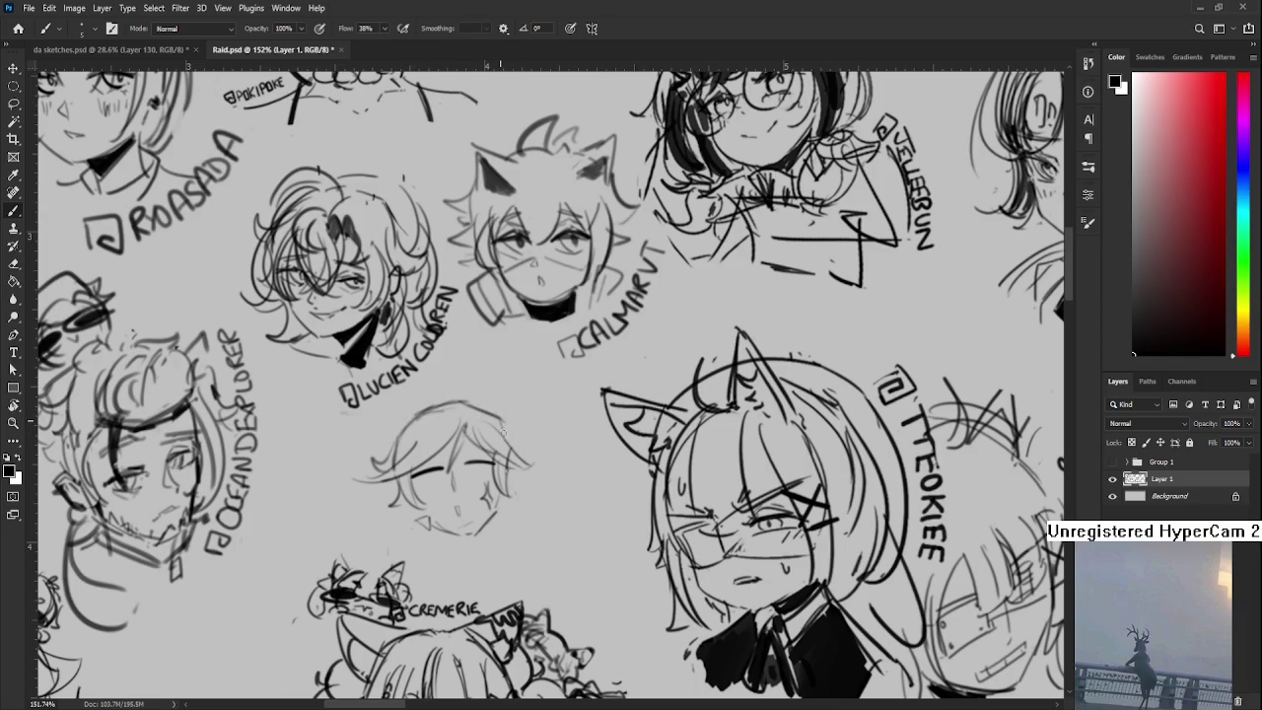
{"action": "key", "text": "e"}
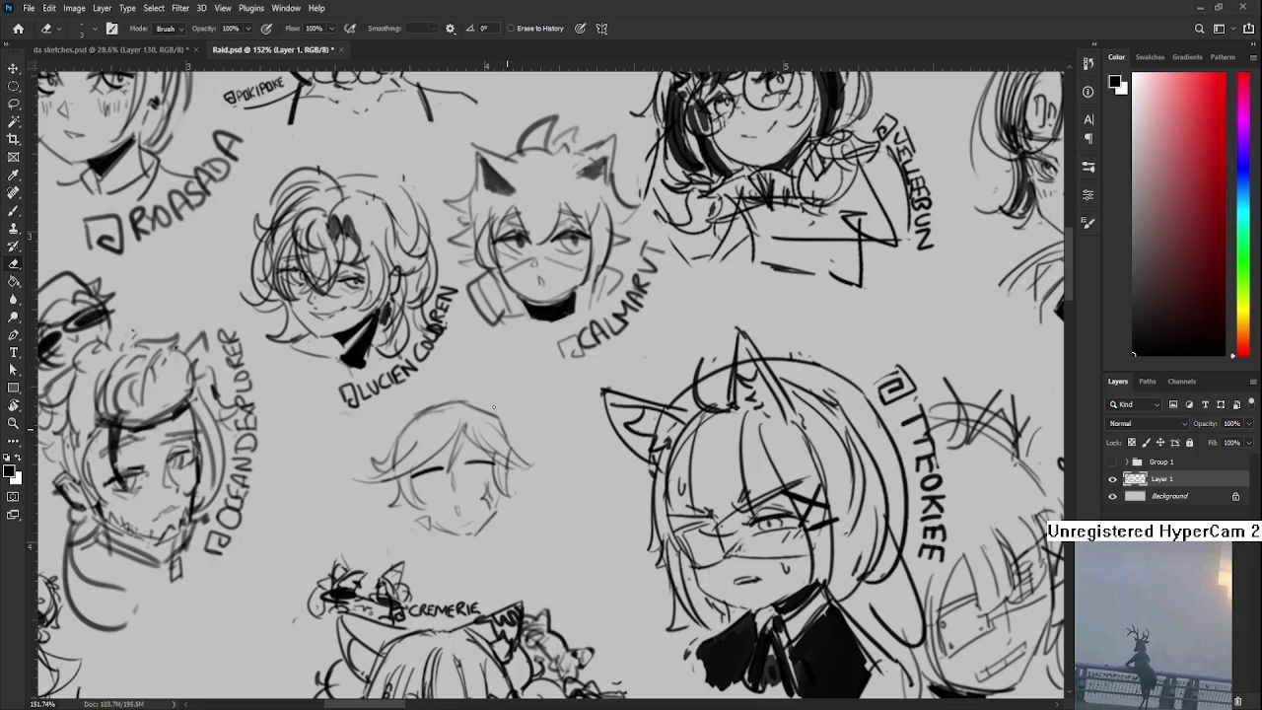
{"action": "key", "text": "b"}
{"action": "key", "text": "e"}
{"action": "key", "text": "b"}
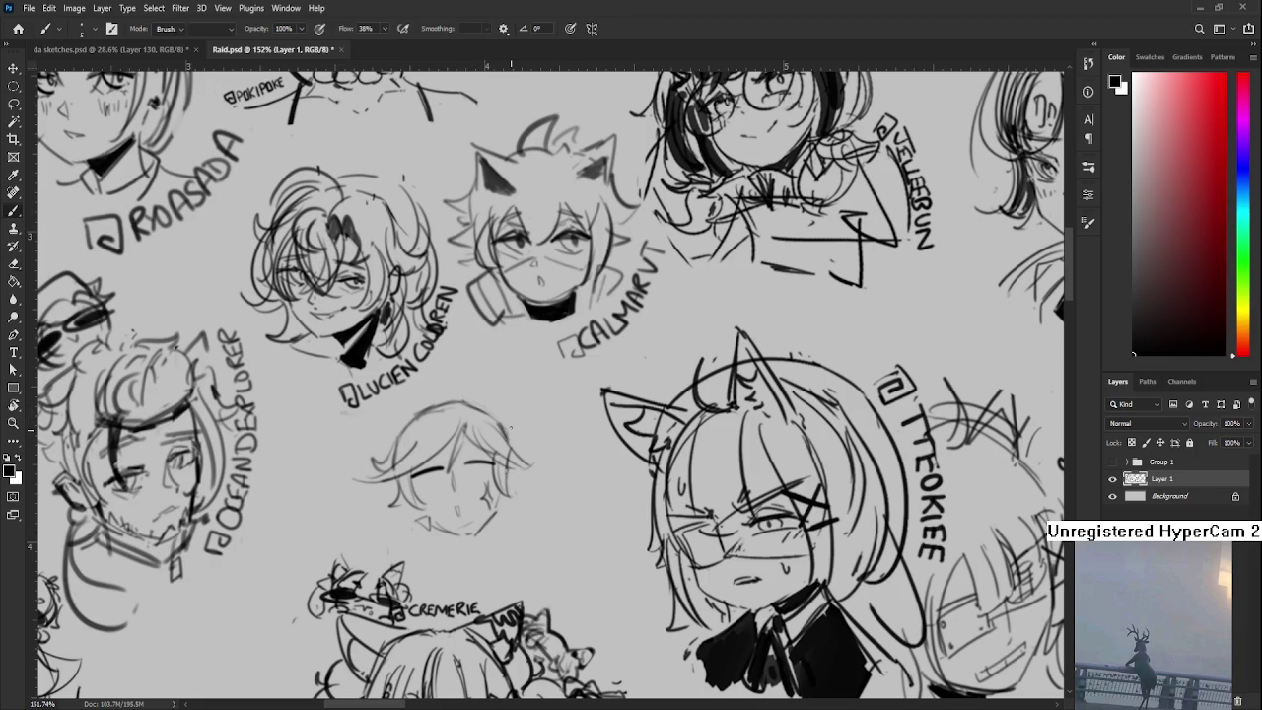
{"action": "key", "text": "e"}
{"action": "scroll", "coordinate": [508, 504], "scroll_direction": "down", "scroll_amount": 1}
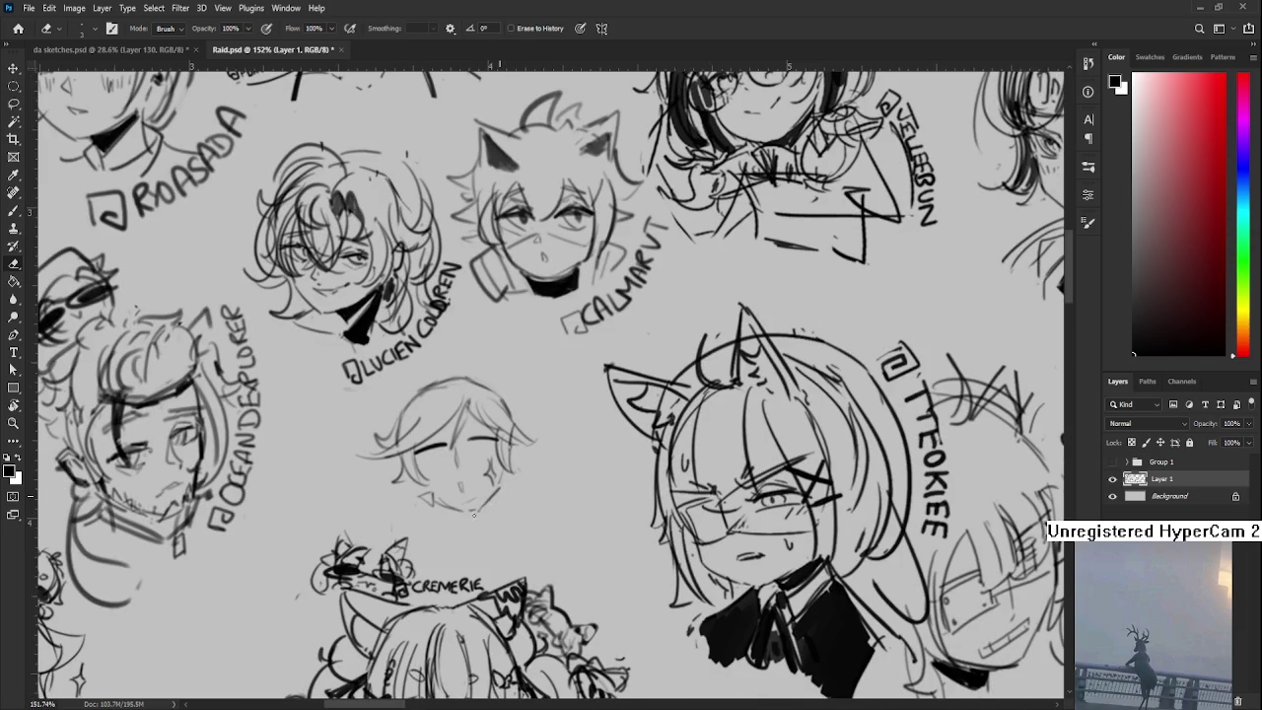
{"action": "key", "text": "b"}
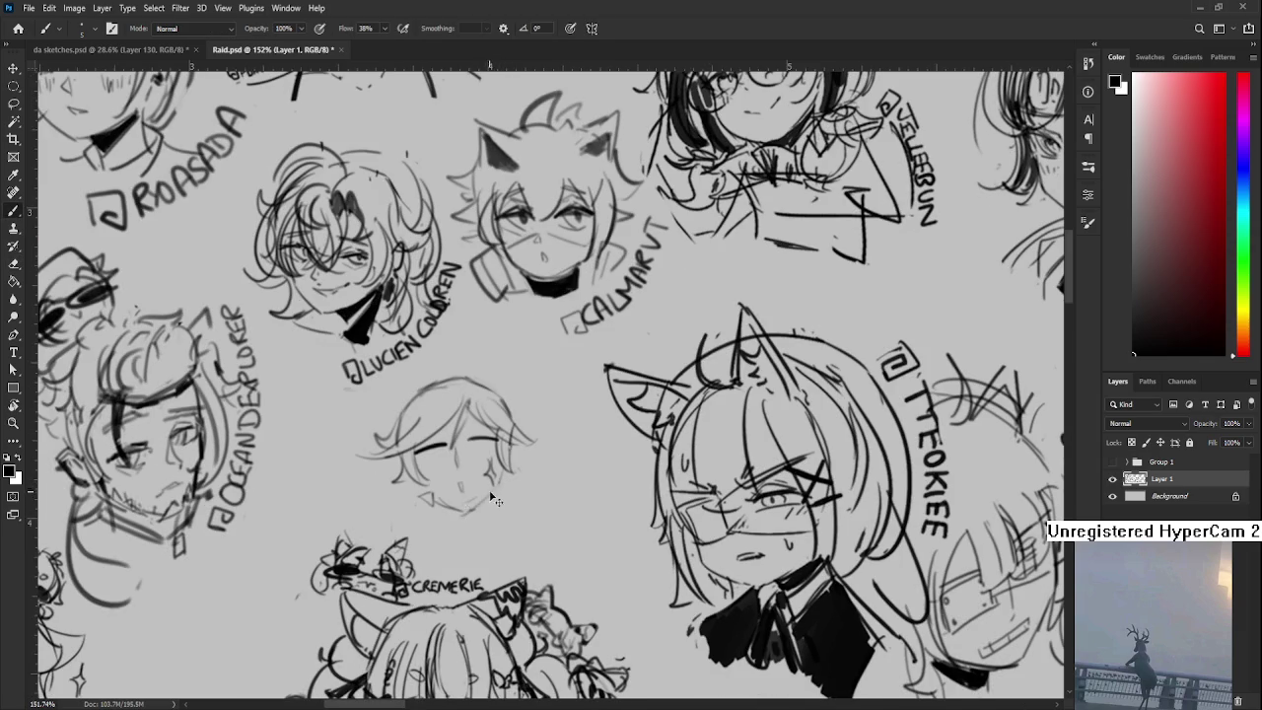
- Add a cheek sparkle and longer chin line, then lasso and nudge the eye stroke slightly down
{"action": "left_click_drag", "start_coordinate": [498, 483], "coordinate": [490, 480]}
{"action": "left_click_drag", "start_coordinate": [401, 503], "coordinate": [426, 508]}
{"action": "left_click_drag", "start_coordinate": [520, 477], "coordinate": [540, 482]}
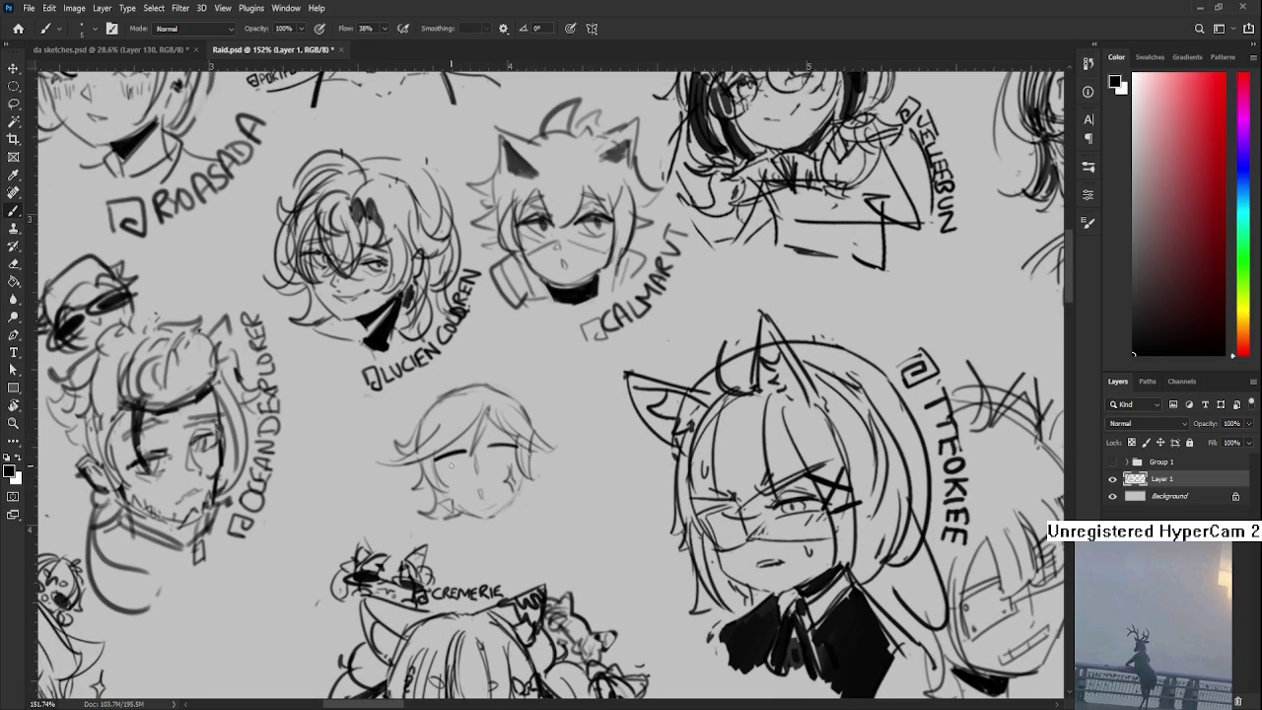
{"action": "key", "text": "l"}
{"action": "mouse_move", "coordinate": [471, 453]}
{"action": "left_mouse_down"}
{"action": "mouse_move", "coordinate": [501, 464]}
{"action": "mouse_move", "coordinate": [515, 453]}
{"action": "left_mouse_up"}
{"action": "key", "text": "ctrl+t"}
{"action": "key", "text": "Return"}
{"action": "key", "text": "ctrl+t"}
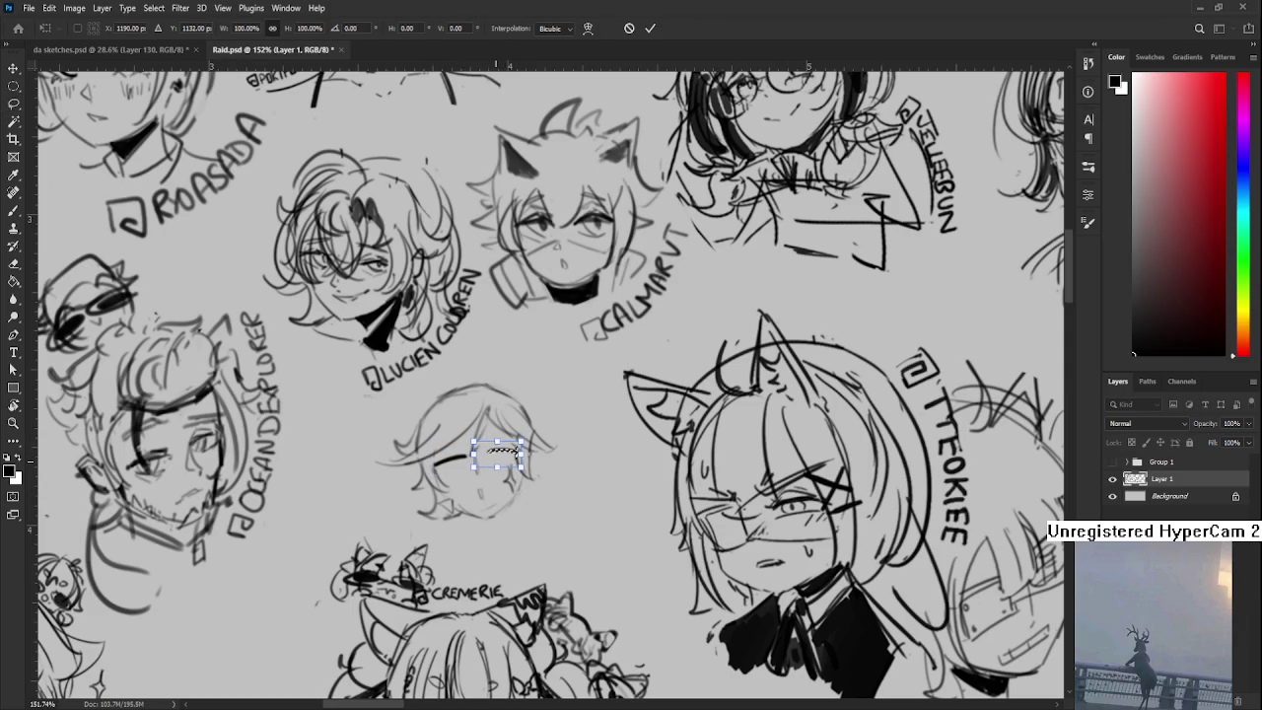
{"action": "left_click_drag", "start_coordinate": [515, 452], "coordinate": [515, 454]}
{"action": "key", "text": "Return"}
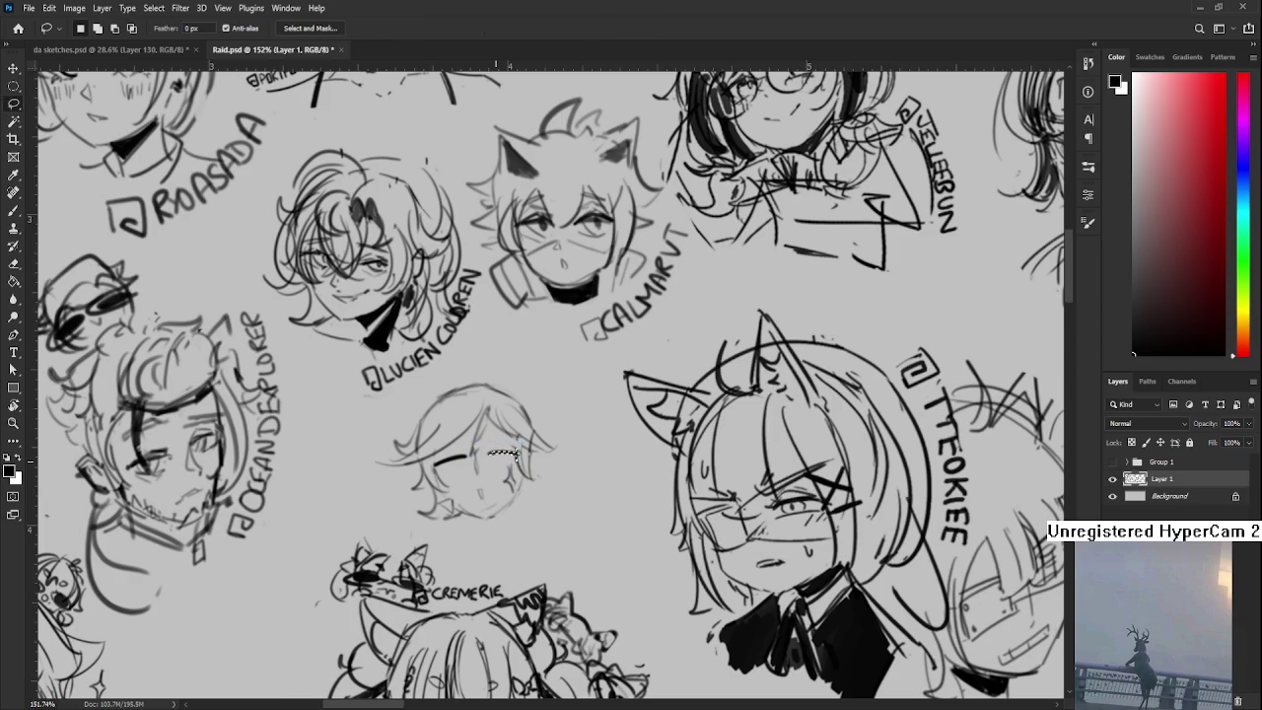
{"action": "key", "text": "b"}
- Ink a bolder hair outline and top-right hair, then hatch short collar strokes under the chin
{"action": "left_click_drag", "start_coordinate": [434, 459], "coordinate": [515, 448]}
{"action": "key", "text": "ctrl+z"}
{"action": "key", "text": "ctrl+z"}
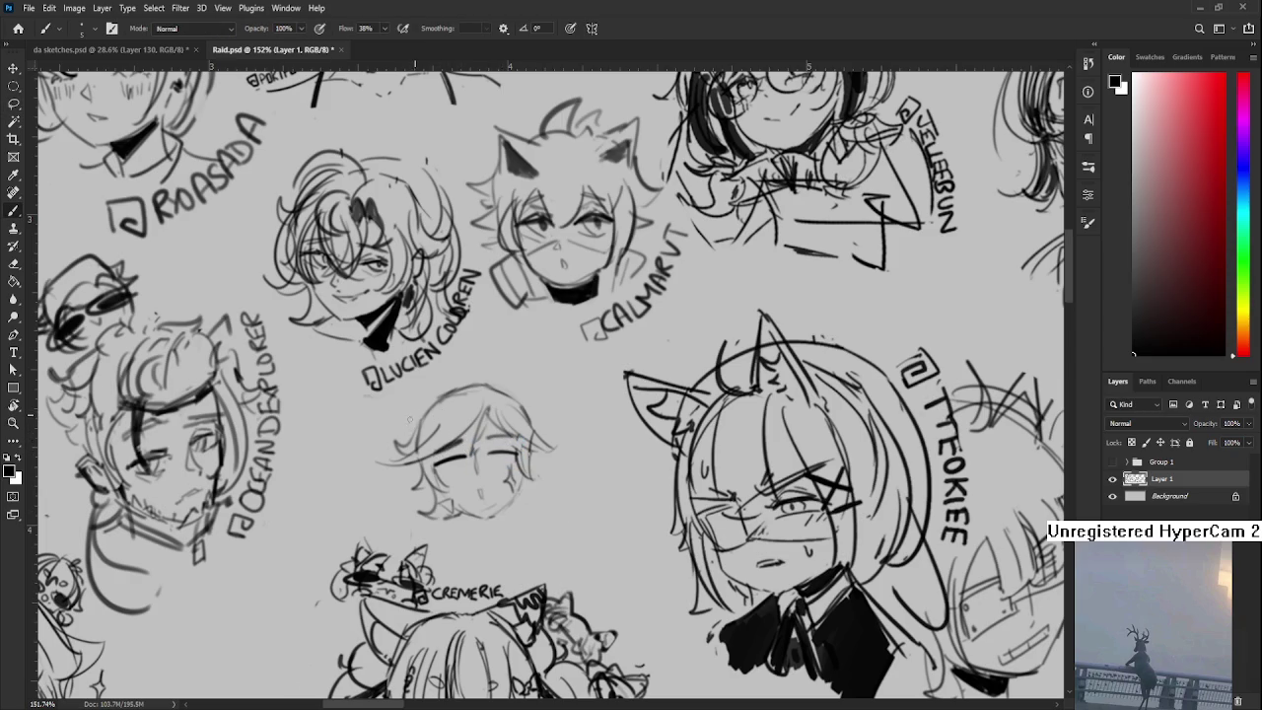
{"action": "key", "text": "ctrl+z"}
{"action": "mouse_move", "coordinate": [399, 444]}
{"action": "left_mouse_down"}
{"action": "mouse_move", "coordinate": [475, 399]}
{"action": "mouse_move", "coordinate": [468, 386]}
{"action": "mouse_move", "coordinate": [453, 415]}
{"action": "mouse_move", "coordinate": [434, 418]}
{"action": "mouse_move", "coordinate": [538, 424]}
{"action": "left_mouse_up"}
{"action": "mouse_move", "coordinate": [491, 389]}
{"action": "left_mouse_down"}
{"action": "mouse_move", "coordinate": [550, 422]}
{"action": "mouse_move", "coordinate": [539, 434]}
{"action": "mouse_move", "coordinate": [560, 483]}
{"action": "mouse_move", "coordinate": [522, 505]}
{"action": "left_mouse_up"}
{"action": "key", "text": "ctrl+z"}
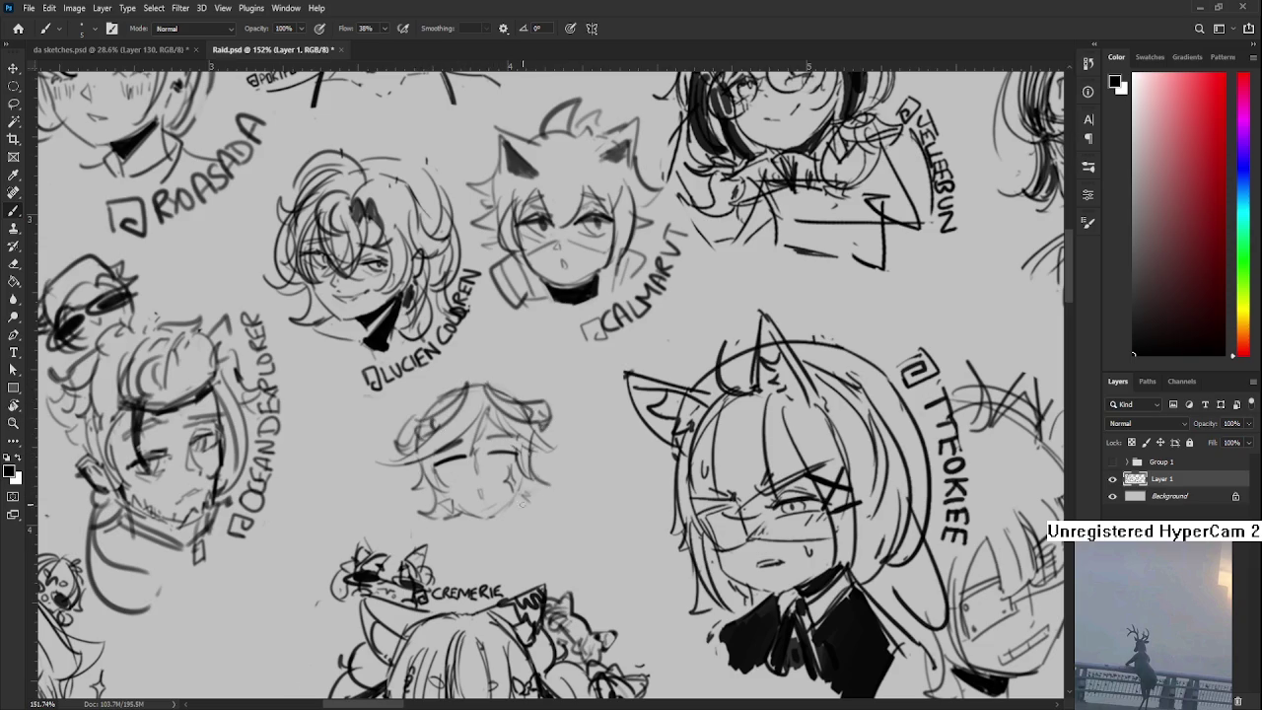
{"action": "left_click_drag", "start_coordinate": [444, 537], "coordinate": [515, 512]}
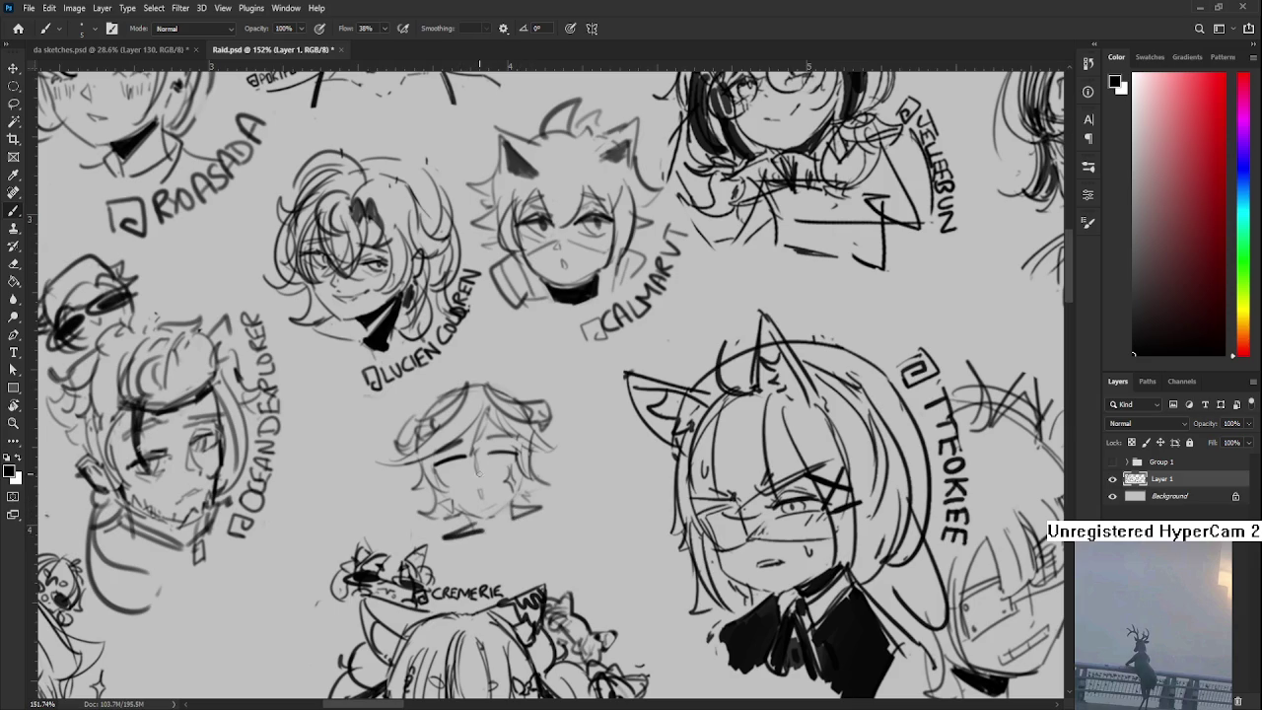
{"action": "mouse_move", "coordinate": [464, 561]}
{"action": "left_mouse_down"}
{"action": "mouse_move", "coordinate": [464, 528]}
{"action": "mouse_move", "coordinate": [488, 528]}
{"action": "mouse_move", "coordinate": [487, 501]}
{"action": "mouse_move", "coordinate": [487, 530]}
{"action": "mouse_move", "coordinate": [517, 506]}
{"action": "mouse_move", "coordinate": [519, 518]}
{"action": "mouse_move", "coordinate": [552, 504]}
{"action": "mouse_move", "coordinate": [523, 519]}
{"action": "mouse_move", "coordinate": [485, 501]}
{"action": "left_mouse_up"}
{"action": "key", "text": "ctrl+z"}
- Trim the black collar shapes' edges with the Eraser and pan toward the sketches on the right
{"action": "key", "text": "e"}
{"action": "key", "text": "b"}
{"action": "key", "text": "e"}
{"action": "key", "text": "b"}
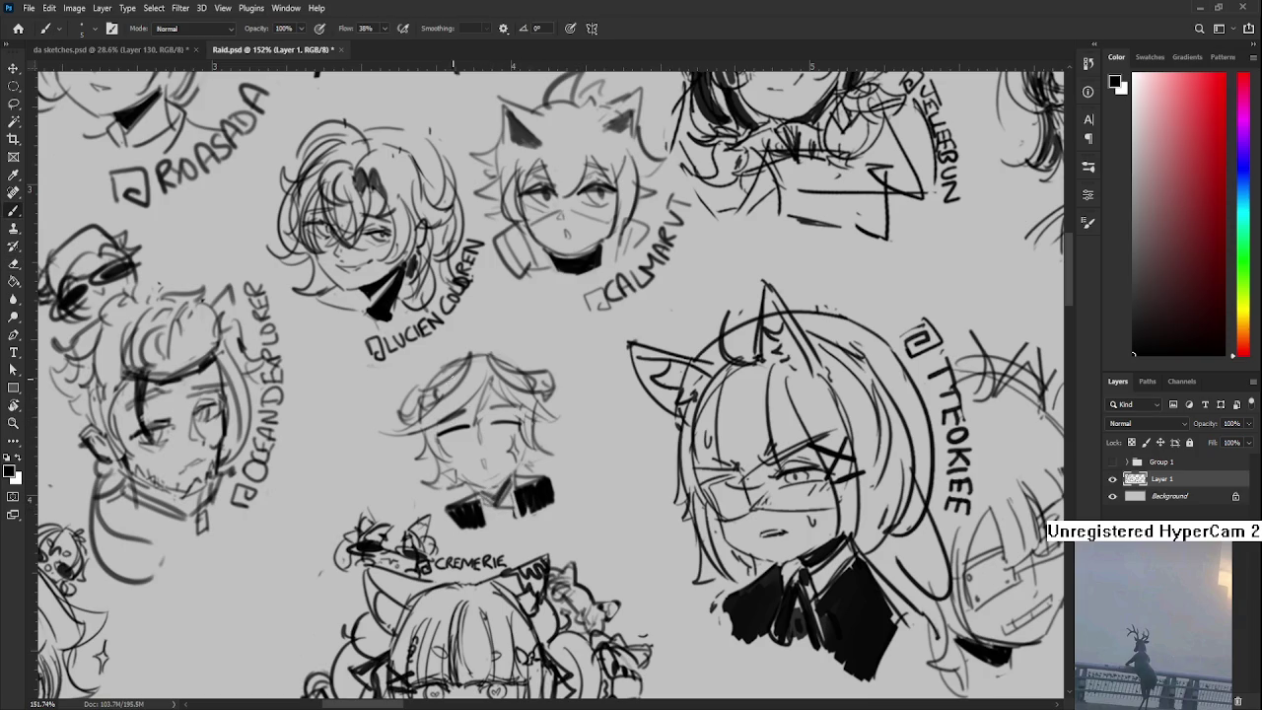
{"action": "mouse_move", "coordinate": [538, 377]}
{"action": "left_mouse_down"}
{"action": "mouse_move", "coordinate": [448, 389]}
{"action": "mouse_move", "coordinate": [399, 453]}
{"action": "mouse_move", "coordinate": [407, 475]}
{"action": "mouse_move", "coordinate": [444, 465]}
{"action": "mouse_move", "coordinate": [441, 441]}
{"action": "left_mouse_up"}
{"action": "key", "text": "r"}
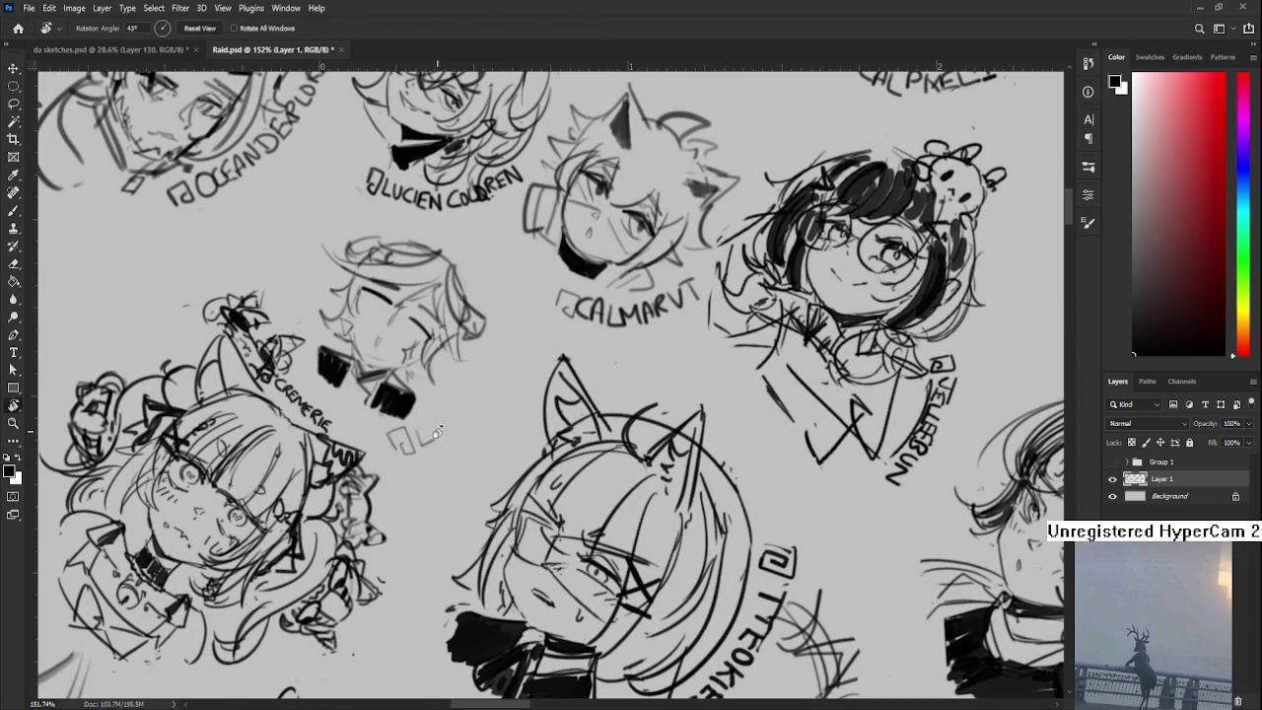
- Begin lettering the handle label around the head, rotating the canvas view as needed
{"action": "key", "text": "b"}
{"action": "left_click_drag", "start_coordinate": [442, 419], "coordinate": [456, 443]}
{"action": "left_click_drag", "start_coordinate": [472, 398], "coordinate": [471, 444]}
{"action": "key", "text": "r"}
{"action": "mouse_move", "coordinate": [514, 394]}
{"action": "left_mouse_down"}
{"action": "mouse_move", "coordinate": [451, 444]}
{"action": "mouse_move", "coordinate": [463, 450]}
{"action": "mouse_move", "coordinate": [479, 399]}
{"action": "mouse_move", "coordinate": [572, 405]}
{"action": "mouse_move", "coordinate": [491, 376]}
{"action": "mouse_move", "coordinate": [497, 353]}
{"action": "left_mouse_up"}
{"action": "key", "text": "b"}
{"action": "key", "text": "r"}
{"action": "key", "text": "b"}
- Finish the handle label by redrawing its final letters, then set the view back upright
{"action": "mouse_move", "coordinate": [491, 353]}
{"action": "left_mouse_down"}
{"action": "mouse_move", "coordinate": [495, 371]}
{"action": "mouse_move", "coordinate": [515, 345]}
{"action": "mouse_move", "coordinate": [523, 355]}
{"action": "left_mouse_up"}
{"action": "left_click_drag", "start_coordinate": [509, 357], "coordinate": [519, 353]}
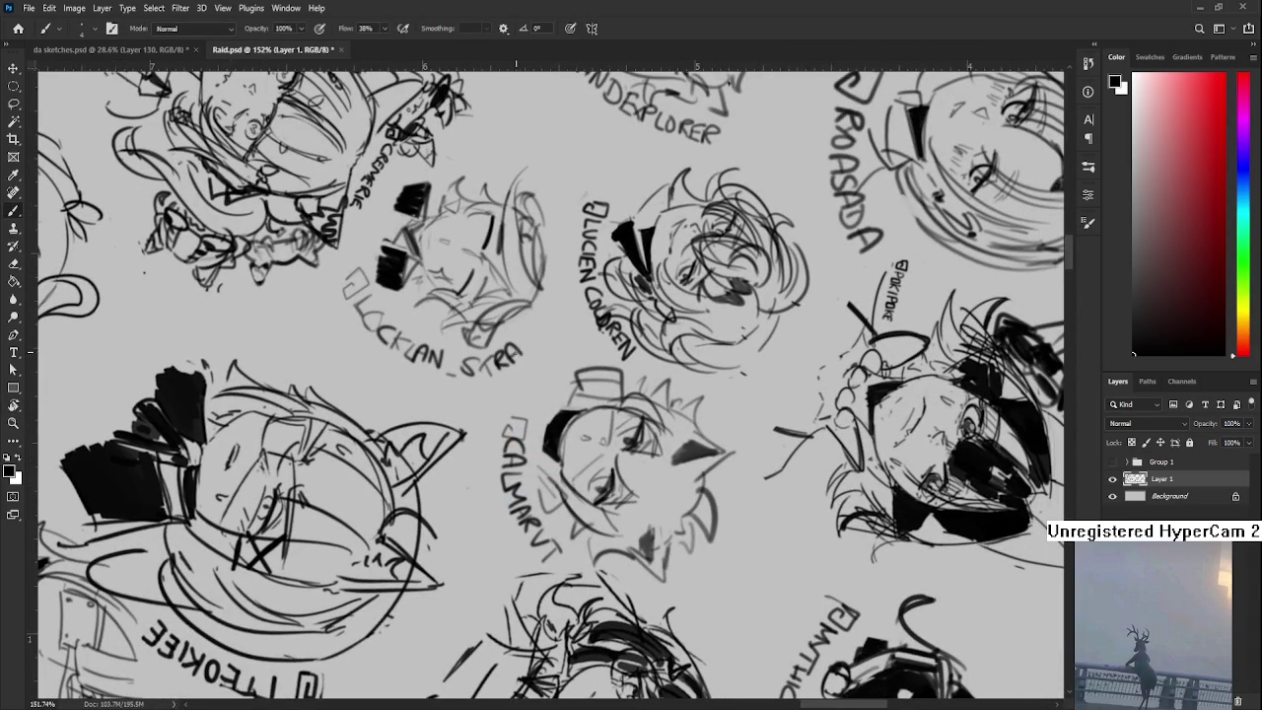
{"action": "key", "text": "ctrl+z"}
{"action": "key", "text": "ctrl+z"}
{"action": "key", "text": "ctrl+z"}
{"action": "left_click_drag", "start_coordinate": [497, 369], "coordinate": [505, 347]}
{"action": "left_click_drag", "start_coordinate": [503, 365], "coordinate": [516, 351]}
{"action": "mouse_move", "coordinate": [511, 359]}
{"action": "left_mouse_down"}
{"action": "mouse_move", "coordinate": [517, 336]}
{"action": "mouse_move", "coordinate": [524, 349]}
{"action": "mouse_move", "coordinate": [518, 341]}
{"action": "mouse_move", "coordinate": [536, 335]}
{"action": "left_mouse_up"}
{"action": "left_click_drag", "start_coordinate": [525, 341], "coordinate": [538, 333]}
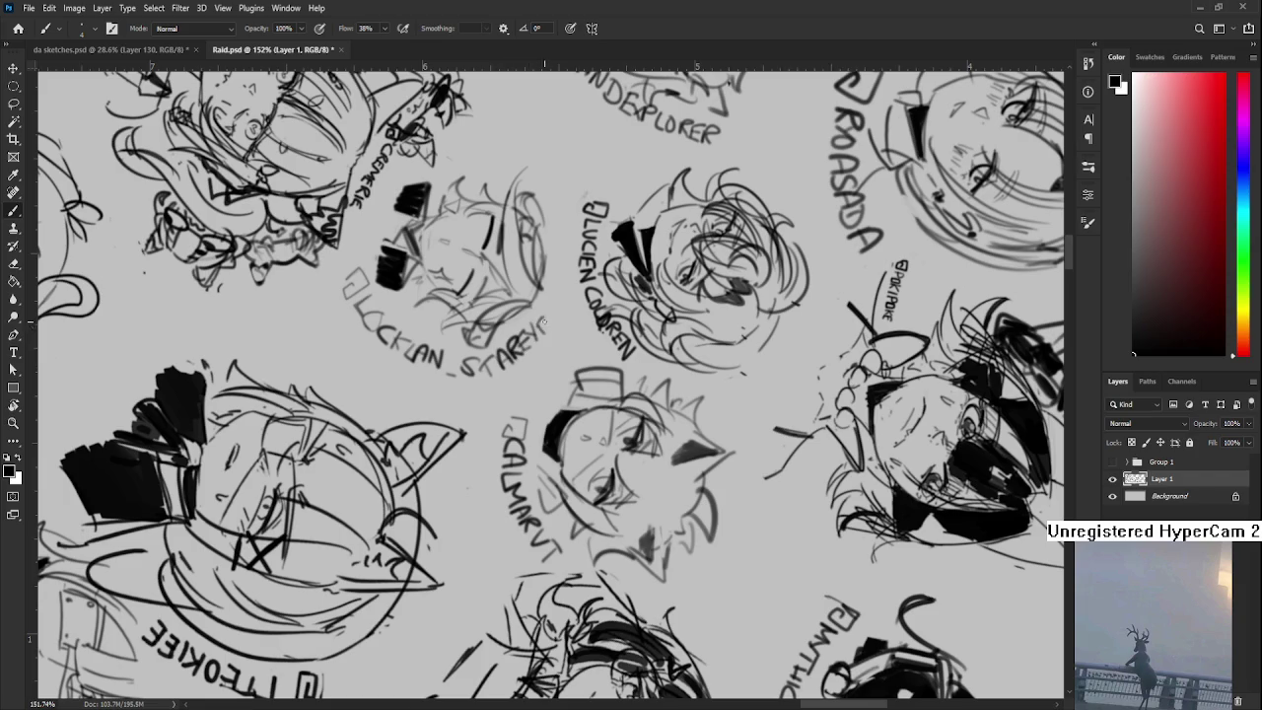
{"action": "key", "text": "r"}
{"action": "key", "text": "Escape"}
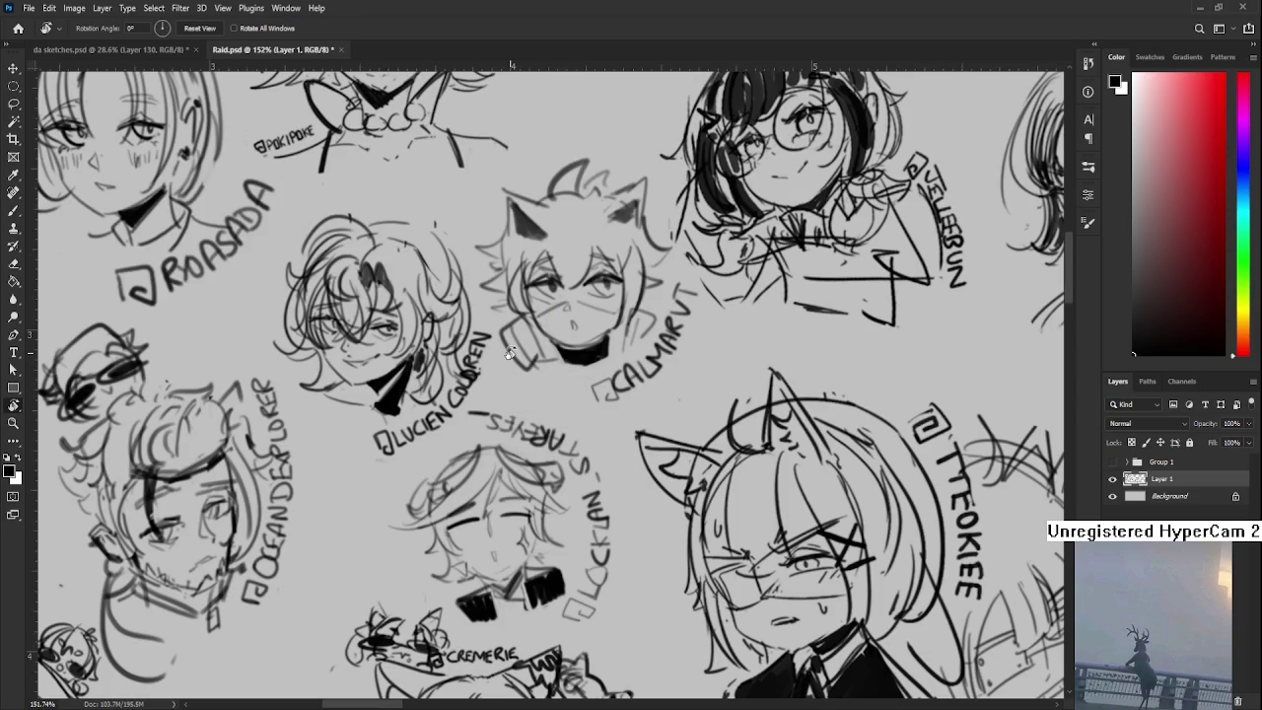
{"action": "scroll", "coordinate": [512, 353], "scroll_direction": "down", "scroll_amount": 2}
{"action": "scroll", "coordinate": [520, 355], "scroll_direction": "down", "scroll_amount": 2}
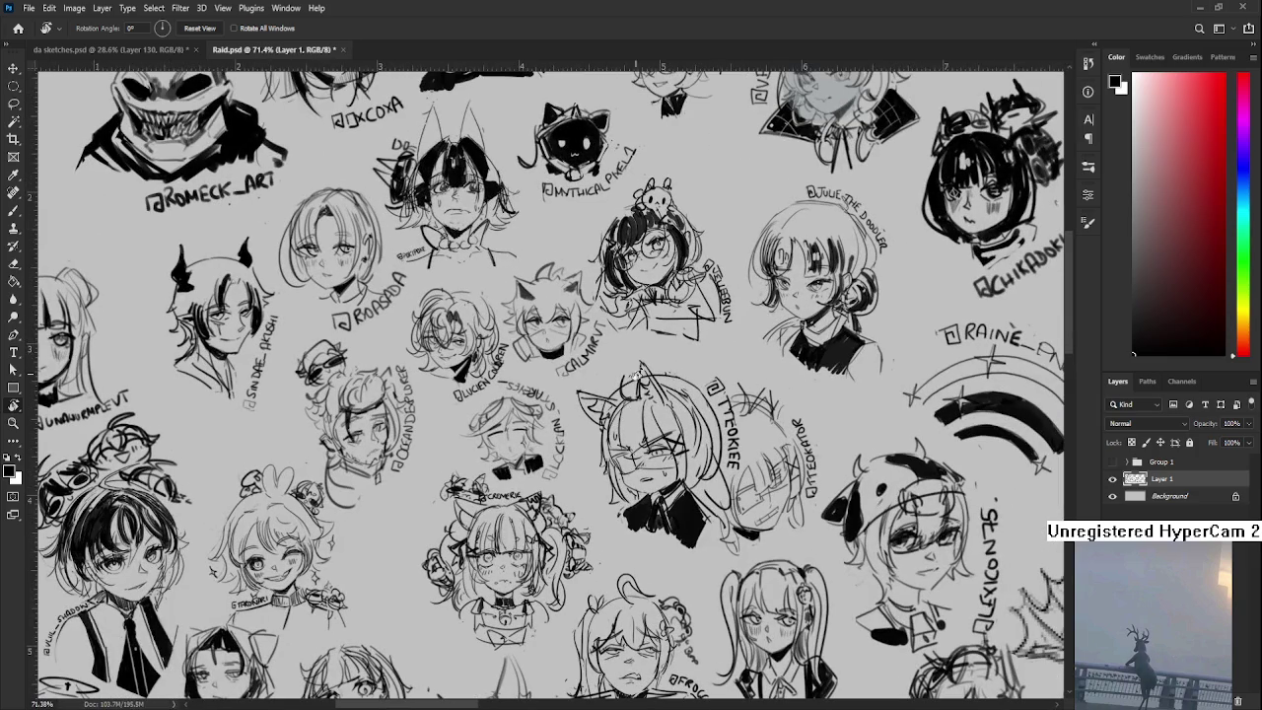
{"action": "left_click", "coordinate": [766, 353]}
{"action": "left_click", "coordinate": [718, 449]}
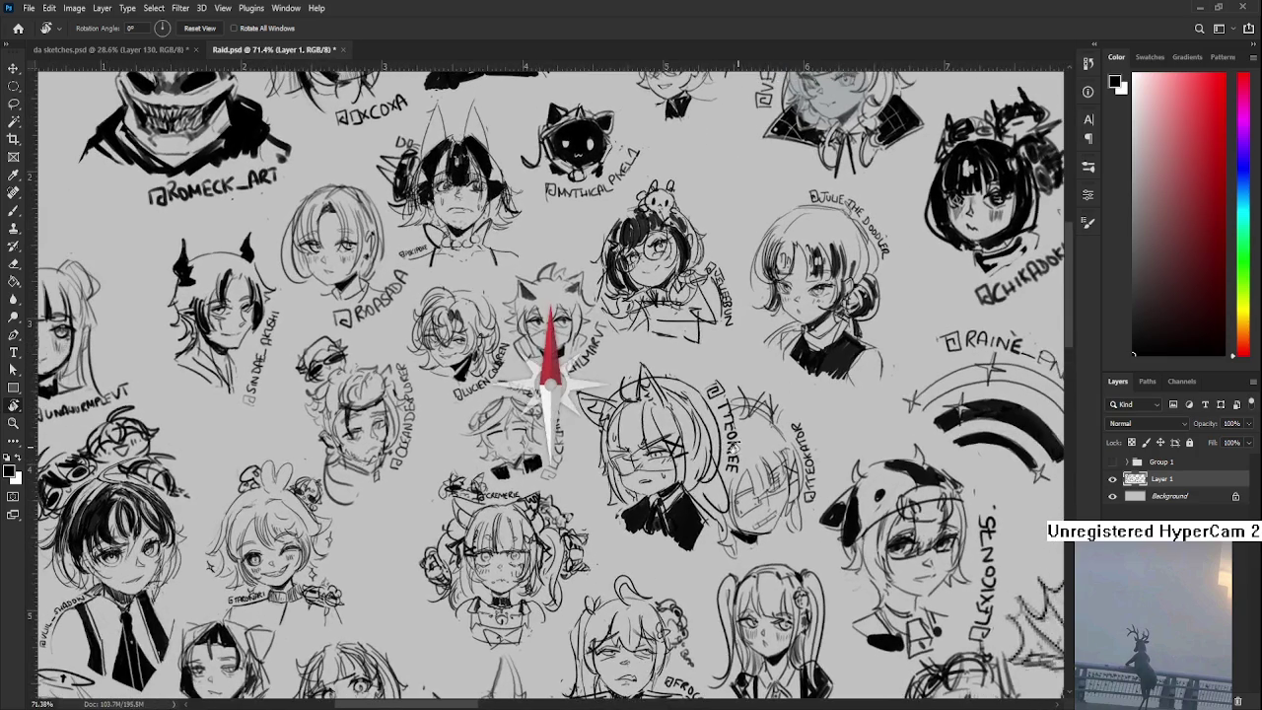
{"action": "scroll", "coordinate": [715, 439], "scroll_direction": "down", "scroll_amount": 3}
{"action": "scroll", "coordinate": [702, 426], "scroll_direction": "down", "scroll_amount": 2}
{"action": "scroll", "coordinate": [702, 426], "scroll_direction": "down", "scroll_amount": 1}
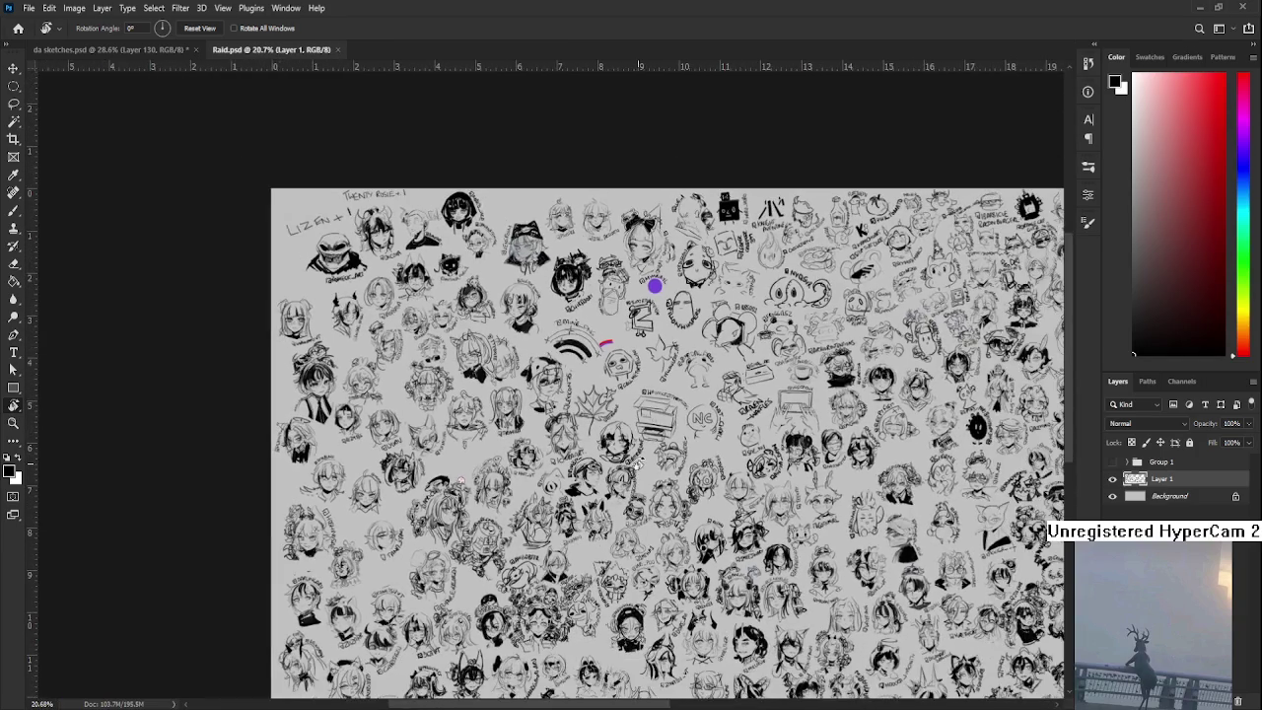
{"action": "left_click_drag", "start_coordinate": [638, 464], "coordinate": [649, 471]}
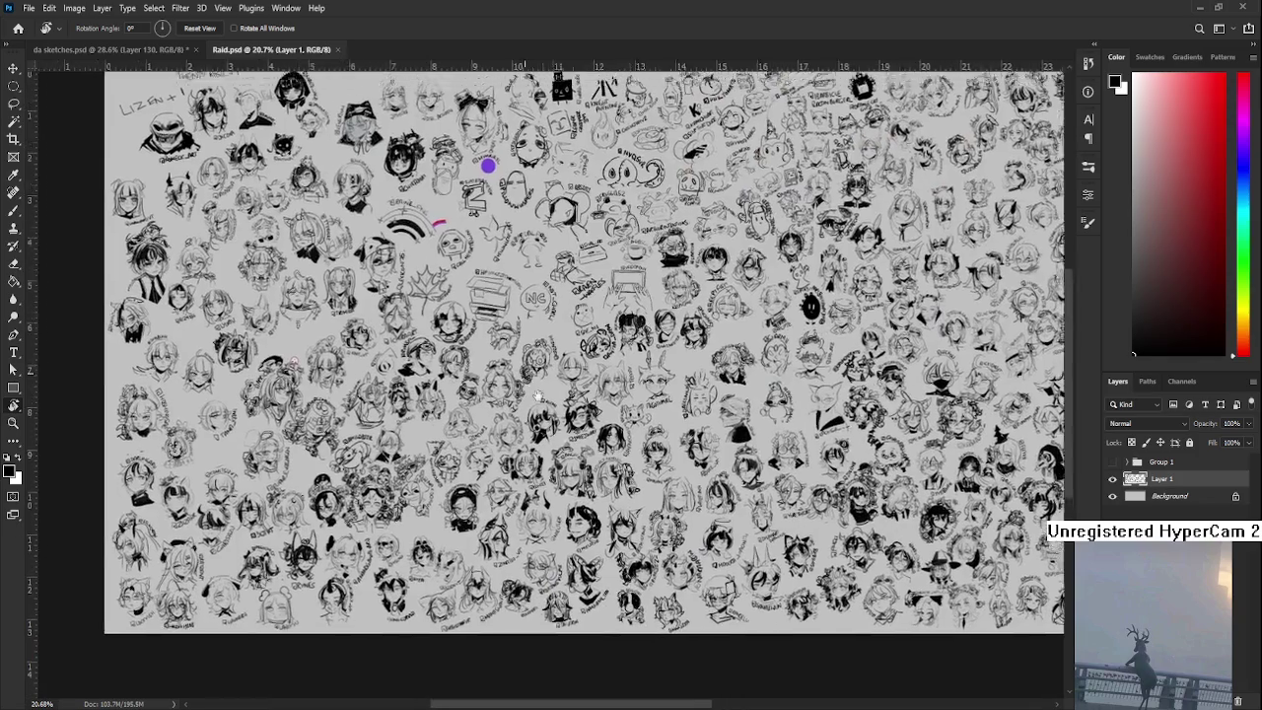
{"action": "scroll", "coordinate": [647, 469], "scroll_direction": "up", "scroll_amount": 2}
{"action": "scroll", "coordinate": [631, 454], "scroll_direction": "up", "scroll_amount": 2}
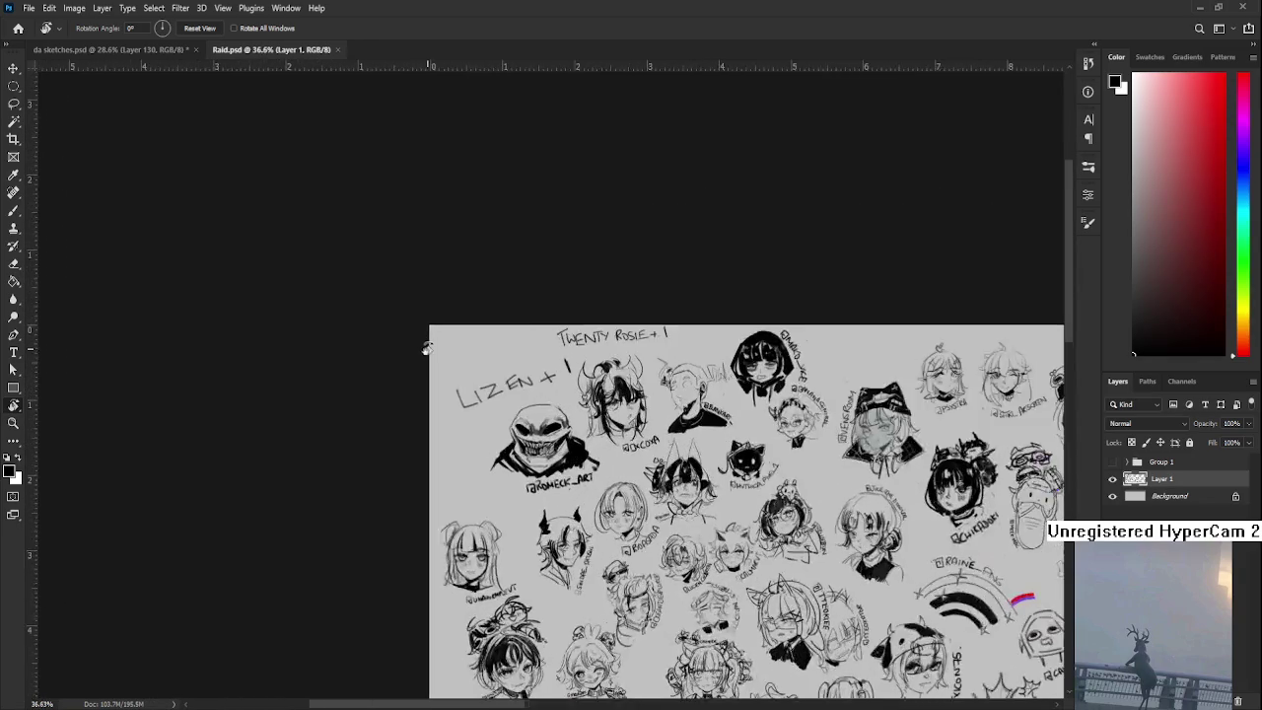
{"action": "scroll", "coordinate": [612, 434], "scroll_direction": "up", "scroll_amount": 1}
{"action": "key", "text": "l"}
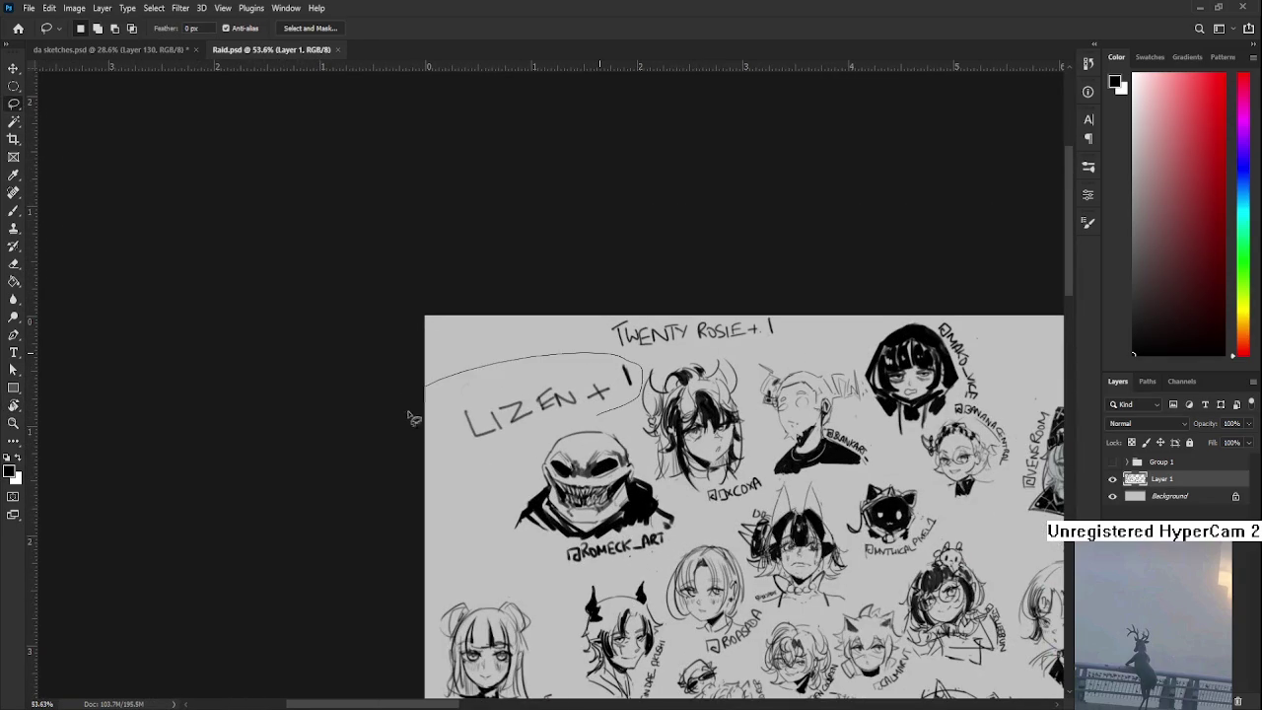
{"action": "scroll", "coordinate": [588, 472], "scroll_direction": "down", "scroll_amount": 2}
{"action": "scroll", "coordinate": [595, 474], "scroll_direction": "down", "scroll_amount": 2}
{"action": "scroll", "coordinate": [552, 415], "scroll_direction": "down", "scroll_amount": 1}
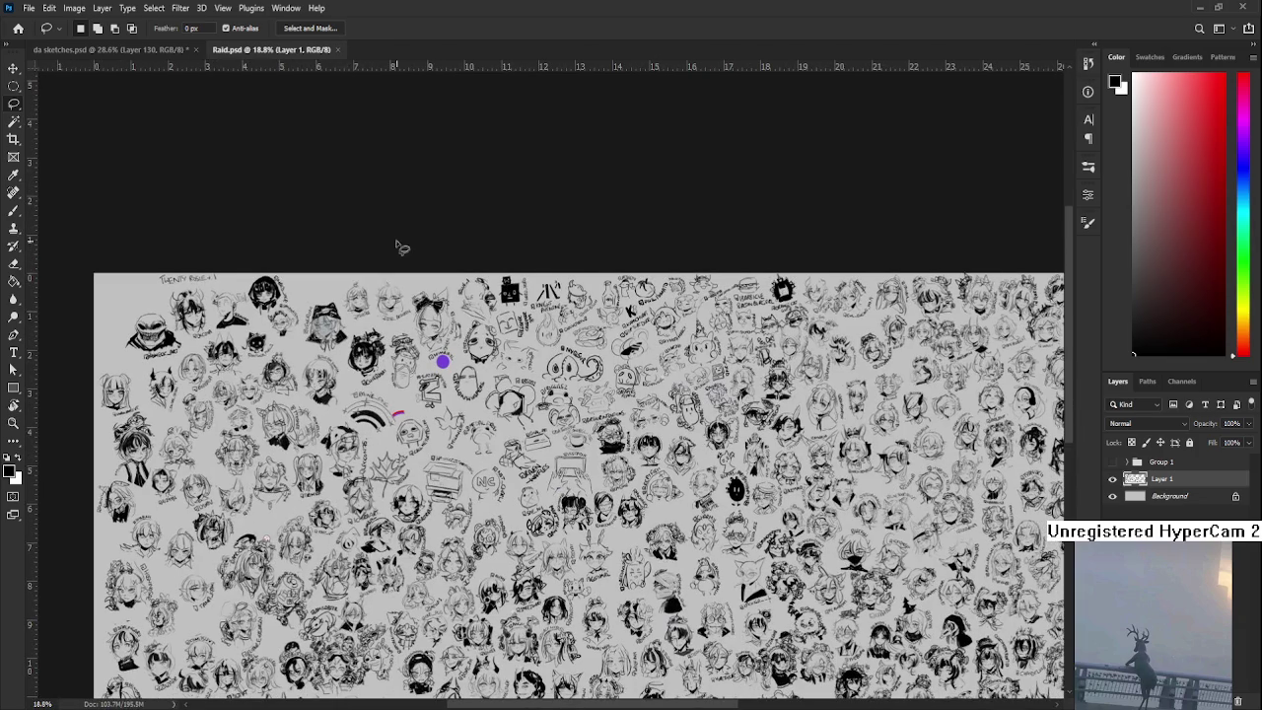
{"action": "left_click_drag", "start_coordinate": [186, 392], "coordinate": [336, 300]}
{"action": "scroll", "coordinate": [335, 300], "scroll_direction": "up", "scroll_amount": 1}
{"action": "scroll", "coordinate": [431, 474], "scroll_direction": "up", "scroll_amount": 1}
{"action": "scroll", "coordinate": [426, 434], "scroll_direction": "up", "scroll_amount": 3}
{"action": "scroll", "coordinate": [422, 405], "scroll_direction": "up", "scroll_amount": 2}
{"action": "scroll", "coordinate": [419, 385], "scroll_direction": "up", "scroll_amount": 1}
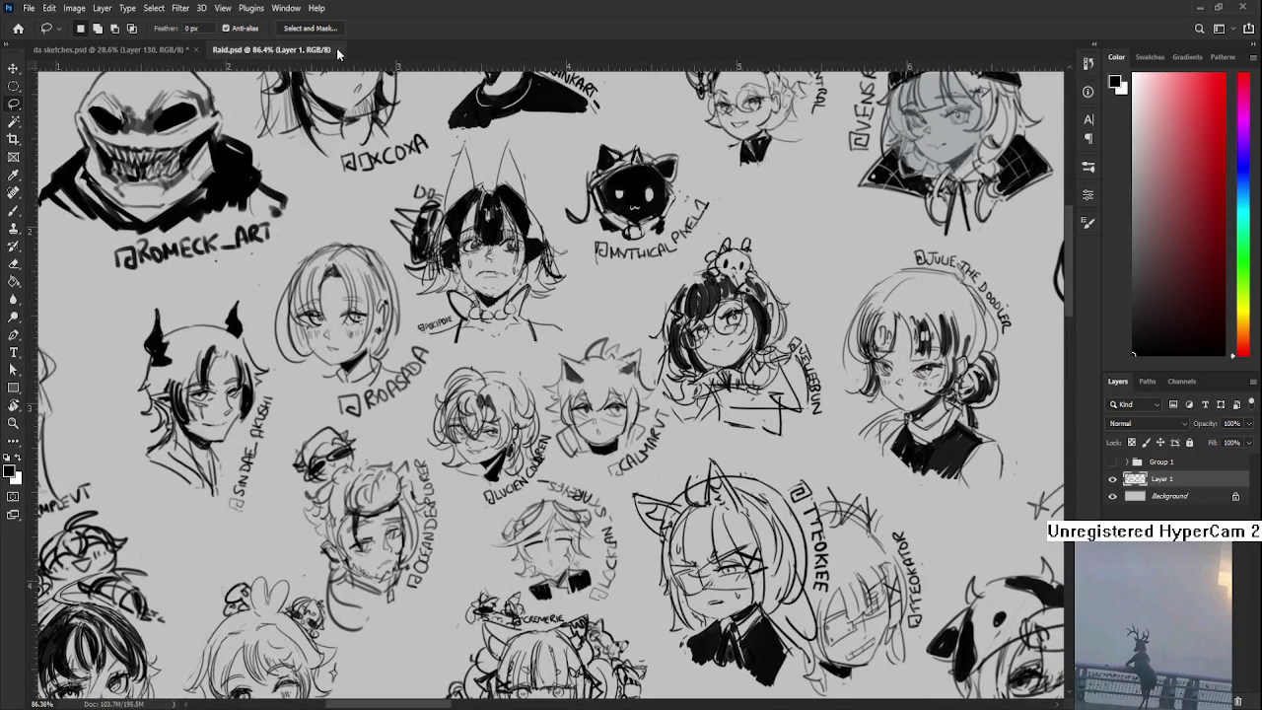
- Close Raid.psd and commit the placement of the sunset illustration in da sketches
{"action": "left_click", "coordinate": [338, 49]}
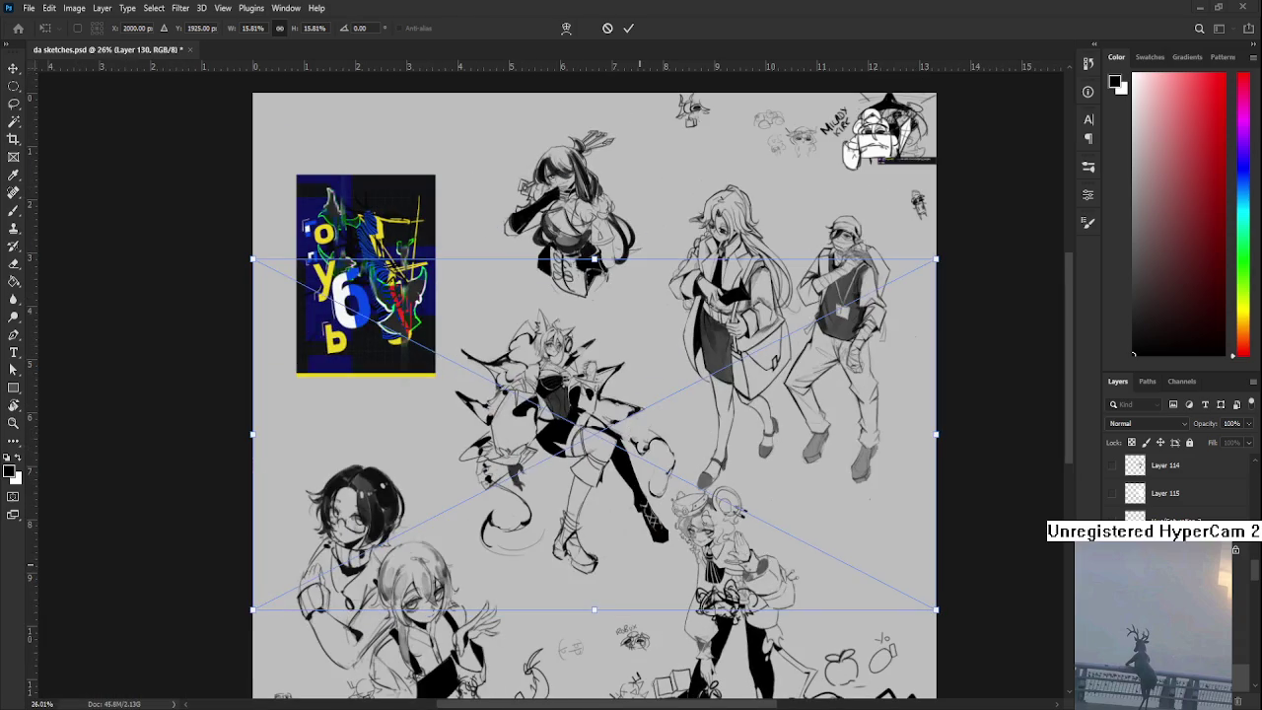
{"action": "key", "text": "Return"}
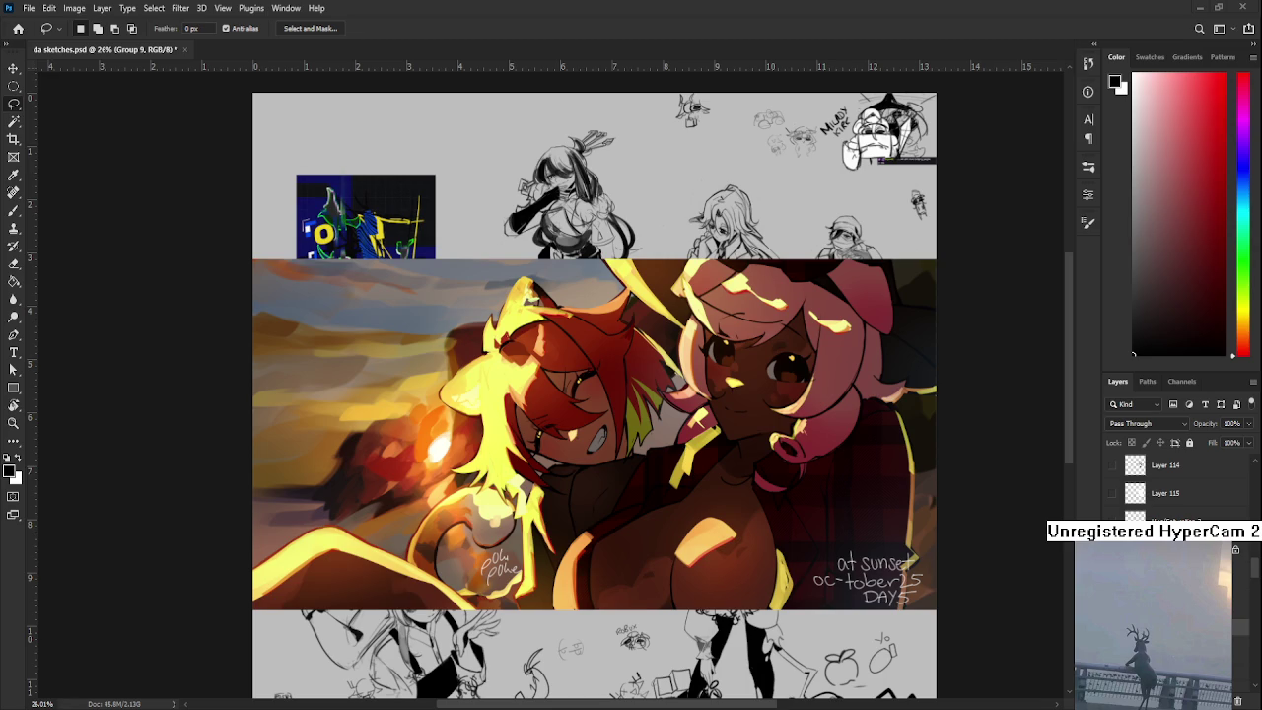
{"action": "scroll", "coordinate": [562, 521], "scroll_direction": "up", "scroll_amount": 1}
{"action": "scroll", "coordinate": [562, 521], "scroll_direction": "up", "scroll_amount": 2}
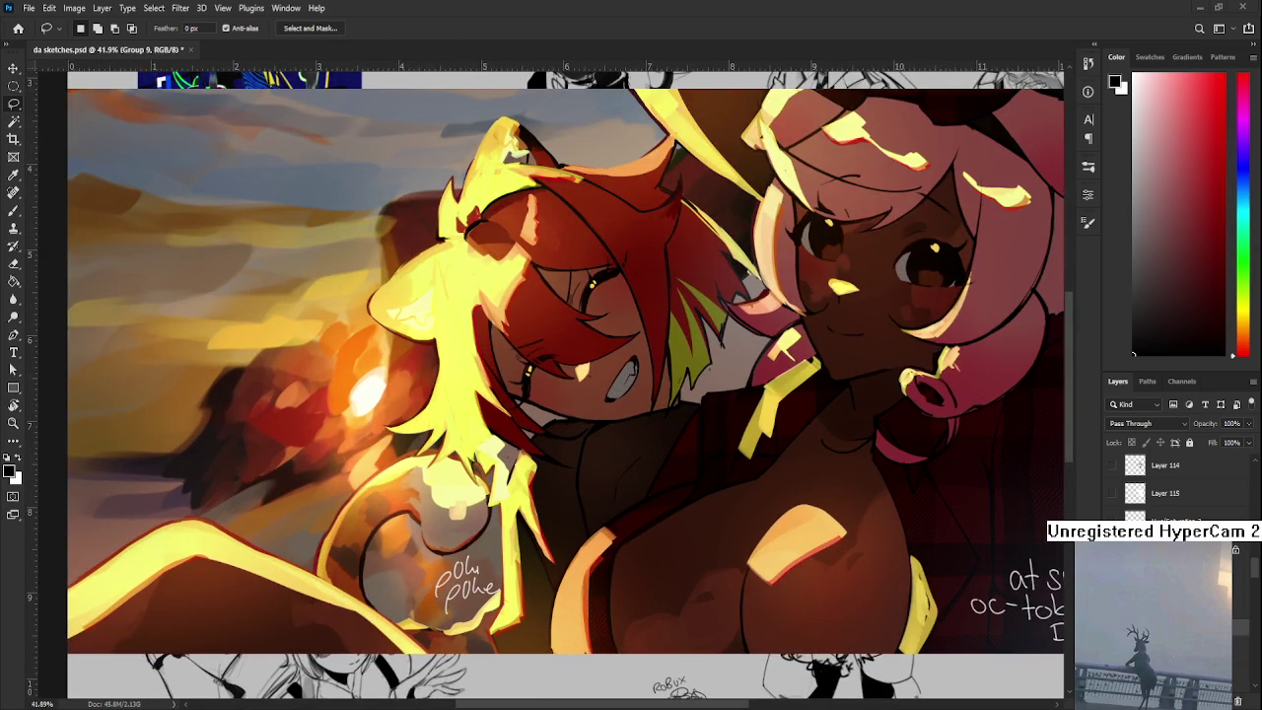
- Zoom and pan to inspect the pink-haired character in the placed sunset image
{"action": "scroll", "coordinate": [562, 522], "scroll_direction": "up", "scroll_amount": 1}
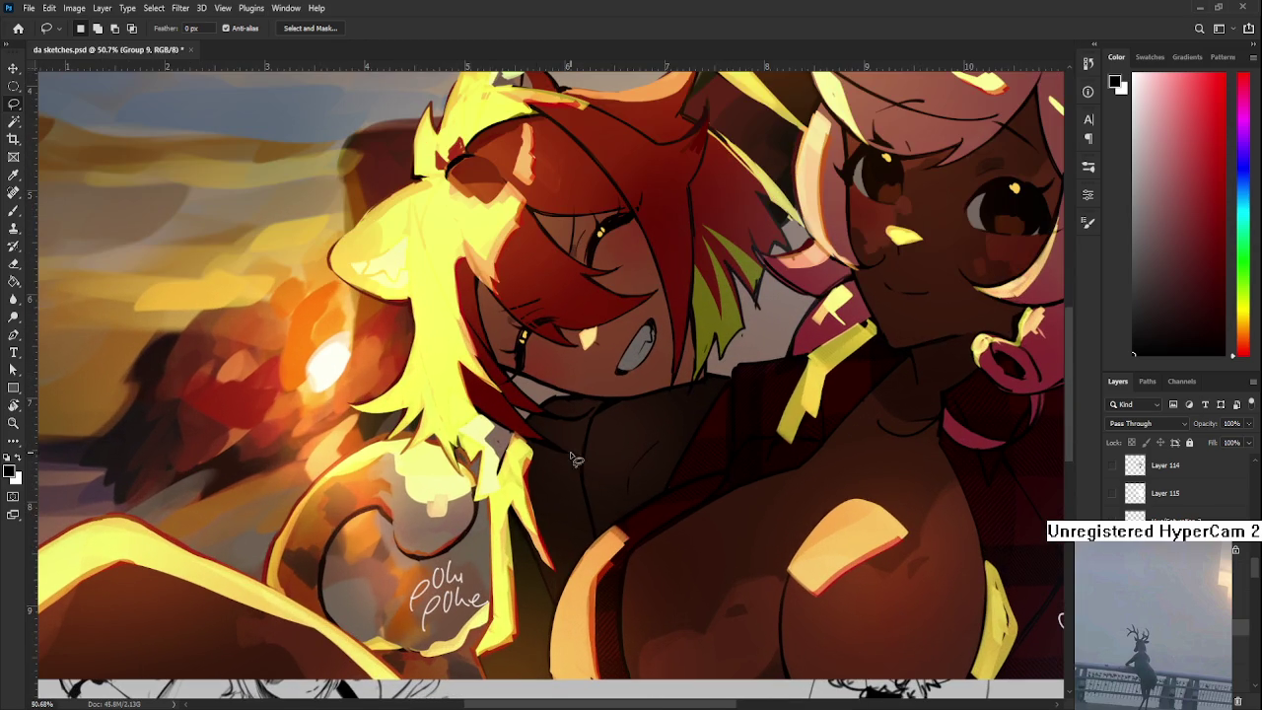
{"action": "scroll", "coordinate": [572, 463], "scroll_direction": "up", "scroll_amount": 1}
{"action": "scroll", "coordinate": [815, 402], "scroll_direction": "down", "scroll_amount": 1}
{"action": "left_click_drag", "start_coordinate": [815, 403], "coordinate": [623, 463]}
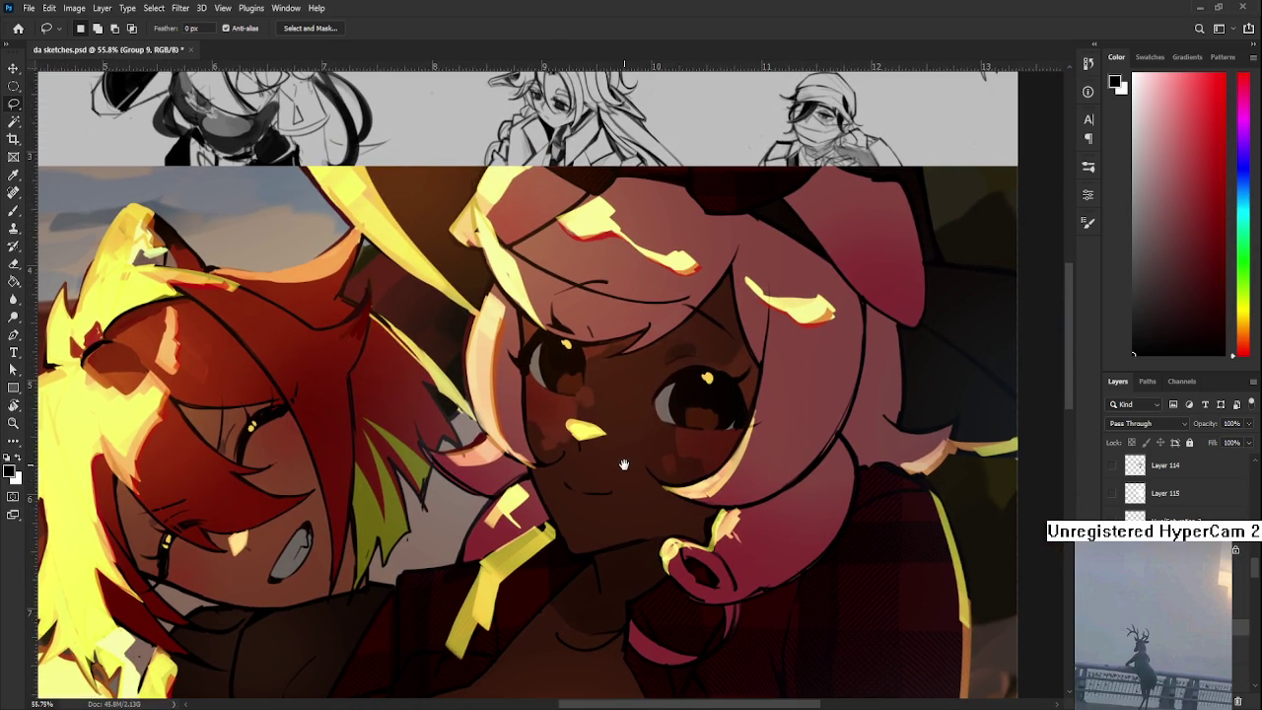
{"action": "scroll", "coordinate": [623, 464], "scroll_direction": "down", "scroll_amount": 1}
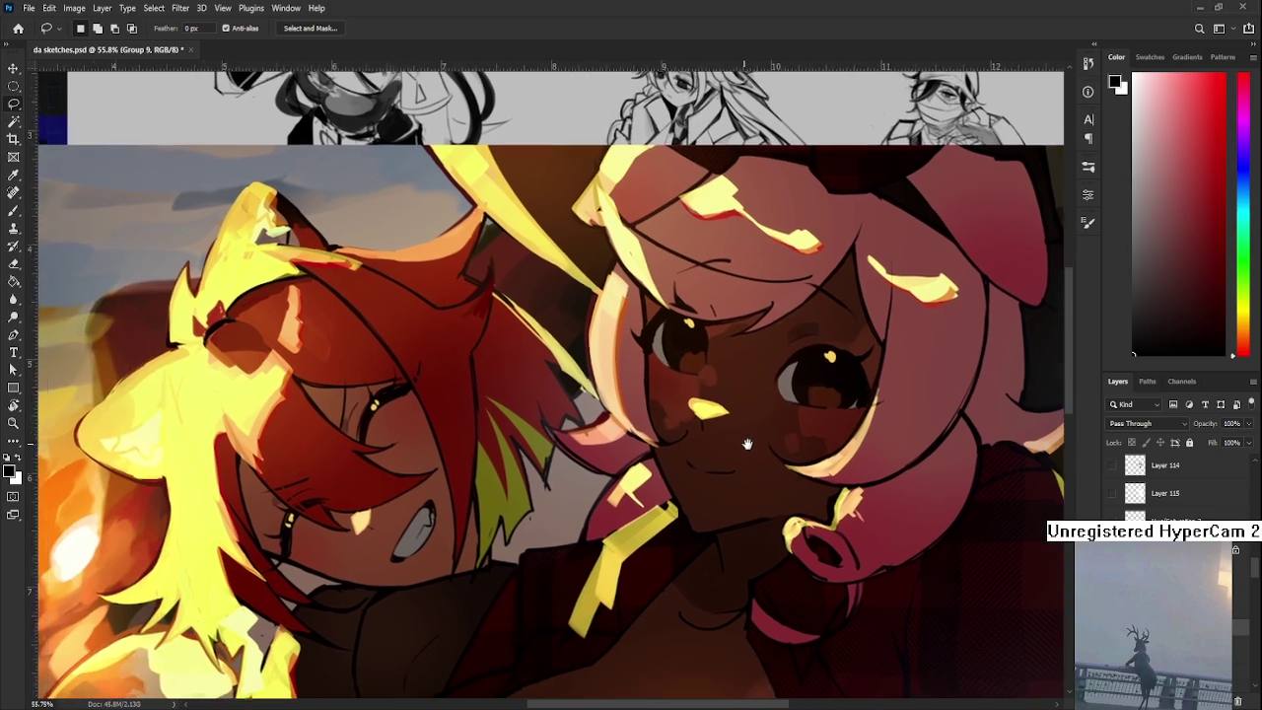
{"action": "scroll", "coordinate": [750, 473], "scroll_direction": "down", "scroll_amount": 1}
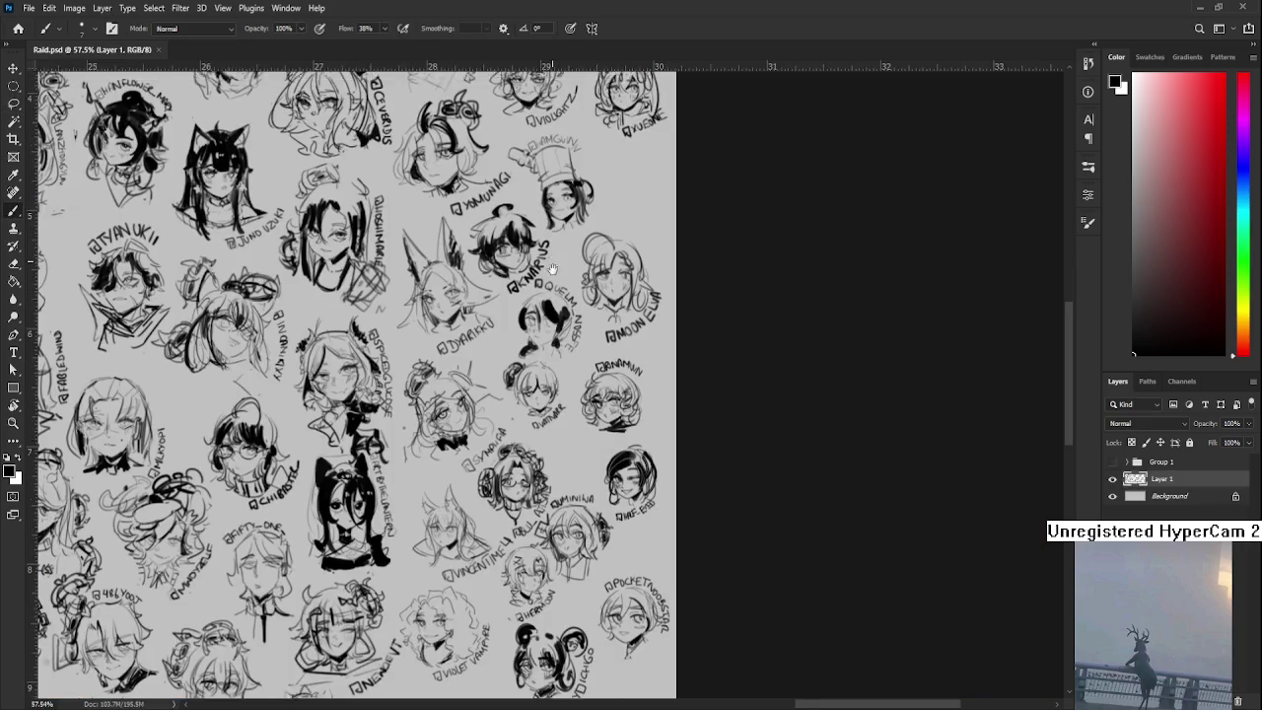
- Zoom and pan across the Raid sheet to find the VIOLIGHTZ head
{"action": "scroll", "coordinate": [565, 435], "scroll_direction": "down", "scroll_amount": 2}
{"action": "scroll", "coordinate": [650, 370], "scroll_direction": "down", "scroll_amount": 3}
{"action": "scroll", "coordinate": [650, 369], "scroll_direction": "down", "scroll_amount": 1}
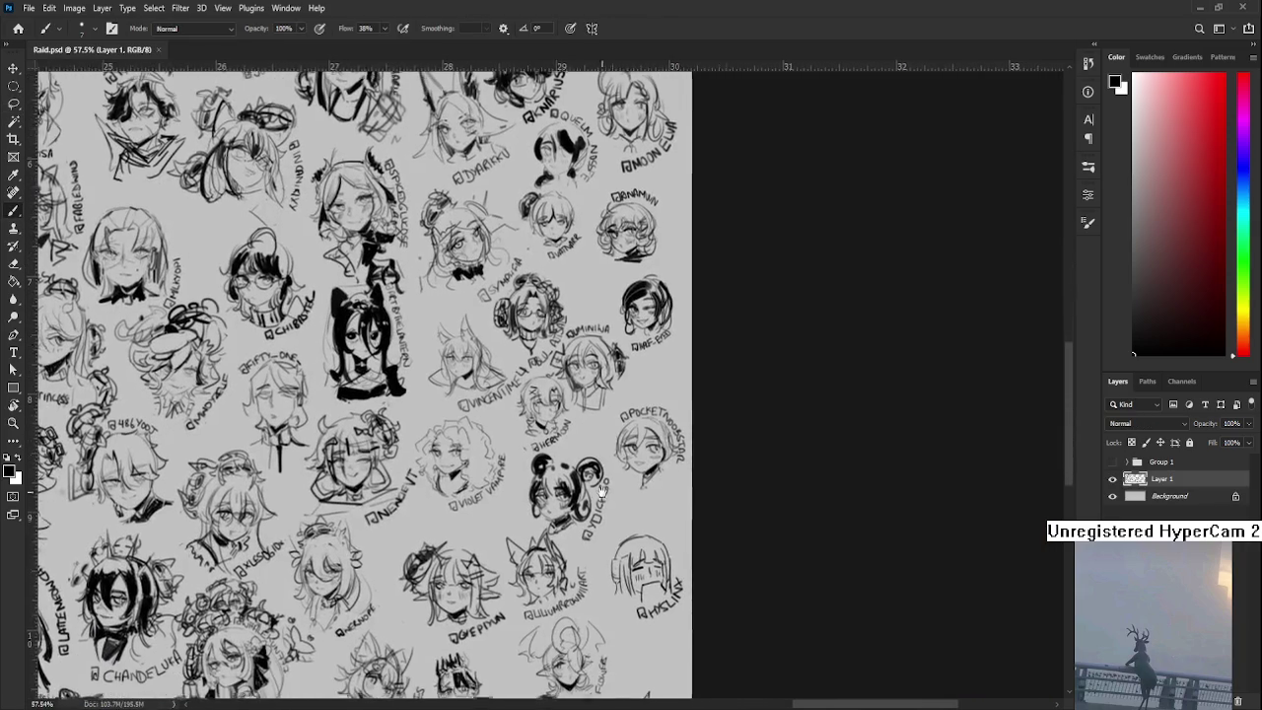
{"action": "scroll", "coordinate": [641, 351], "scroll_direction": "down", "scroll_amount": 2}
{"action": "left_click_drag", "start_coordinate": [634, 333], "coordinate": [637, 322]}
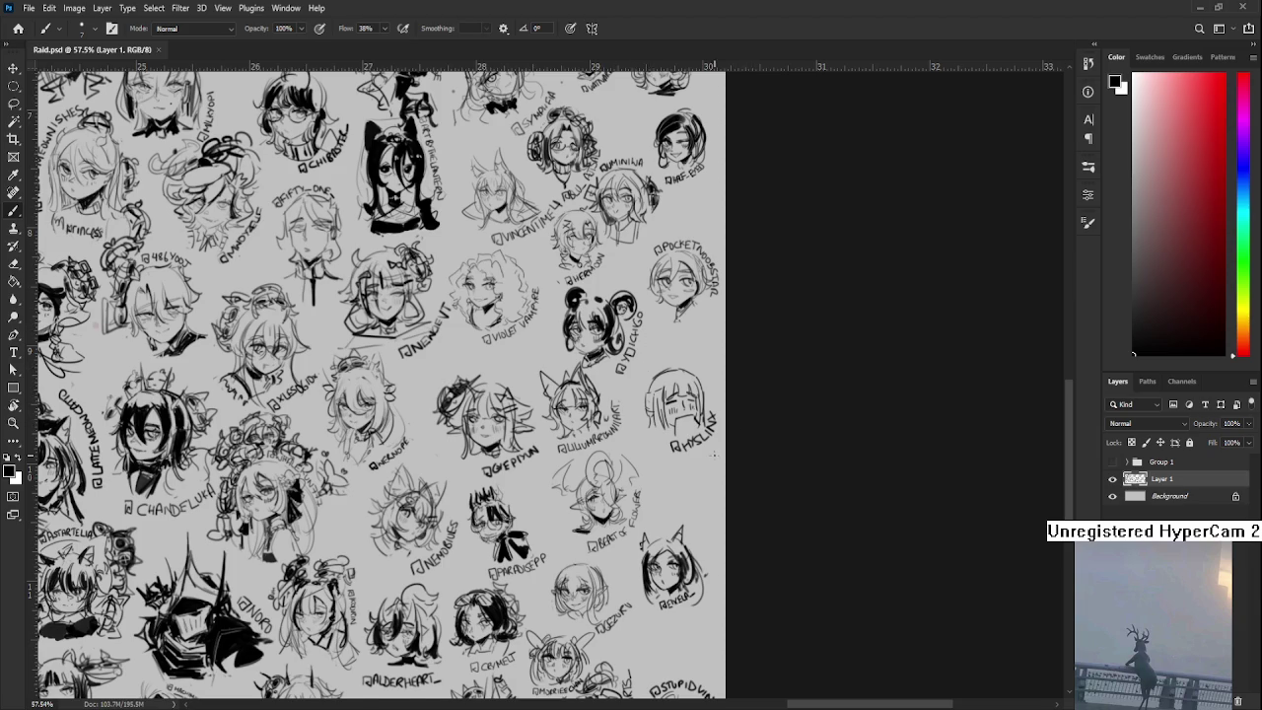
{"action": "scroll", "coordinate": [717, 455], "scroll_direction": "down", "scroll_amount": 2}
{"action": "scroll", "coordinate": [715, 512], "scroll_direction": "down", "scroll_amount": 2}
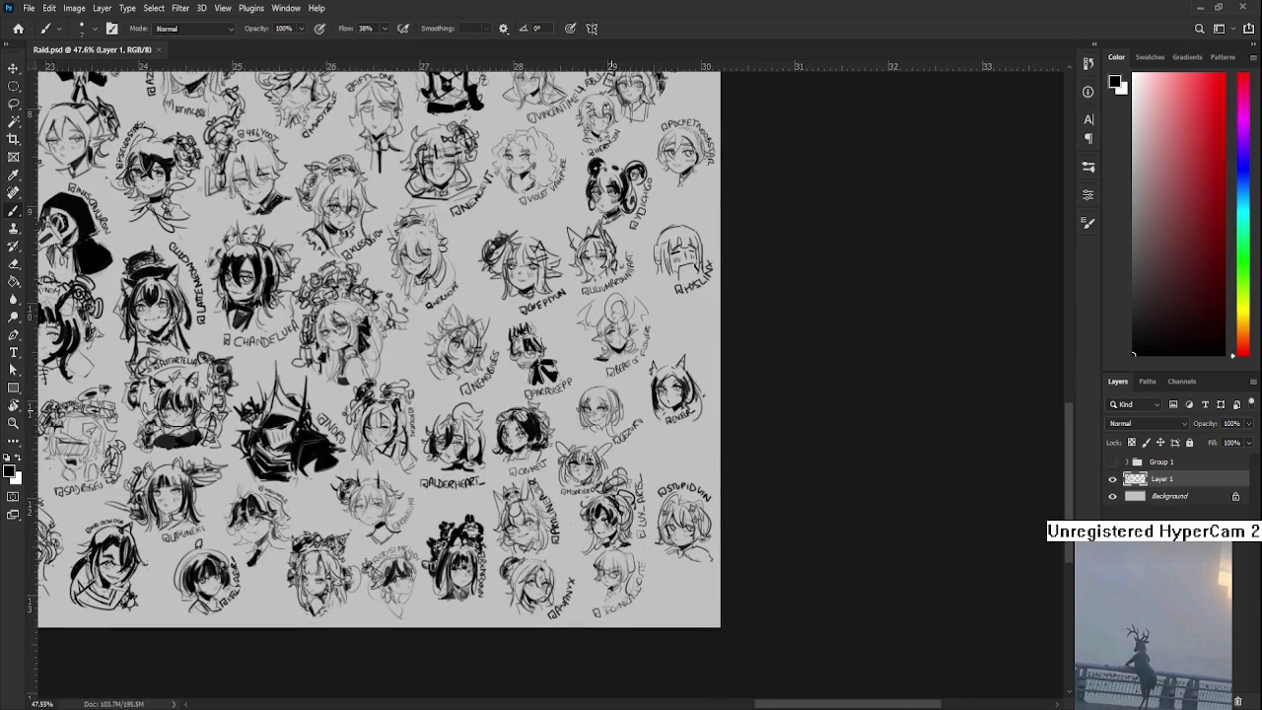
{"action": "scroll", "coordinate": [612, 355], "scroll_direction": "up", "scroll_amount": 2}
{"action": "scroll", "coordinate": [641, 357], "scroll_direction": "up", "scroll_amount": 1}
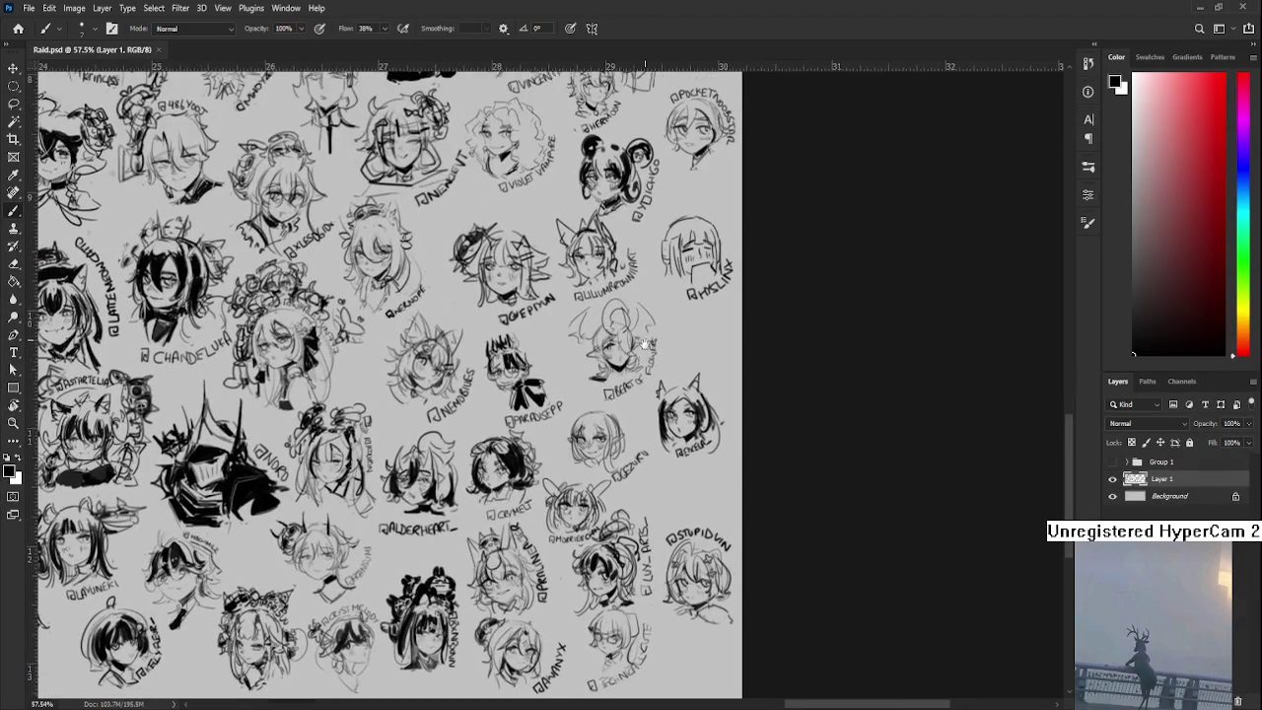
{"action": "left_click_drag", "start_coordinate": [646, 355], "coordinate": [612, 584]}
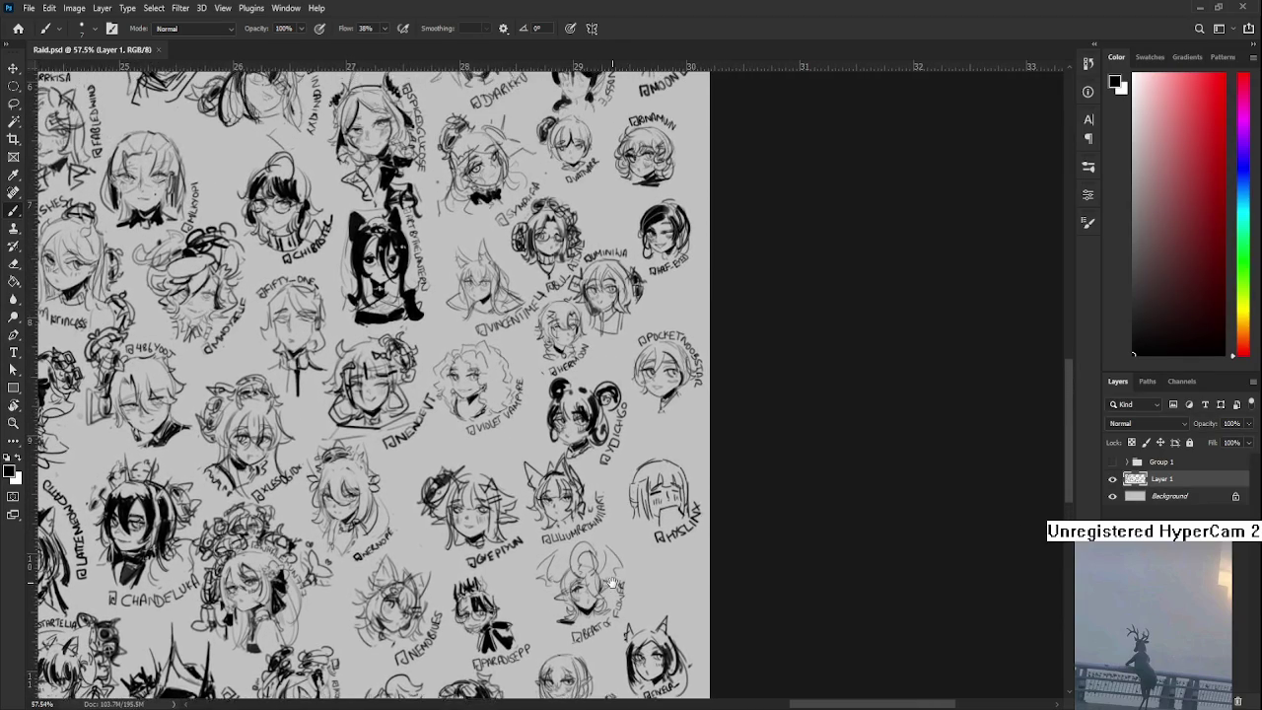
{"action": "left_click_drag", "start_coordinate": [591, 227], "coordinate": [571, 550]}
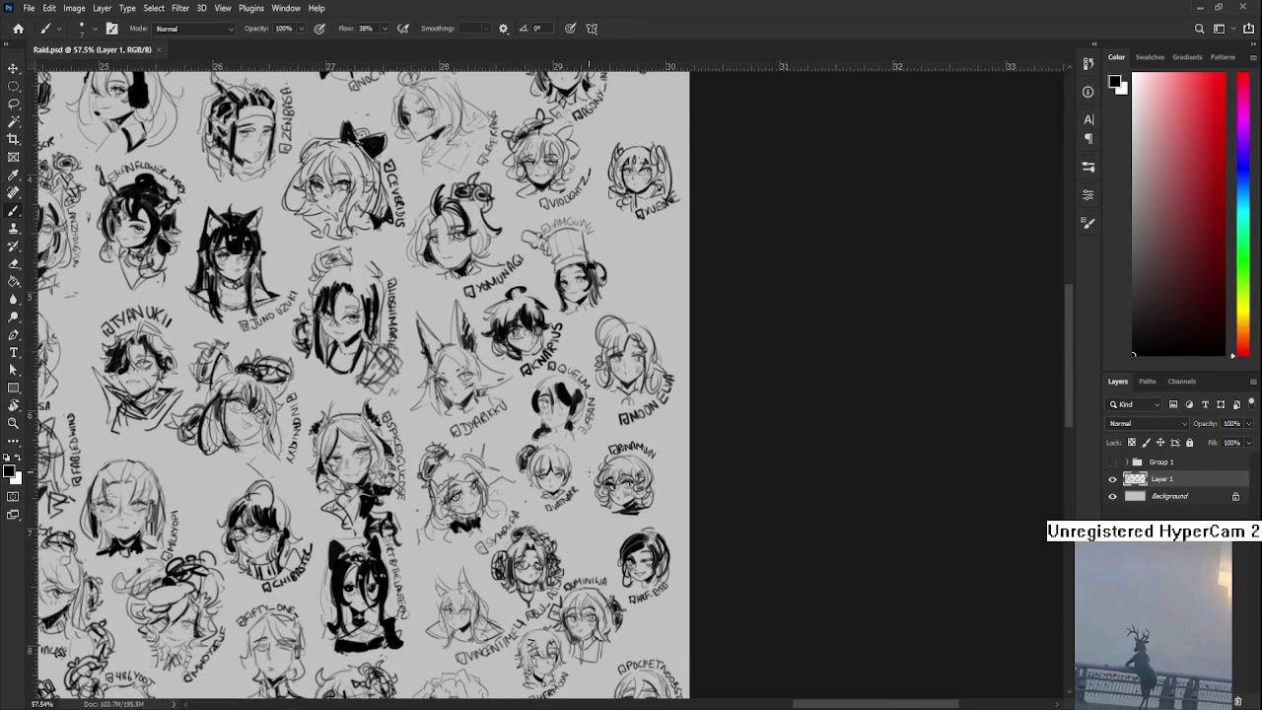
{"action": "left_click_drag", "start_coordinate": [594, 464], "coordinate": [606, 266]}
{"action": "left_click_drag", "start_coordinate": [646, 592], "coordinate": [659, 422]}
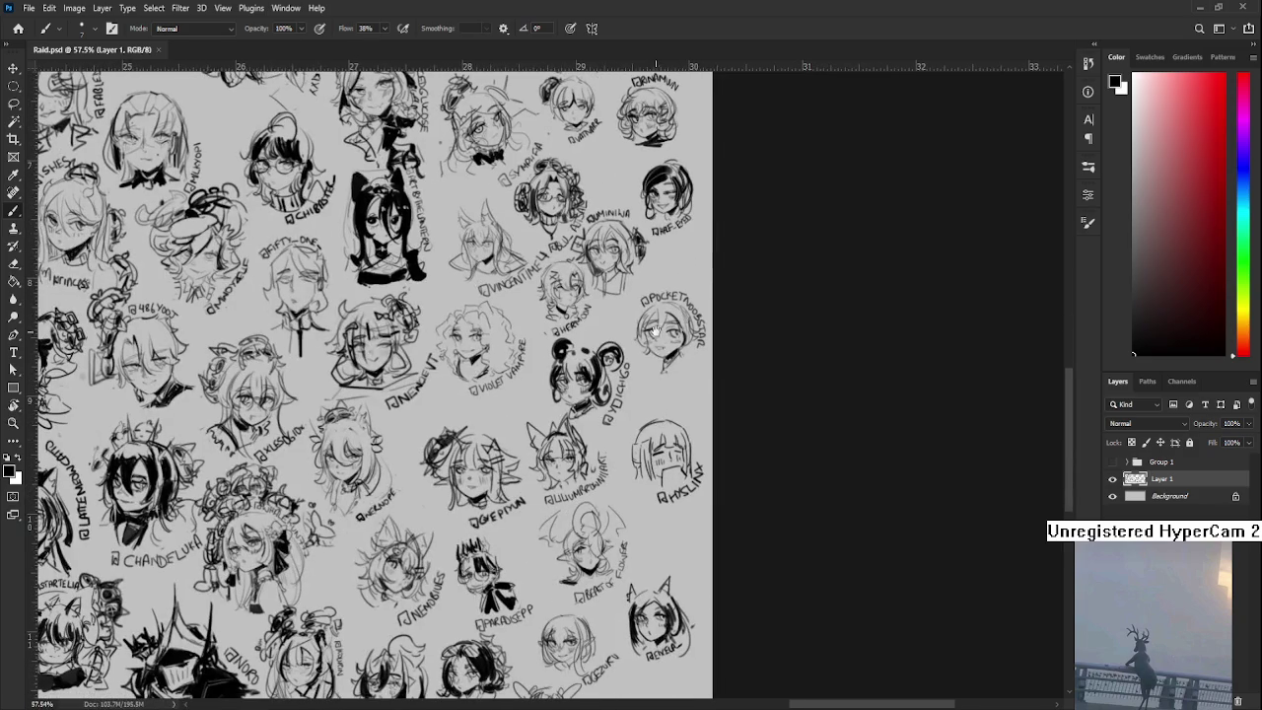
{"action": "left_click_drag", "start_coordinate": [655, 331], "coordinate": [681, 681]}
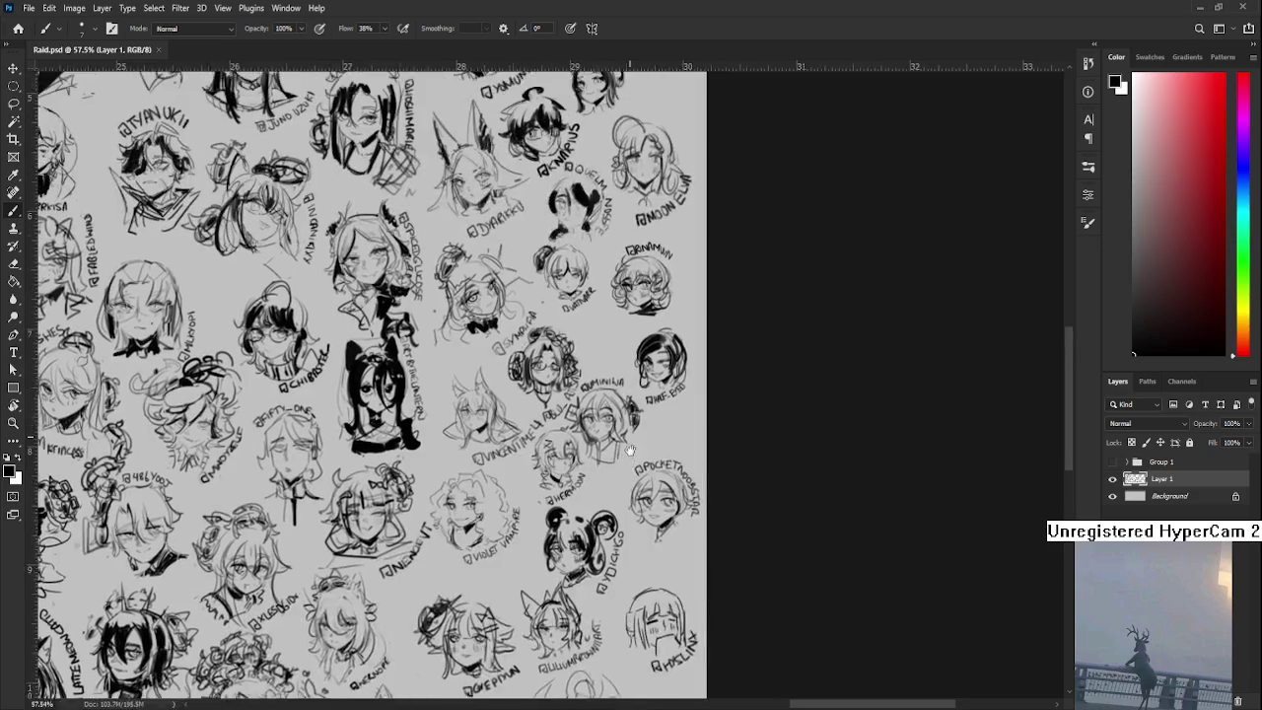
{"action": "left_click_drag", "start_coordinate": [677, 332], "coordinate": [613, 552]}
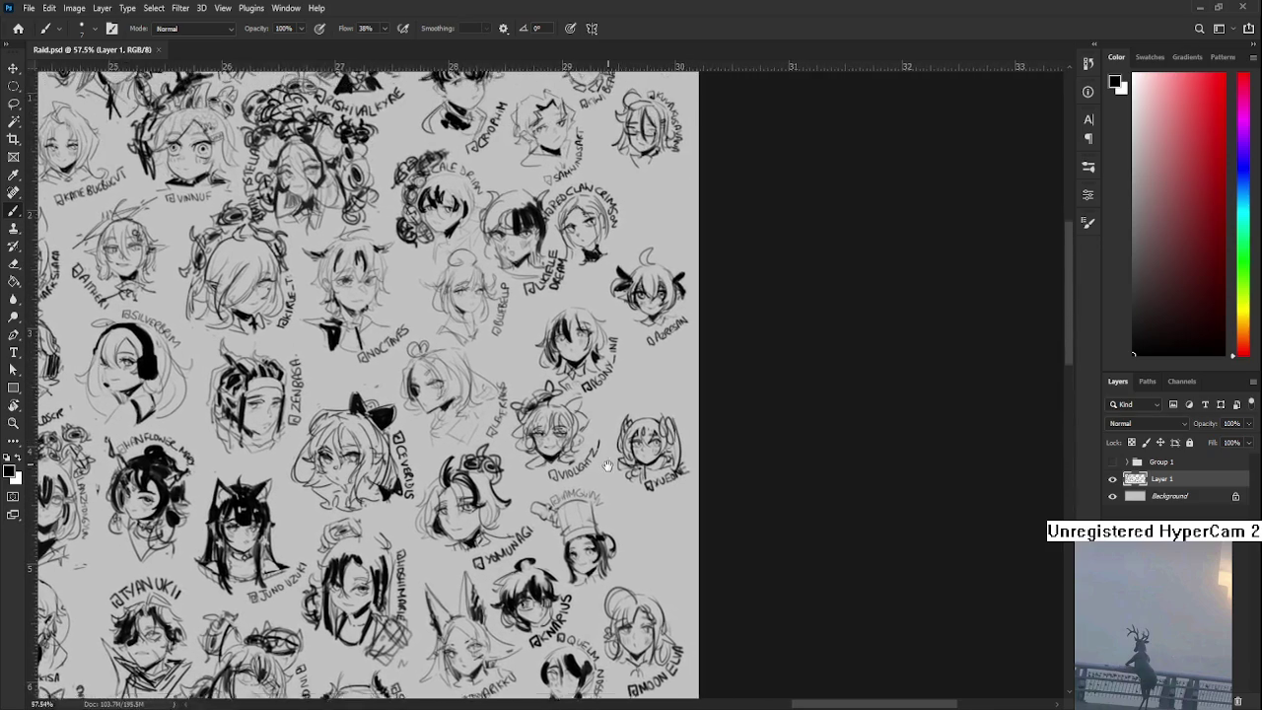
{"action": "scroll", "coordinate": [557, 431], "scroll_direction": "up", "scroll_amount": 5}
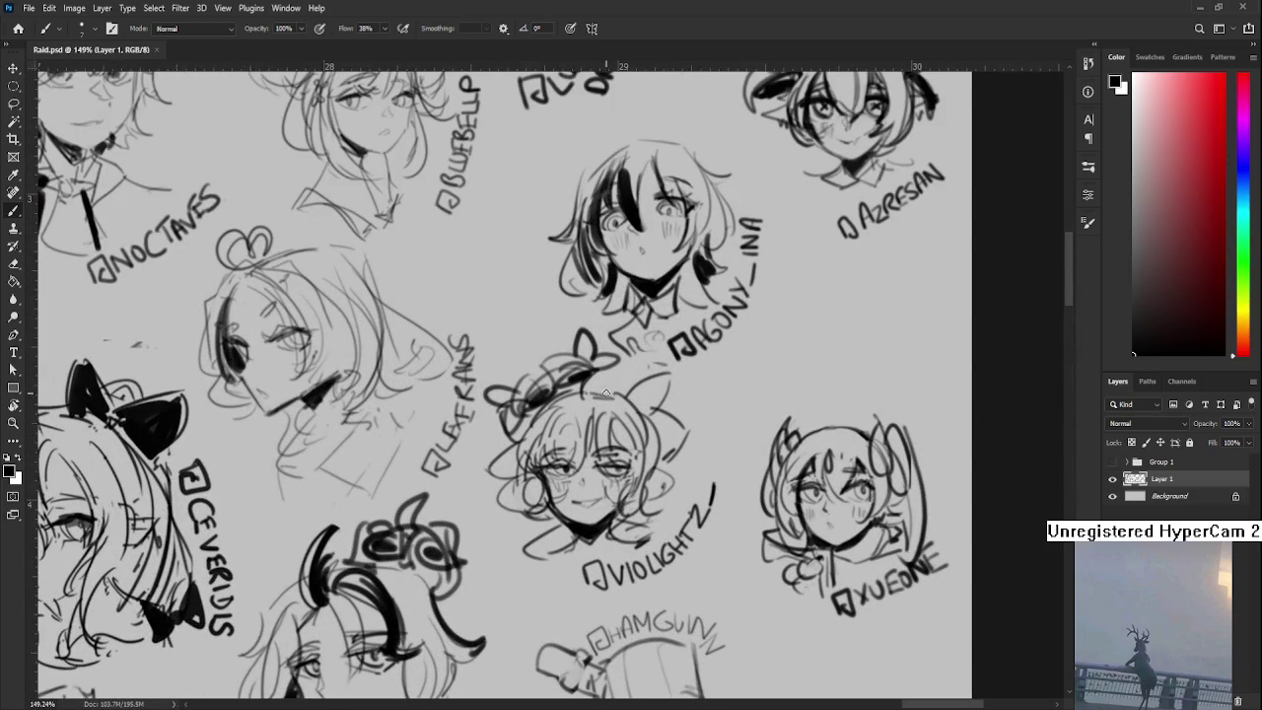
- Sketch curved strokes on the VIOLIGHTZ girl's hair bun, then zoom out and close Raid.psd
{"action": "left_click_drag", "start_coordinate": [526, 335], "coordinate": [495, 385]}
{"action": "left_click_drag", "start_coordinate": [513, 360], "coordinate": [491, 384]}
{"action": "mouse_move", "coordinate": [541, 341]}
{"action": "left_mouse_down"}
{"action": "mouse_move", "coordinate": [556, 335]}
{"action": "mouse_move", "coordinate": [540, 347]}
{"action": "left_mouse_up"}
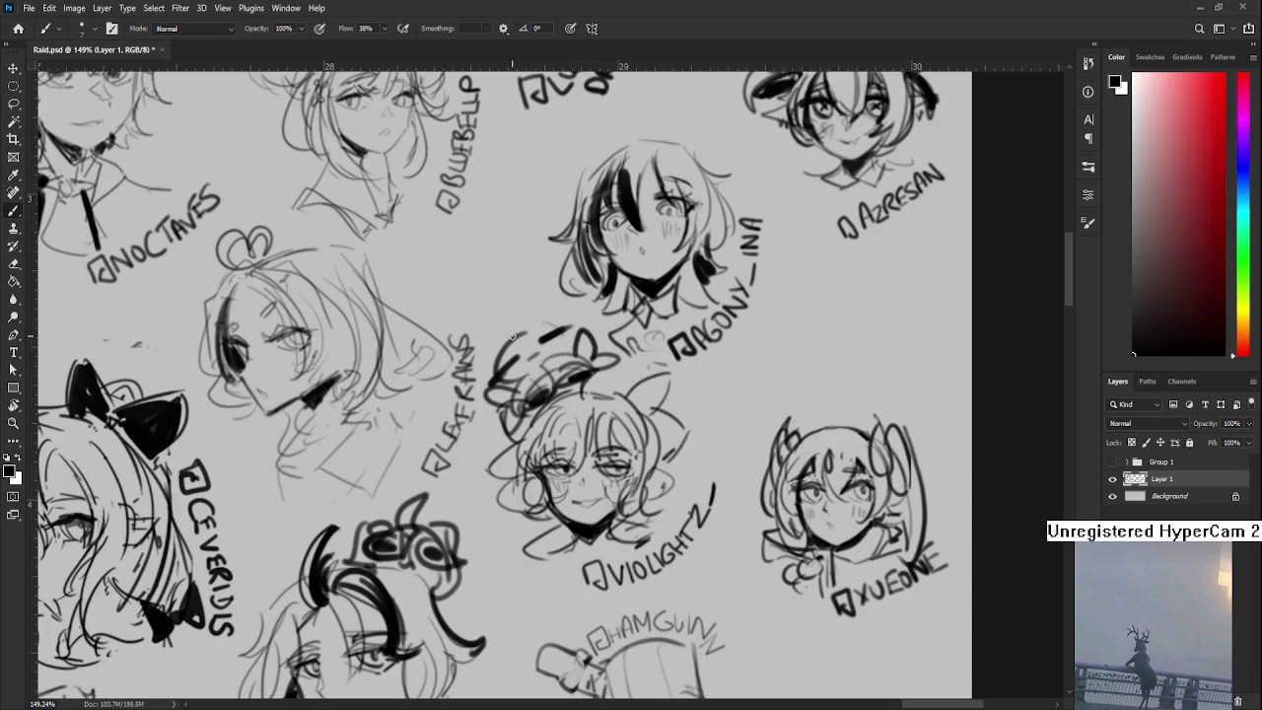
{"action": "left_click_drag", "start_coordinate": [507, 329], "coordinate": [482, 381]}
{"action": "left_click_drag", "start_coordinate": [530, 331], "coordinate": [552, 320]}
{"action": "mouse_move", "coordinate": [489, 357]}
{"action": "left_mouse_down"}
{"action": "mouse_move", "coordinate": [477, 377]}
{"action": "mouse_move", "coordinate": [475, 367]}
{"action": "left_mouse_up"}
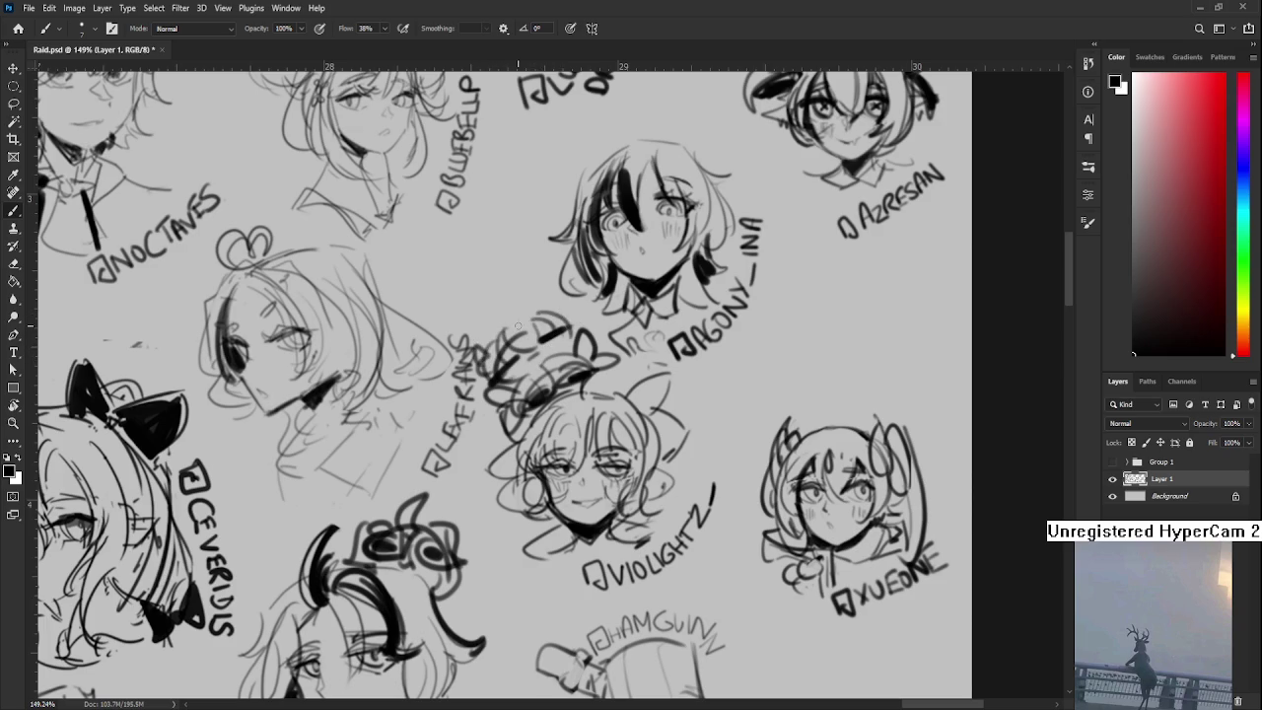
{"action": "left_click_drag", "start_coordinate": [529, 315], "coordinate": [552, 306]}
{"action": "scroll", "coordinate": [553, 310], "scroll_direction": "down", "scroll_amount": 2}
{"action": "scroll", "coordinate": [562, 365], "scroll_direction": "down", "scroll_amount": 2}
{"action": "scroll", "coordinate": [562, 365], "scroll_direction": "down", "scroll_amount": 2}
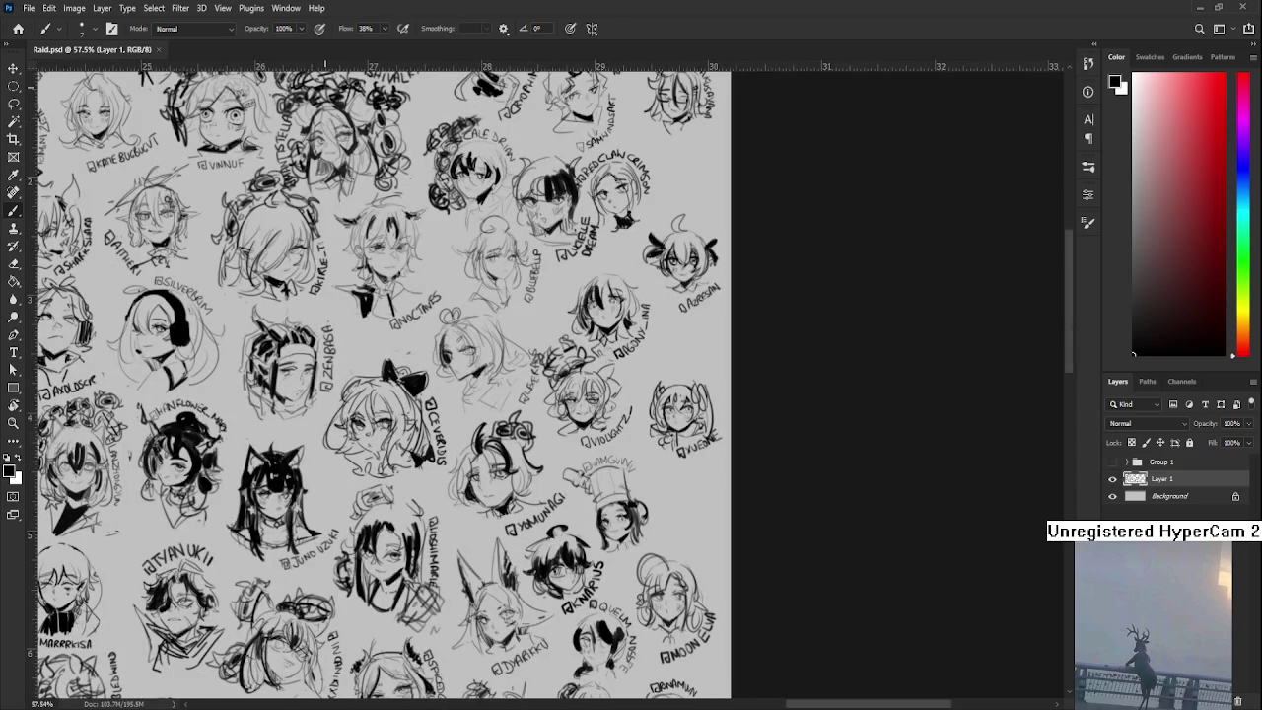
{"action": "left_click", "coordinate": [158, 49]}
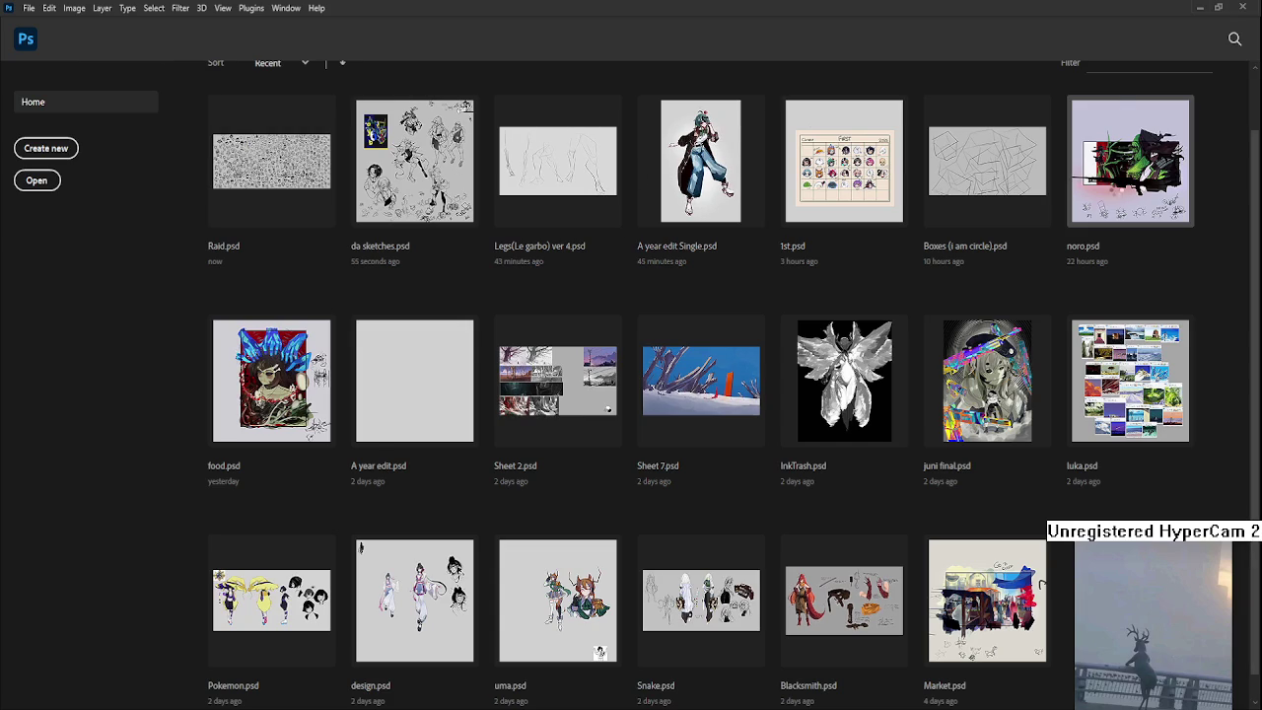
- Open noro.psd from the recent files, zoom and pan to inspect it, then close it
{"action": "left_click", "coordinate": [1130, 160]}
{"action": "scroll", "coordinate": [640, 367], "scroll_direction": "up", "scroll_amount": 2}
{"action": "scroll", "coordinate": [640, 367], "scroll_direction": "up", "scroll_amount": 2}
{"action": "mouse_move", "coordinate": [640, 367]}
{"action": "left_mouse_down"}
{"action": "mouse_move", "coordinate": [715, 380]}
{"action": "mouse_move", "coordinate": [677, 395]}
{"action": "left_mouse_up"}
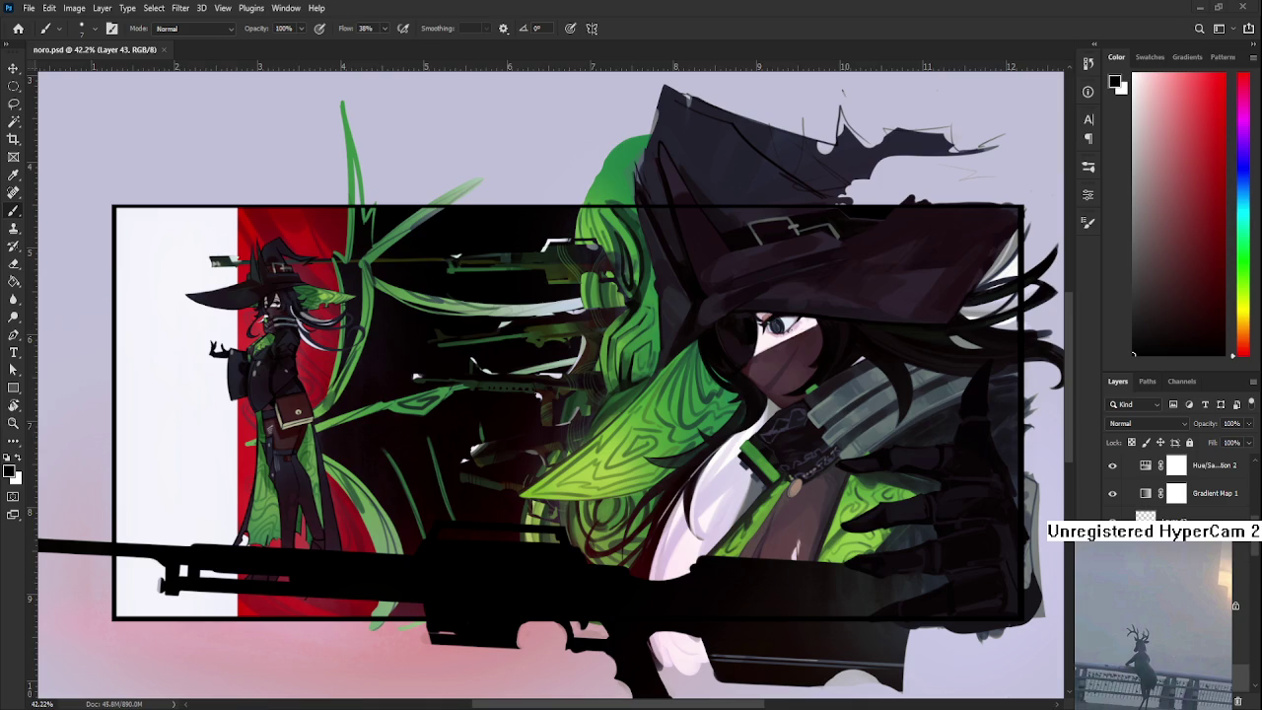
{"action": "scroll", "coordinate": [927, 520], "scroll_direction": "down", "scroll_amount": 3}
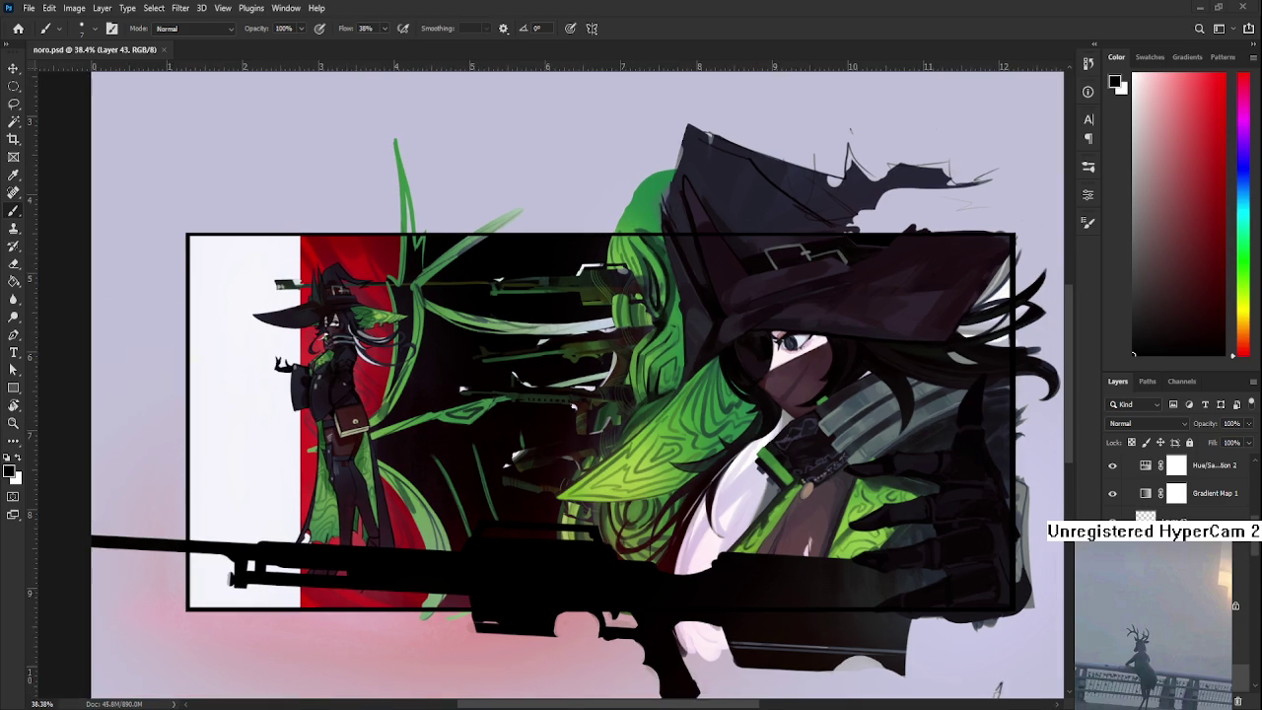
{"action": "scroll", "coordinate": [925, 517], "scroll_direction": "down", "scroll_amount": 1}
{"action": "scroll", "coordinate": [925, 517], "scroll_direction": "up", "scroll_amount": 1}
{"action": "scroll", "coordinate": [925, 517], "scroll_direction": "up", "scroll_amount": 1}
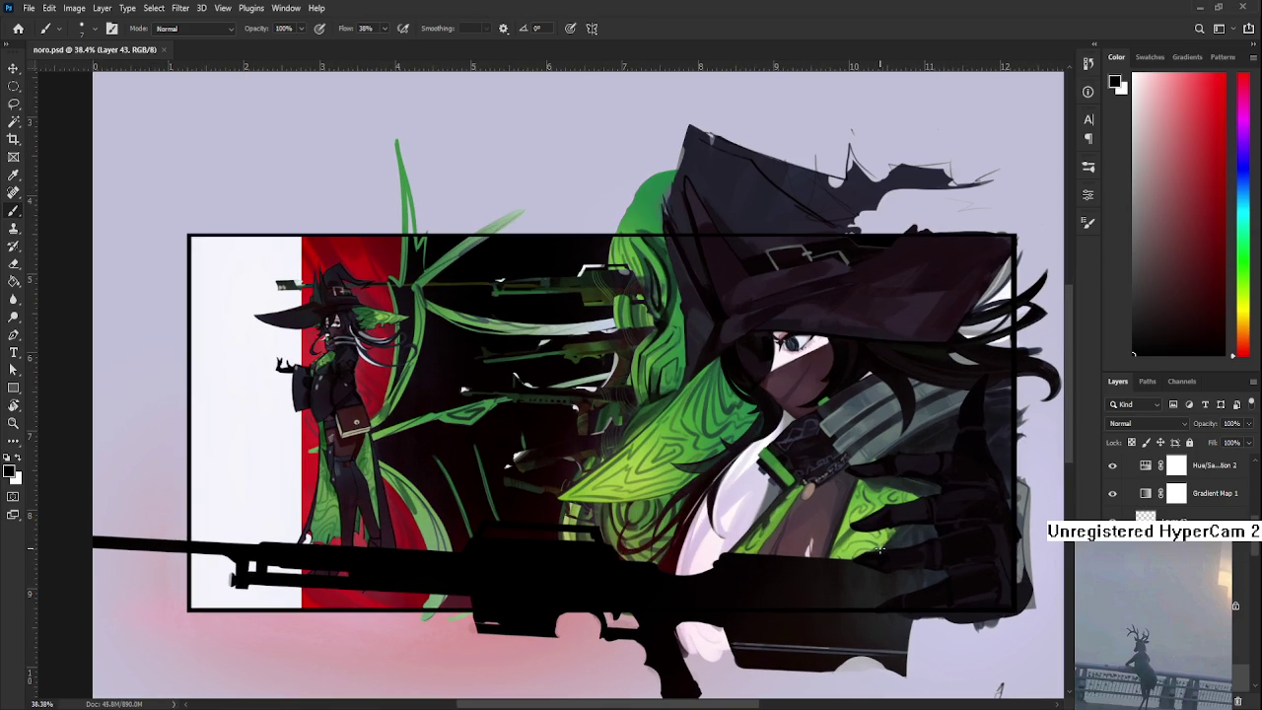
{"action": "left_click_drag", "start_coordinate": [883, 549], "coordinate": [844, 554]}
{"action": "scroll", "coordinate": [843, 555], "scroll_direction": "down", "scroll_amount": 1}
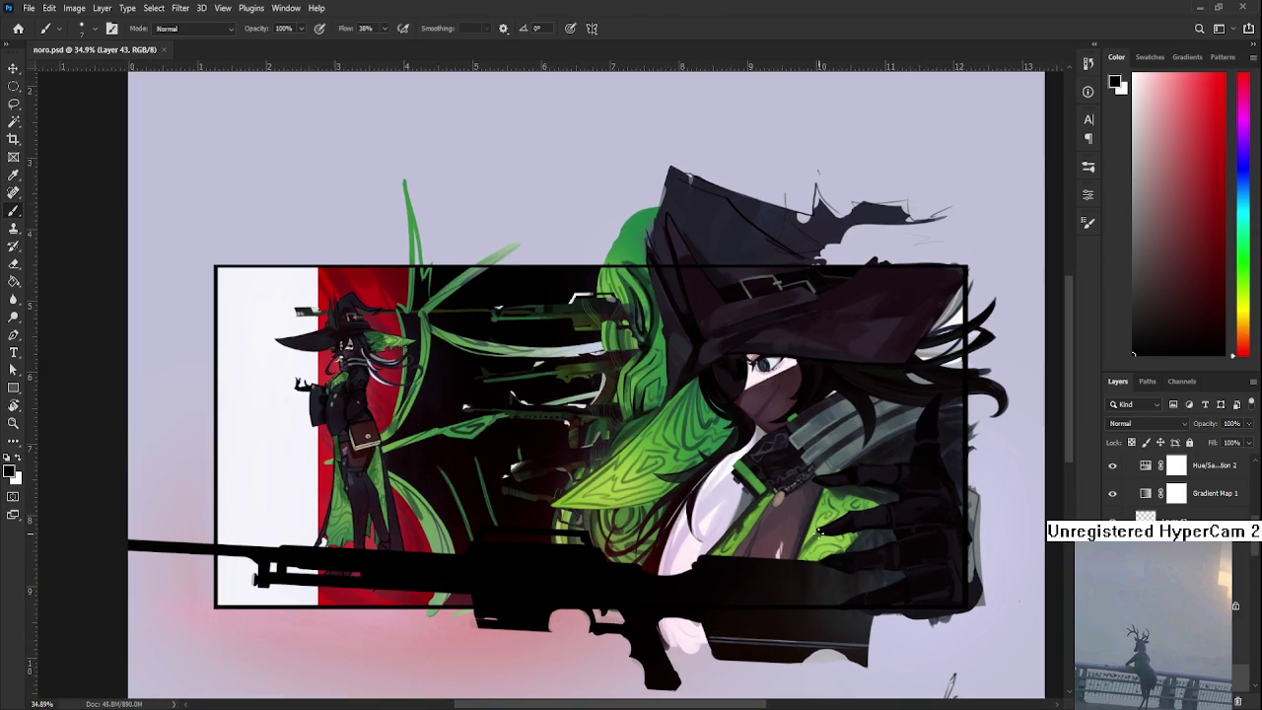
{"action": "scroll", "coordinate": [794, 425], "scroll_direction": "down", "scroll_amount": 1}
{"action": "scroll", "coordinate": [779, 348], "scroll_direction": "up", "scroll_amount": 1}
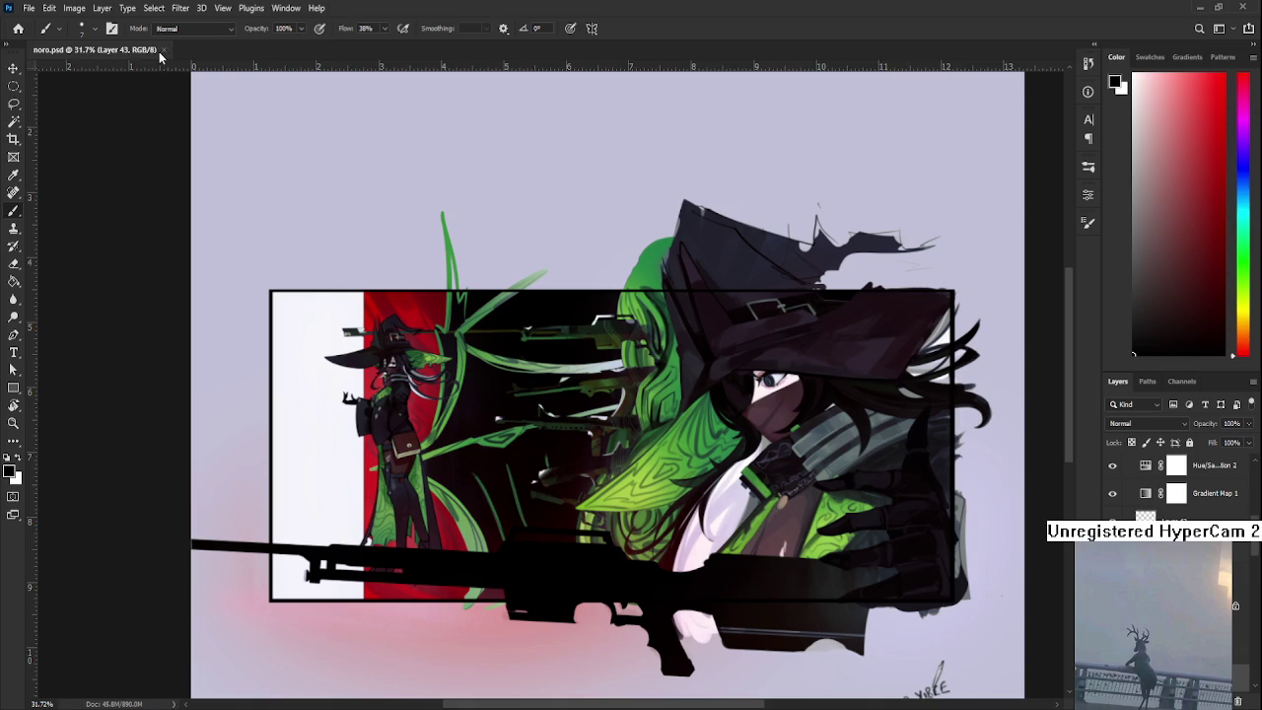
{"action": "left_click", "coordinate": [164, 49]}
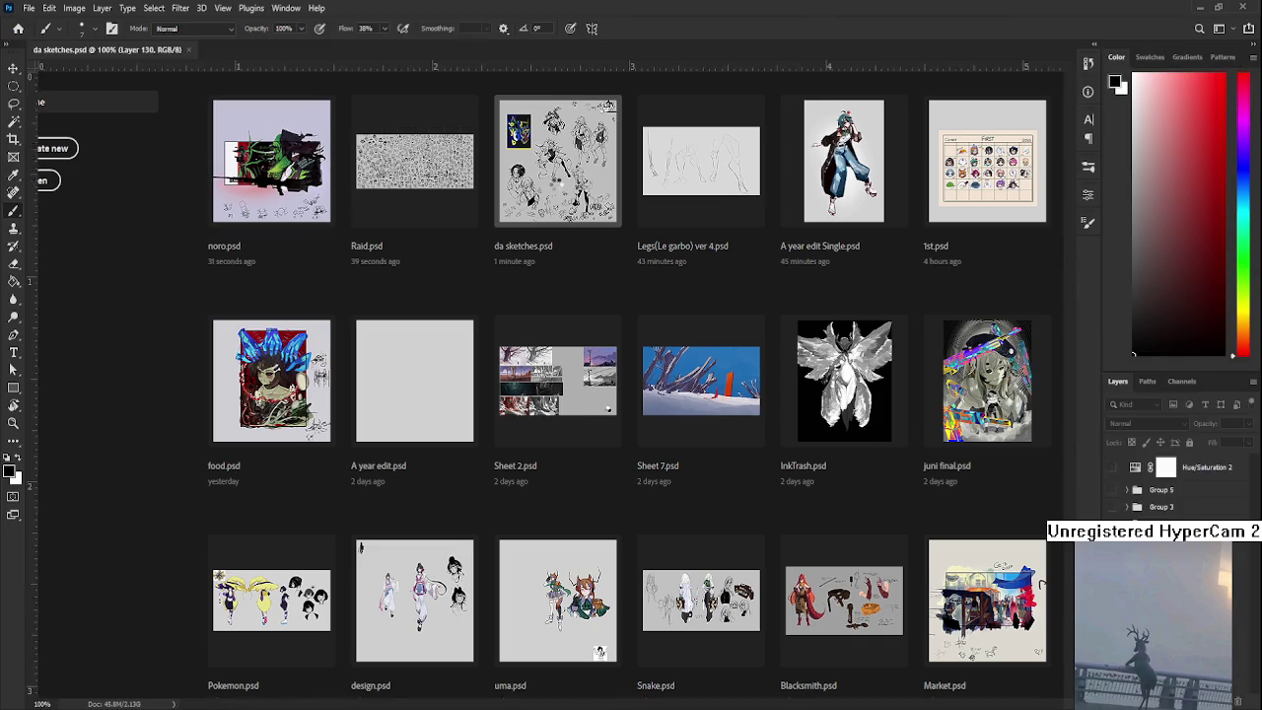
- Zoom out to fit the da sketches sheet, then pan to show its lower part
{"action": "scroll", "coordinate": [562, 393], "scroll_direction": "up", "scroll_amount": 3}
{"action": "scroll", "coordinate": [562, 394], "scroll_direction": "up", "scroll_amount": 3}
{"action": "scroll", "coordinate": [562, 393], "scroll_direction": "up", "scroll_amount": 2}
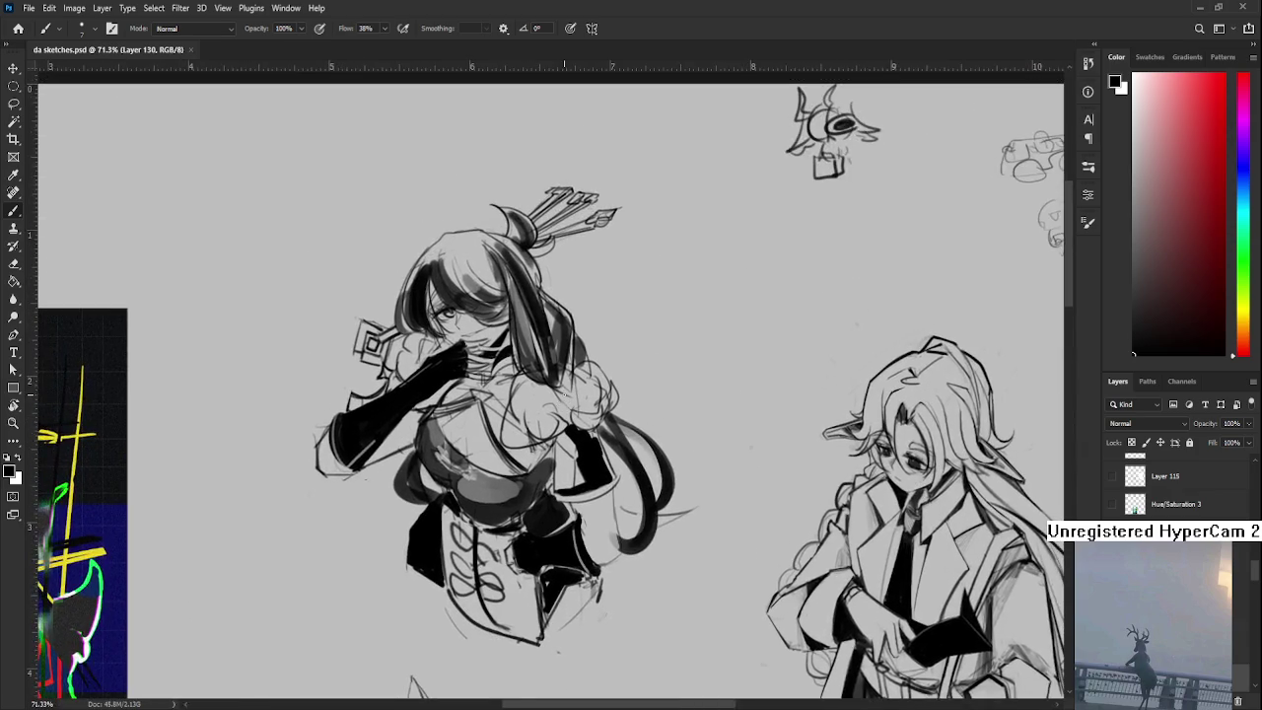
{"action": "key", "text": "ctrl+minus"}
{"action": "key", "text": "ctrl+minus"}
{"action": "key", "text": "ctrl+minus"}
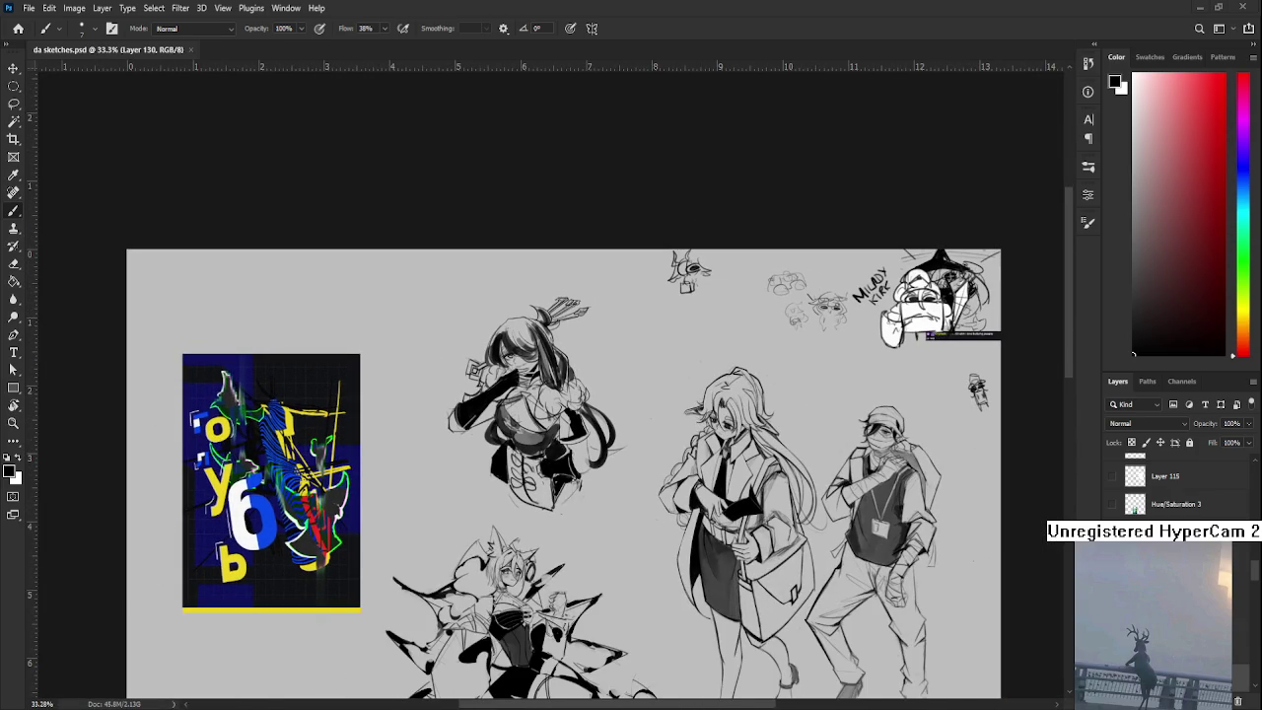
{"action": "scroll", "coordinate": [478, 429], "scroll_direction": "up", "scroll_amount": 1}
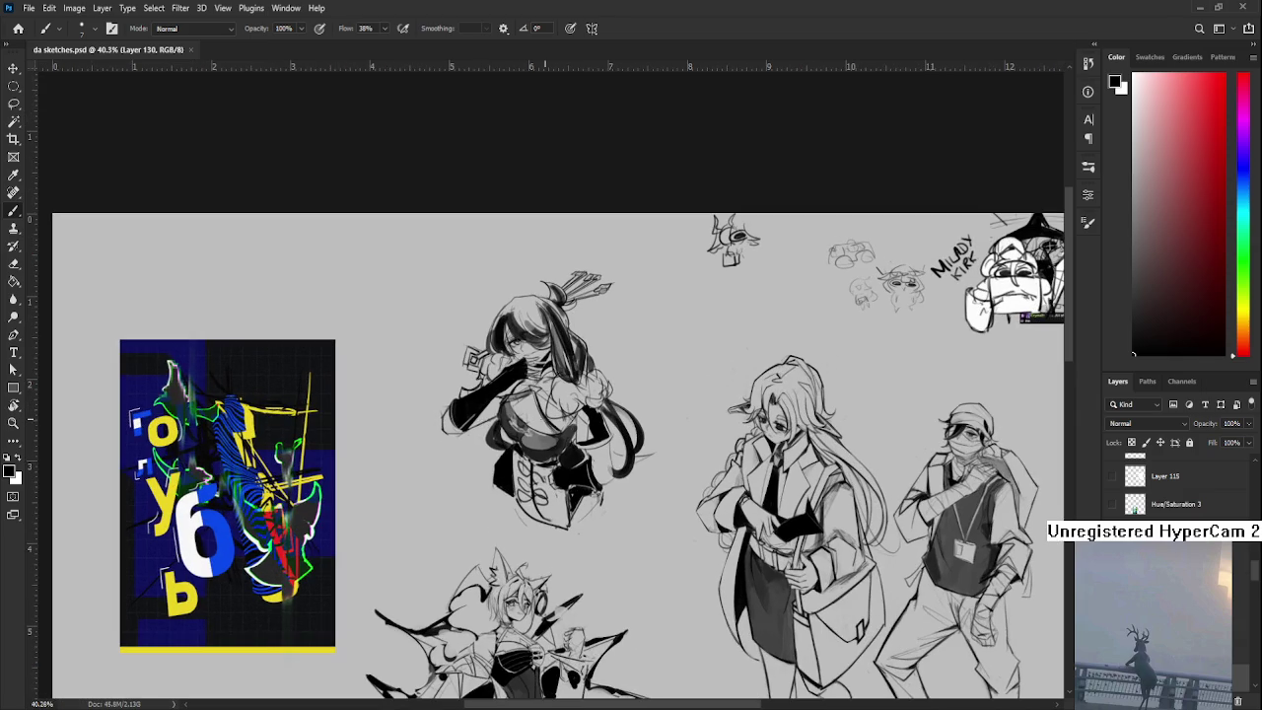
{"action": "left_click_drag", "start_coordinate": [639, 545], "coordinate": [636, 467]}
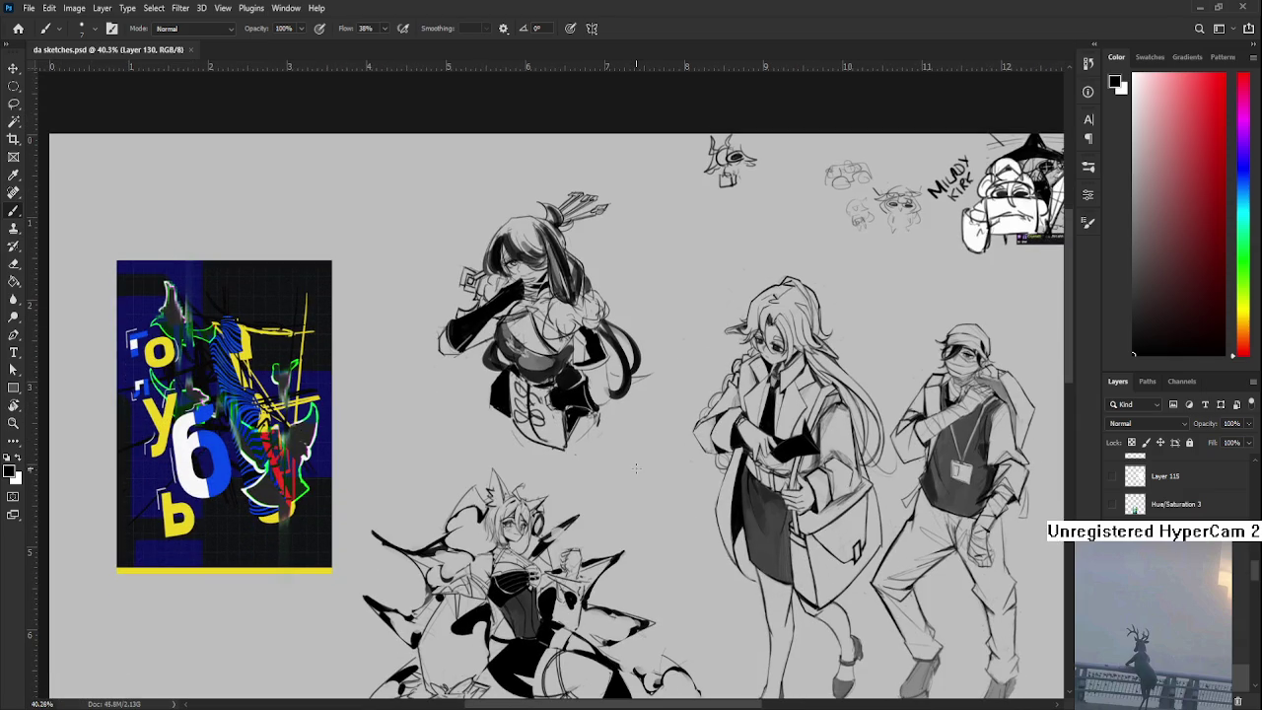
{"action": "scroll", "coordinate": [636, 467], "scroll_direction": "down", "scroll_amount": 2}
{"action": "mouse_move", "coordinate": [645, 526]}
{"action": "left_mouse_down"}
{"action": "mouse_move", "coordinate": [642, 403]}
{"action": "mouse_move", "coordinate": [617, 347]}
{"action": "mouse_move", "coordinate": [613, 367]}
{"action": "mouse_move", "coordinate": [636, 334]}
{"action": "left_mouse_up"}
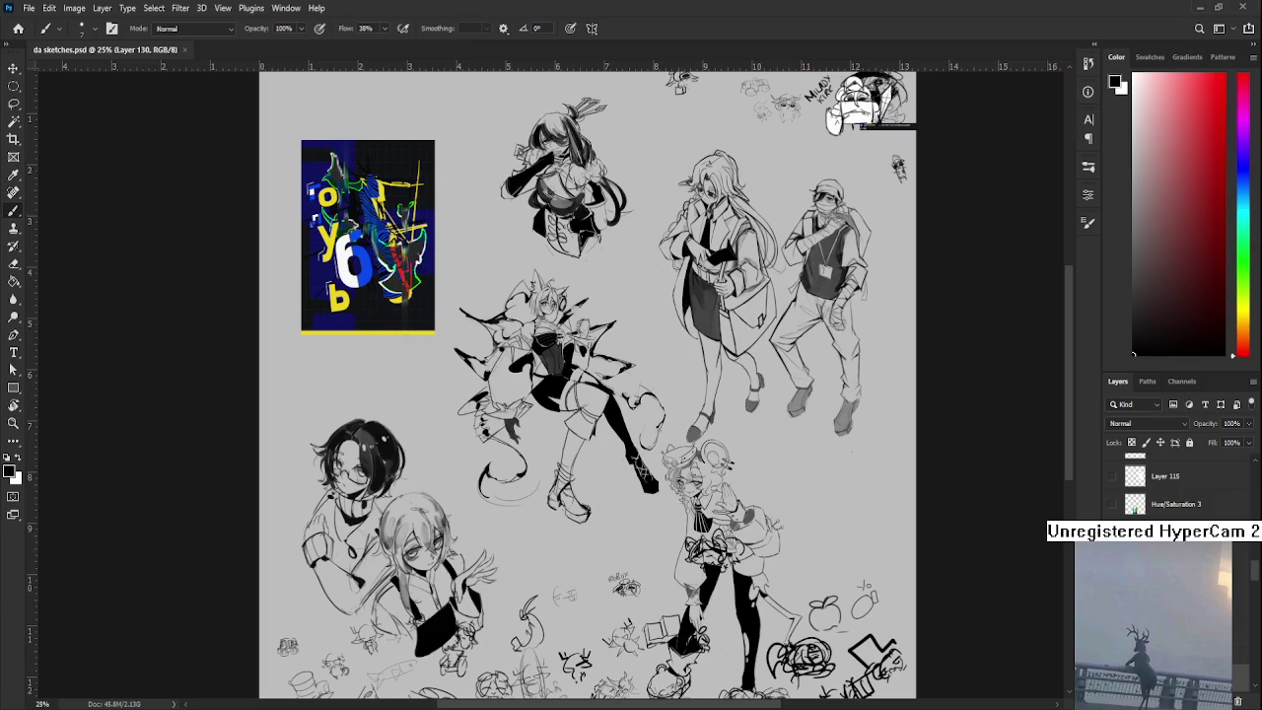
{"action": "scroll", "coordinate": [1173, 490], "scroll_direction": "down", "scroll_amount": 3}
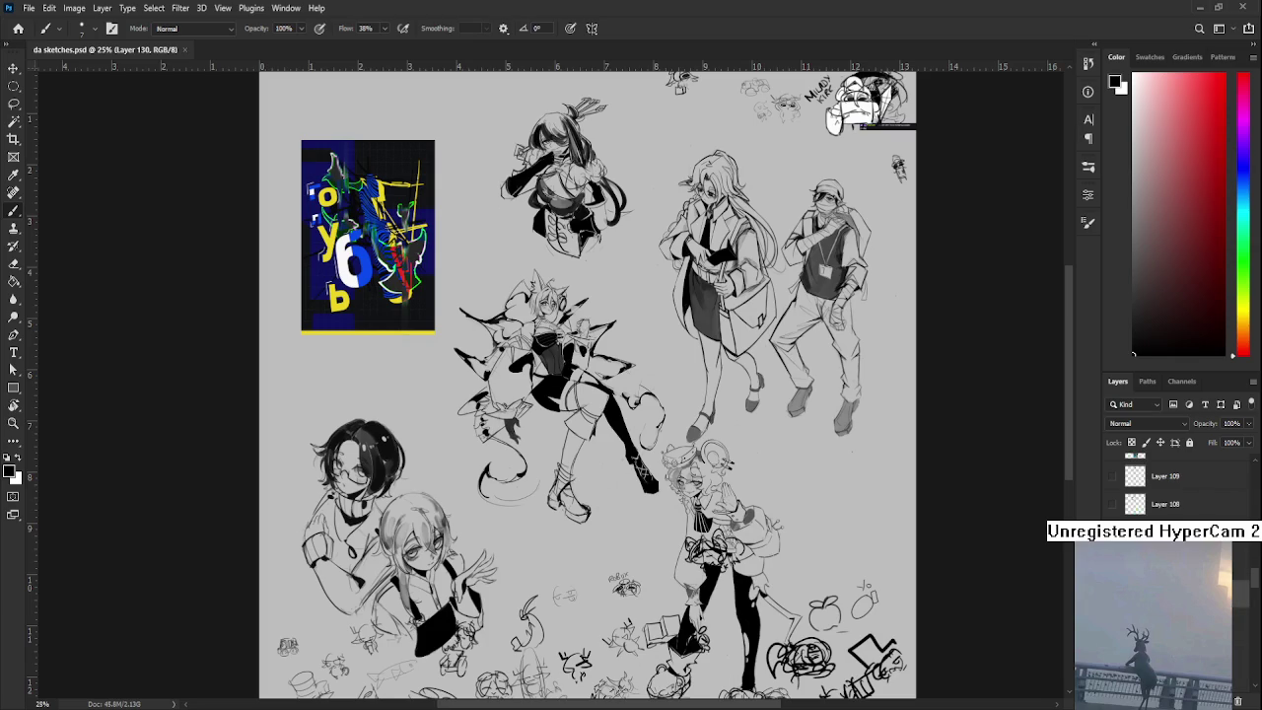
{"action": "left_click", "coordinate": [1114, 582]}
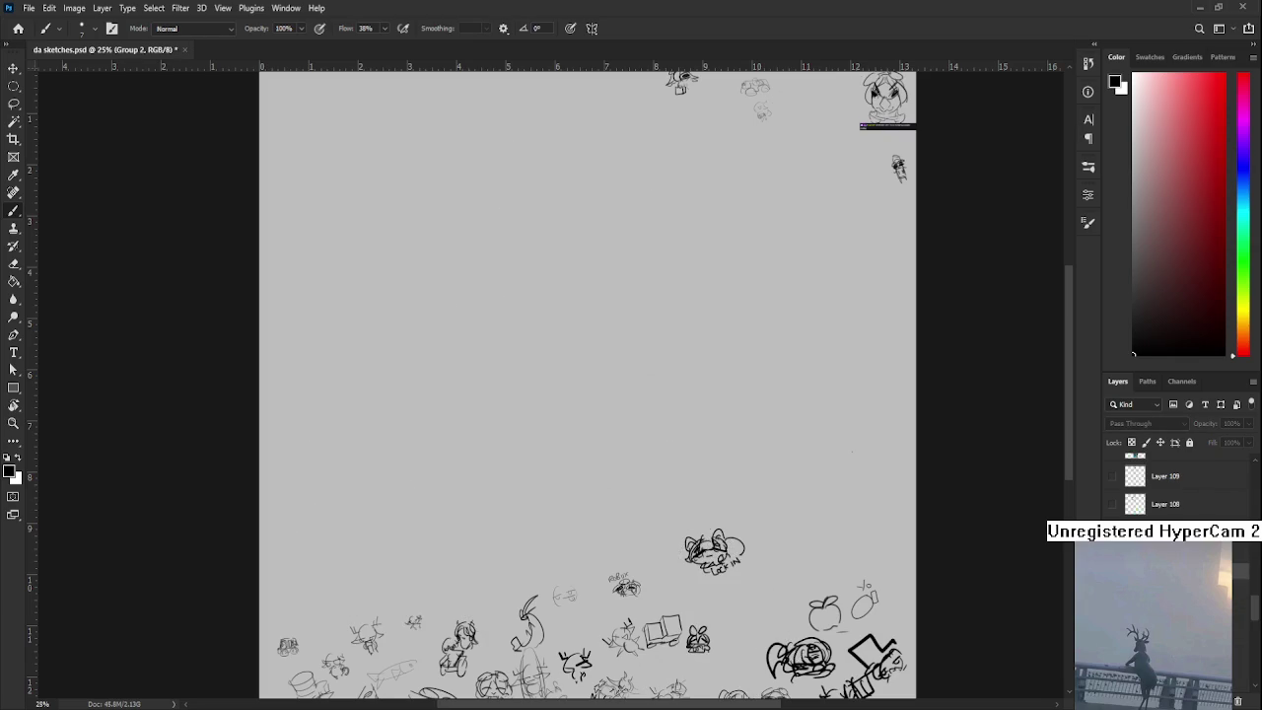
{"action": "left_click", "coordinate": [1113, 611]}
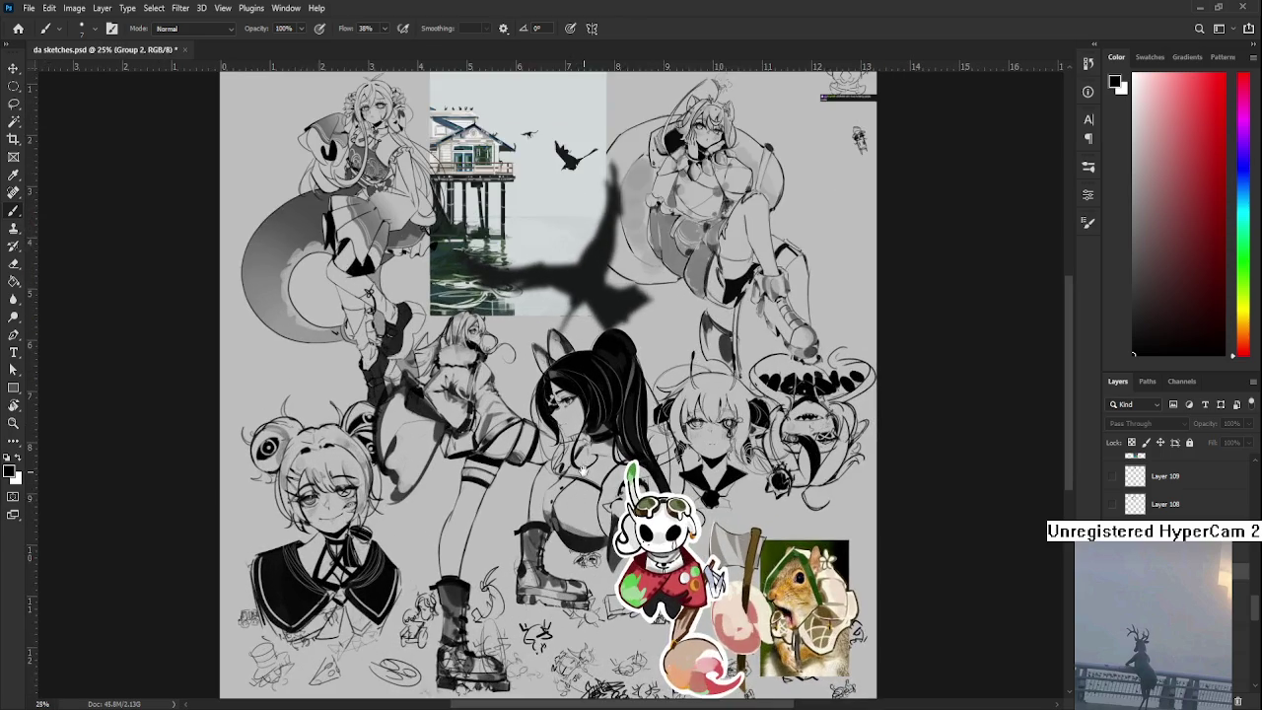
{"action": "left_click_drag", "start_coordinate": [625, 507], "coordinate": [599, 523]}
{"action": "scroll", "coordinate": [599, 522], "scroll_direction": "down", "scroll_amount": 2}
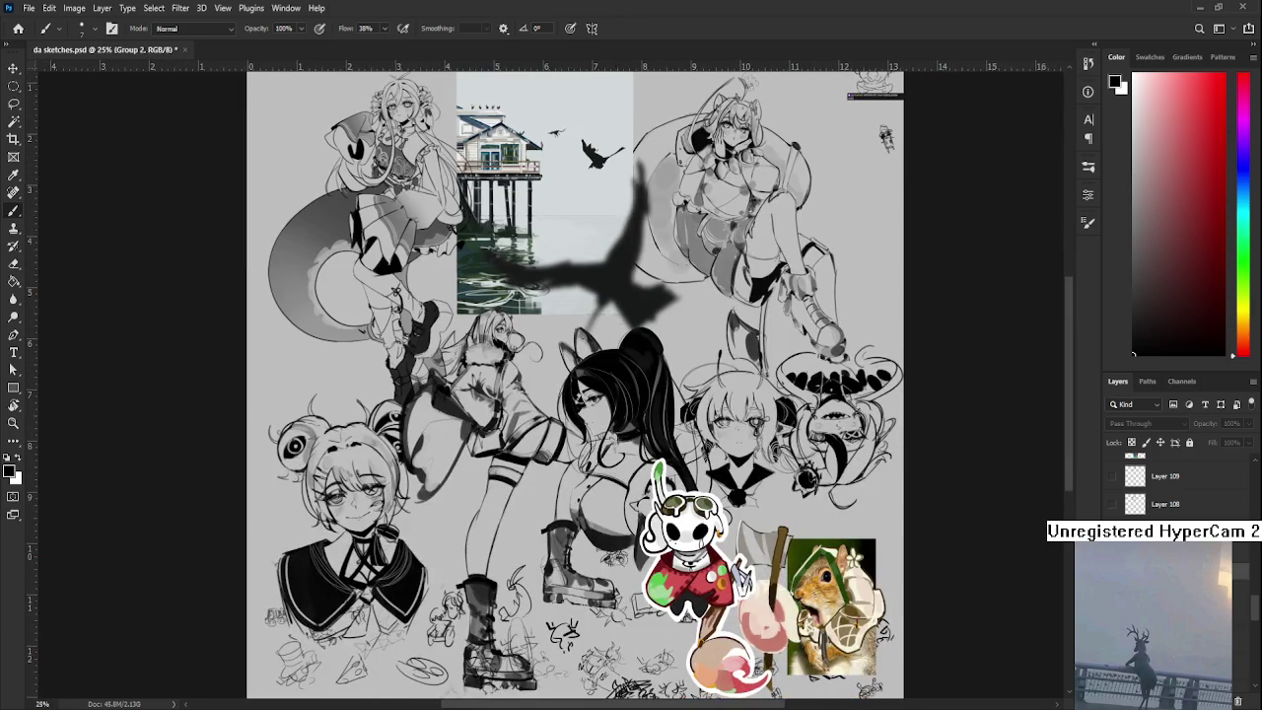
{"action": "left_click", "coordinate": [1113, 612]}
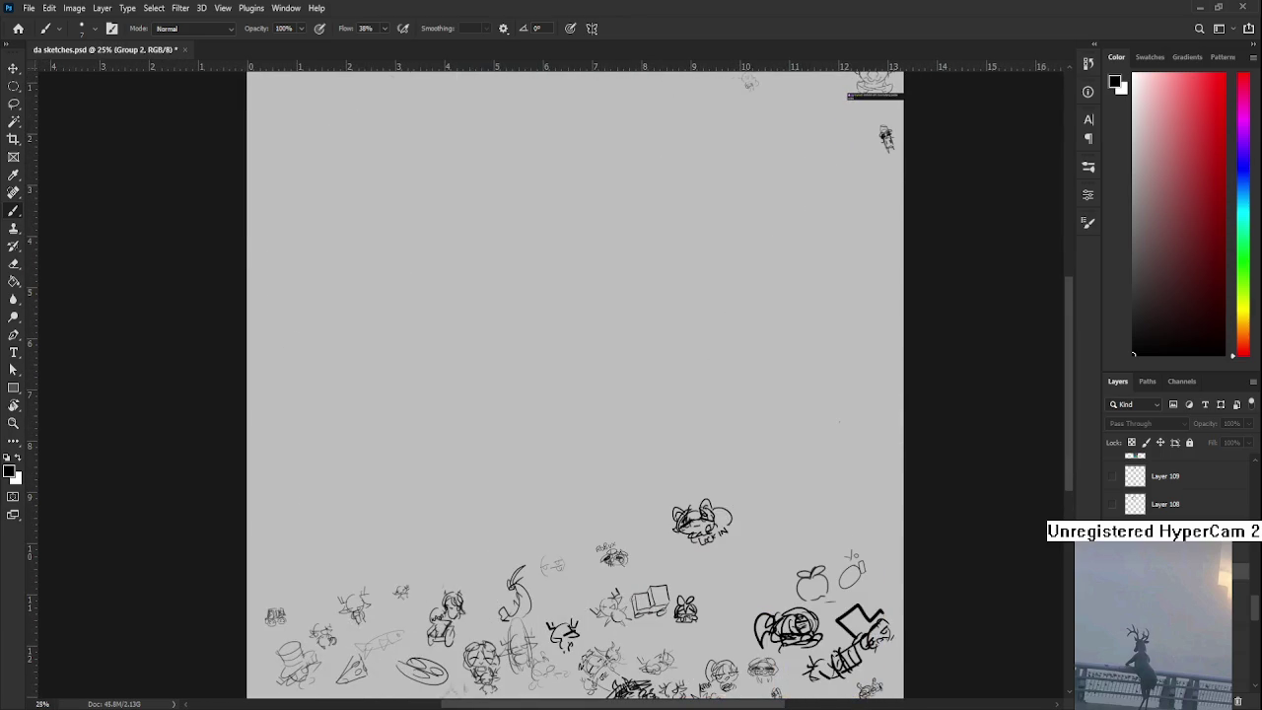
{"action": "left_click", "coordinate": [1113, 641]}
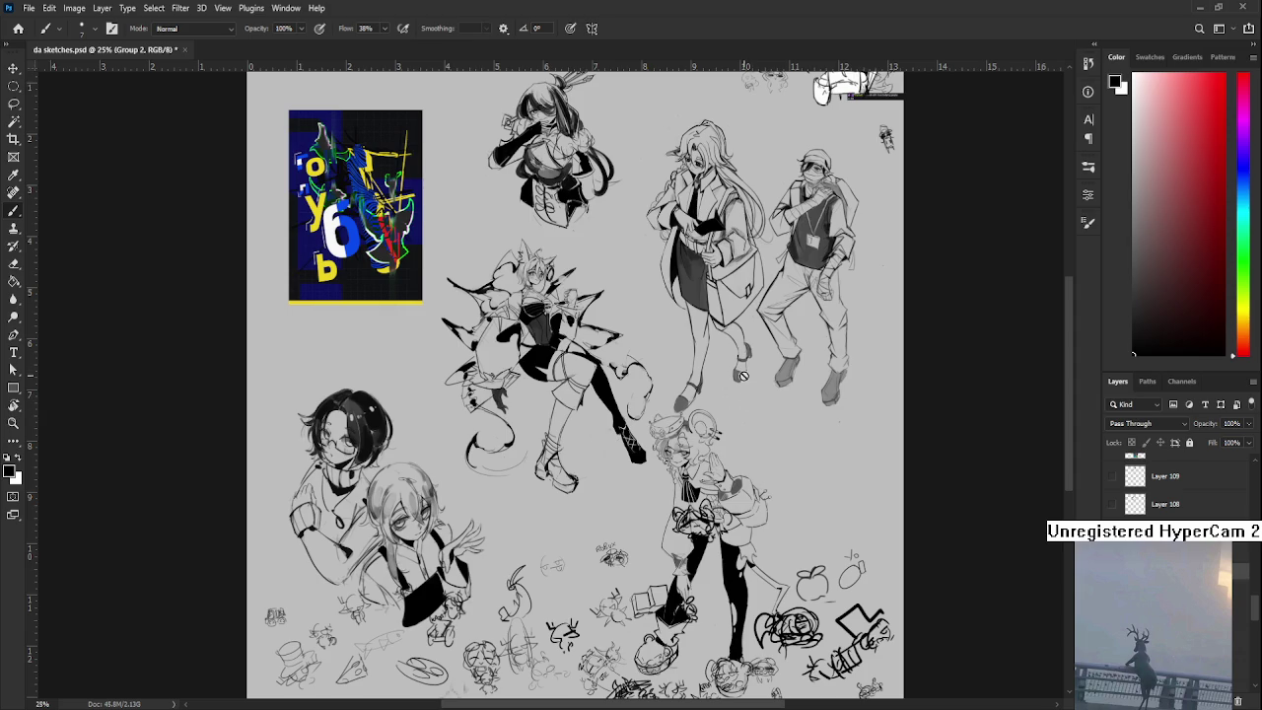
{"action": "scroll", "coordinate": [754, 358], "scroll_direction": "up", "scroll_amount": 1}
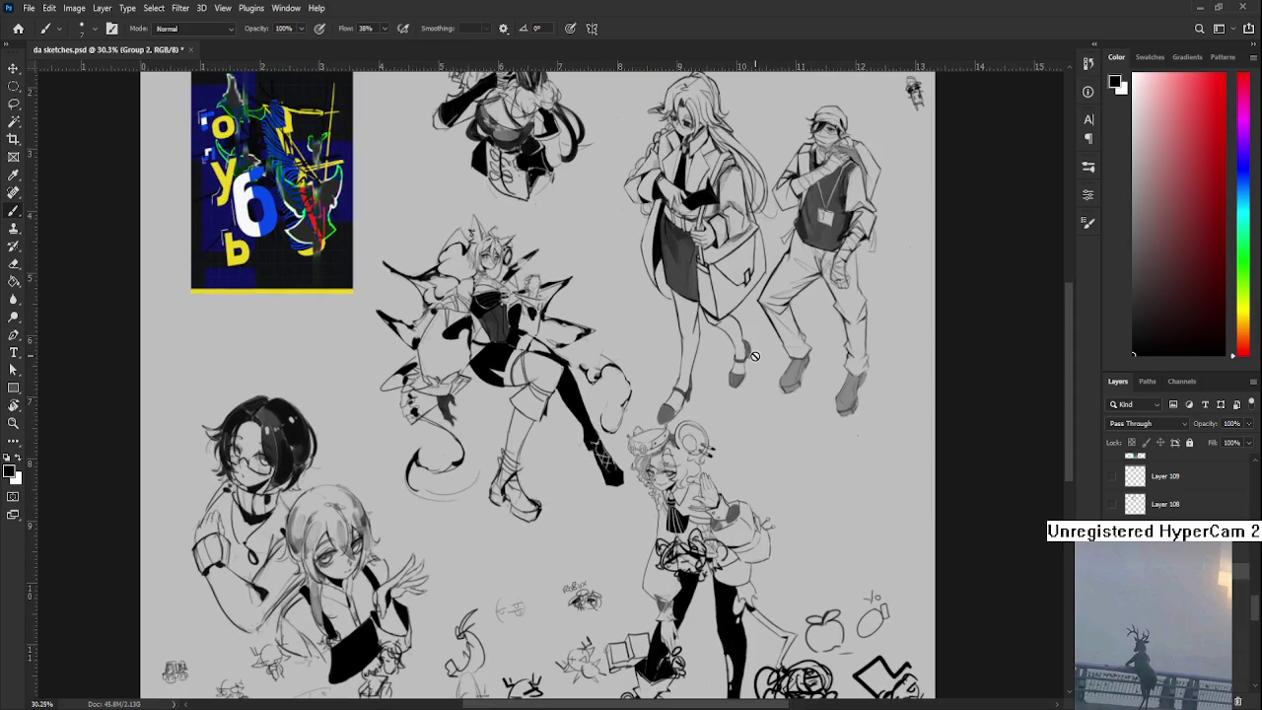
{"action": "left_click_drag", "start_coordinate": [715, 282], "coordinate": [710, 470]}
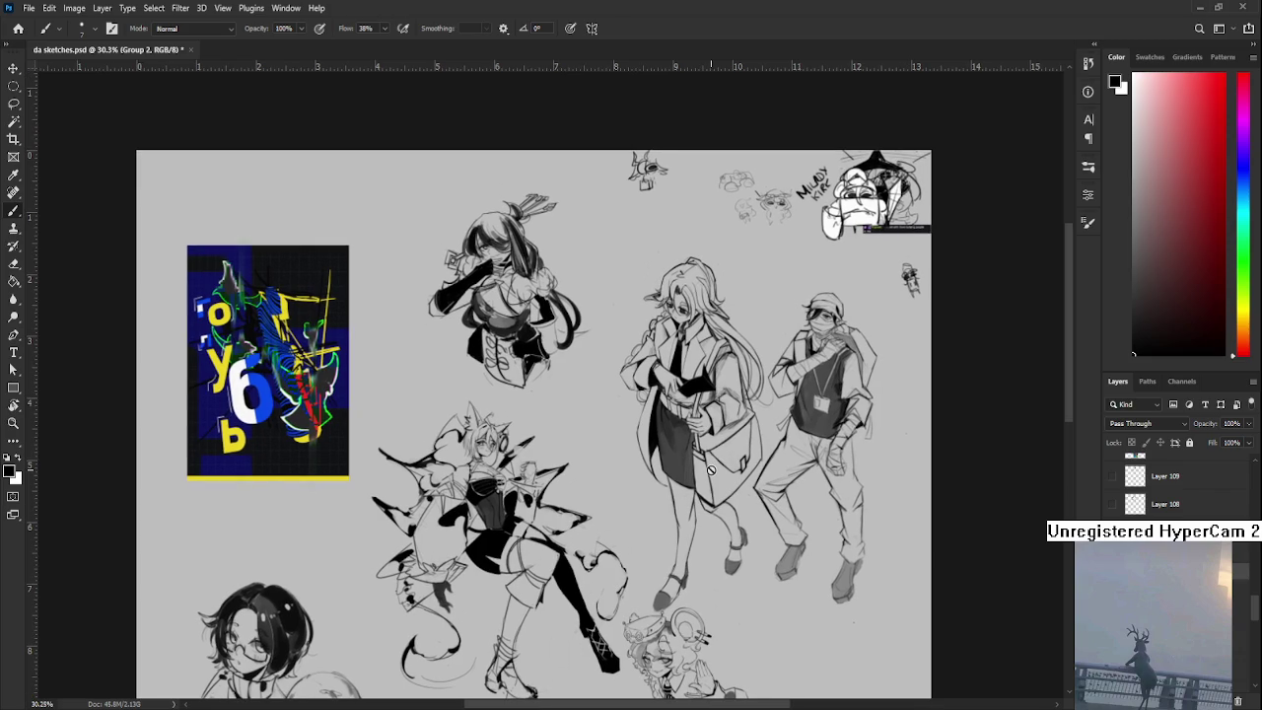
{"action": "left_click", "coordinate": [691, 465], "text": "alt"}
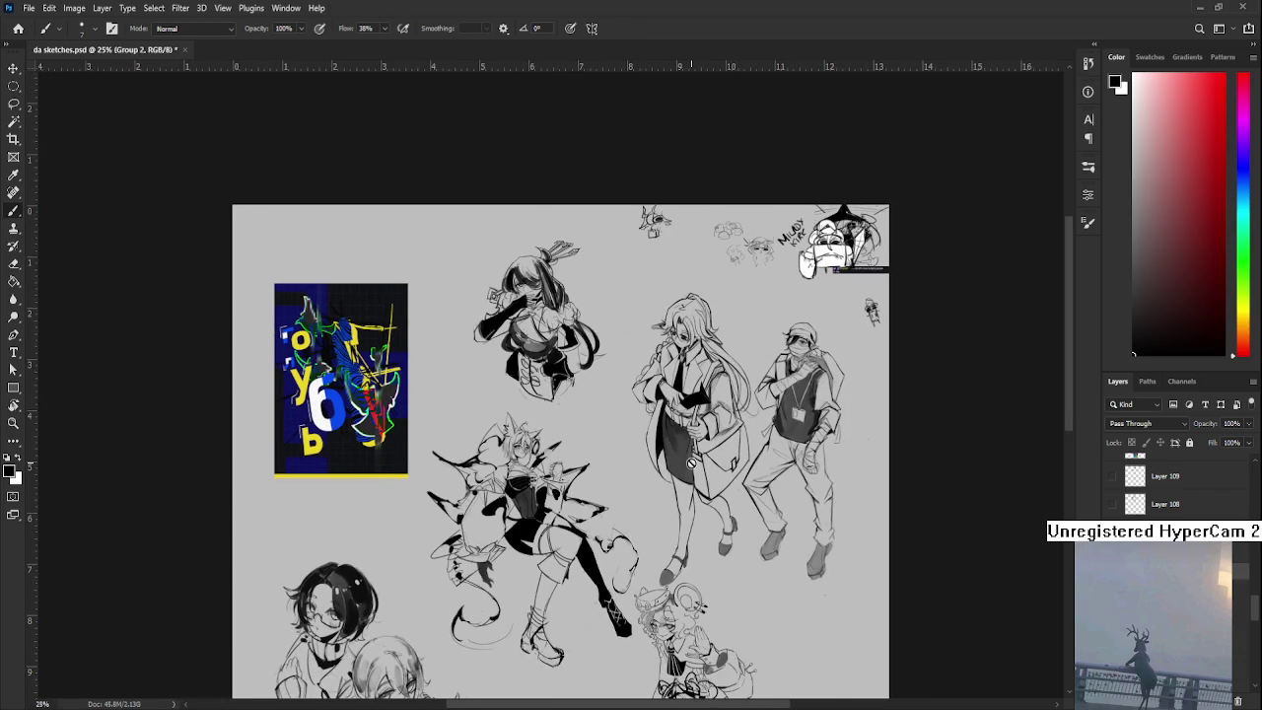
{"action": "left_click_drag", "start_coordinate": [692, 464], "coordinate": [757, 276]}
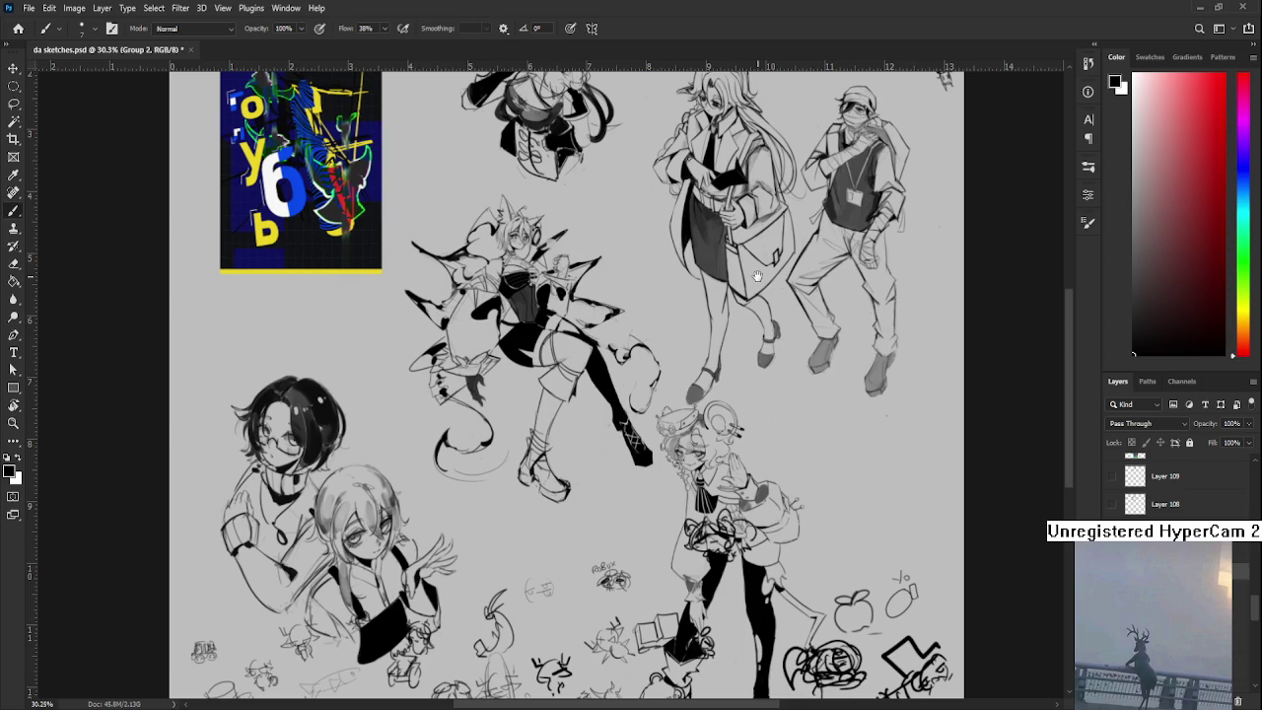
{"action": "mouse_move", "coordinate": [757, 276]}
{"action": "left_mouse_down"}
{"action": "mouse_move", "coordinate": [708, 420]}
{"action": "mouse_move", "coordinate": [721, 562]}
{"action": "left_mouse_up"}
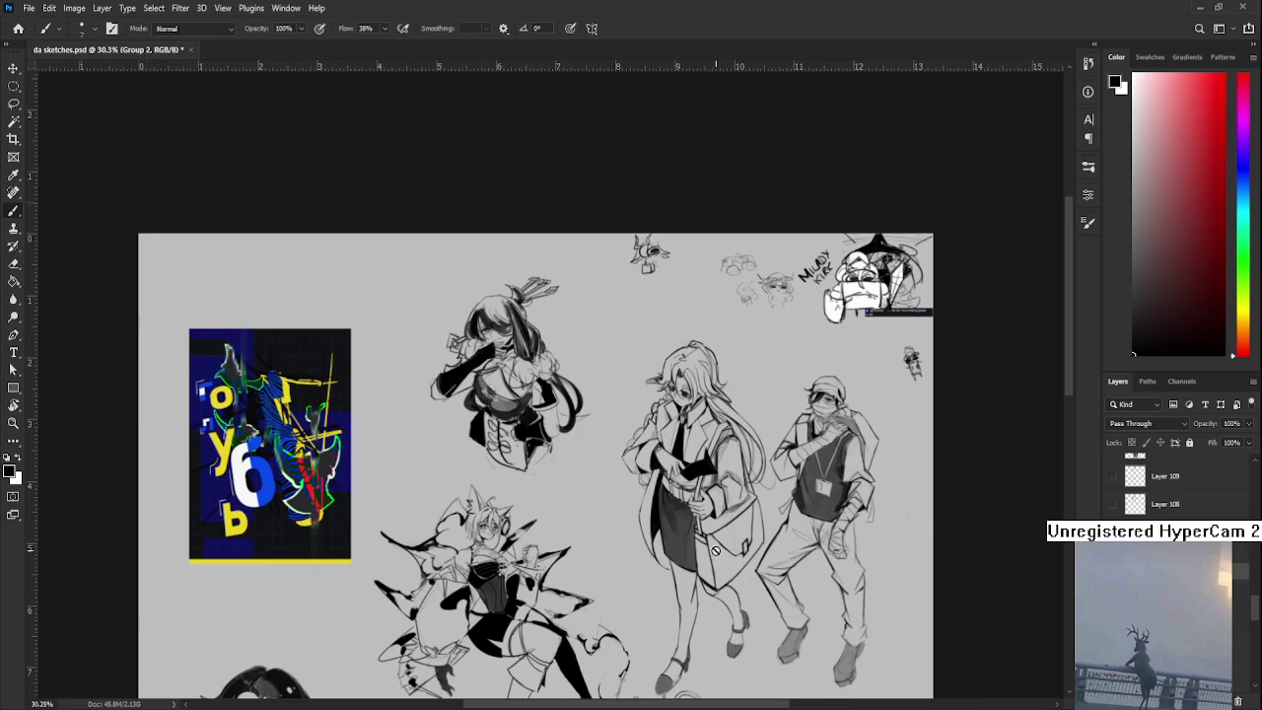
{"action": "scroll", "coordinate": [716, 552], "scroll_direction": "up", "scroll_amount": 2}
{"action": "scroll", "coordinate": [670, 513], "scroll_direction": "down", "scroll_amount": 1}
{"action": "scroll", "coordinate": [677, 527], "scroll_direction": "down", "scroll_amount": 1}
{"action": "scroll", "coordinate": [1174, 488], "scroll_direction": "down", "scroll_amount": 2}
{"action": "scroll", "coordinate": [1173, 488], "scroll_direction": "down", "scroll_amount": 2}
{"action": "scroll", "coordinate": [1174, 488], "scroll_direction": "down", "scroll_amount": 2}
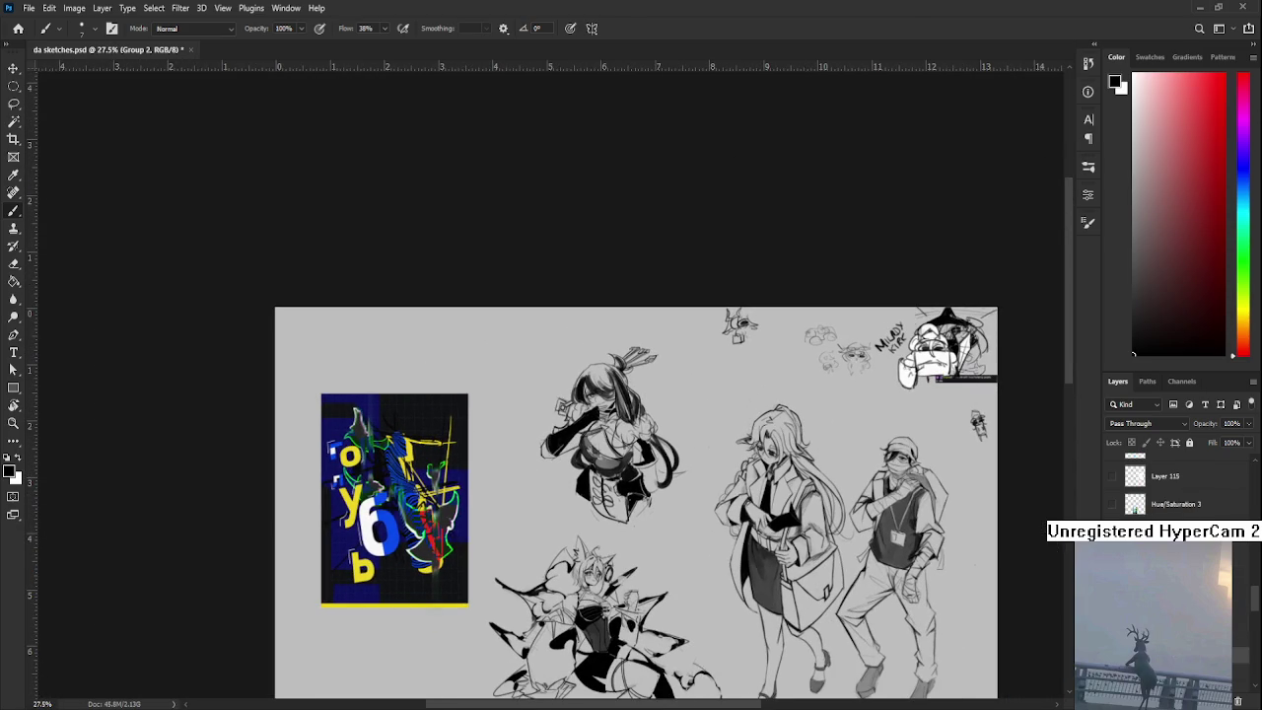
{"action": "scroll", "coordinate": [1173, 489], "scroll_direction": "down", "scroll_amount": 2}
{"action": "scroll", "coordinate": [1173, 488], "scroll_direction": "down", "scroll_amount": 2}
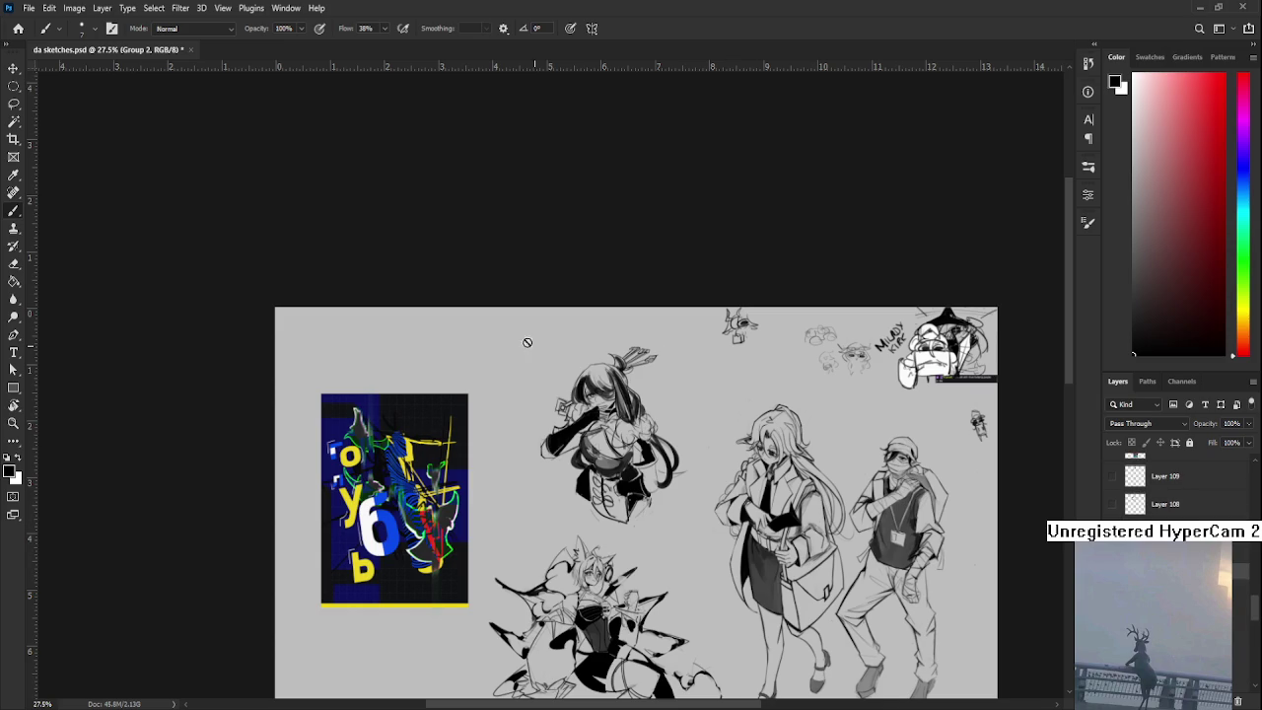
- Start a crop framing the top-middle figure, then cancel it
{"action": "left_click", "coordinate": [13, 139]}
{"action": "mouse_move", "coordinate": [503, 324]}
{"action": "left_mouse_down"}
{"action": "mouse_move", "coordinate": [649, 524]}
{"action": "mouse_move", "coordinate": [696, 529]}
{"action": "left_mouse_up"}
{"action": "left_click_drag", "start_coordinate": [441, 357], "coordinate": [439, 380]}
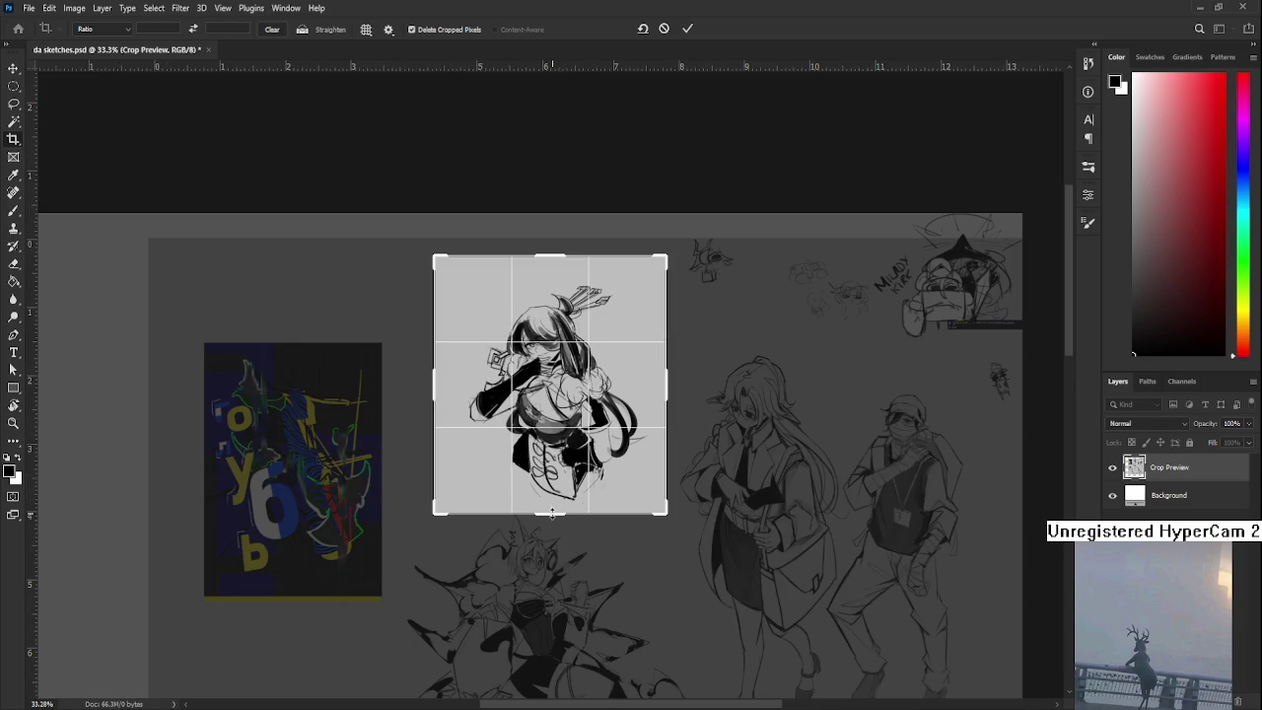
{"action": "left_click_drag", "start_coordinate": [553, 512], "coordinate": [552, 523]}
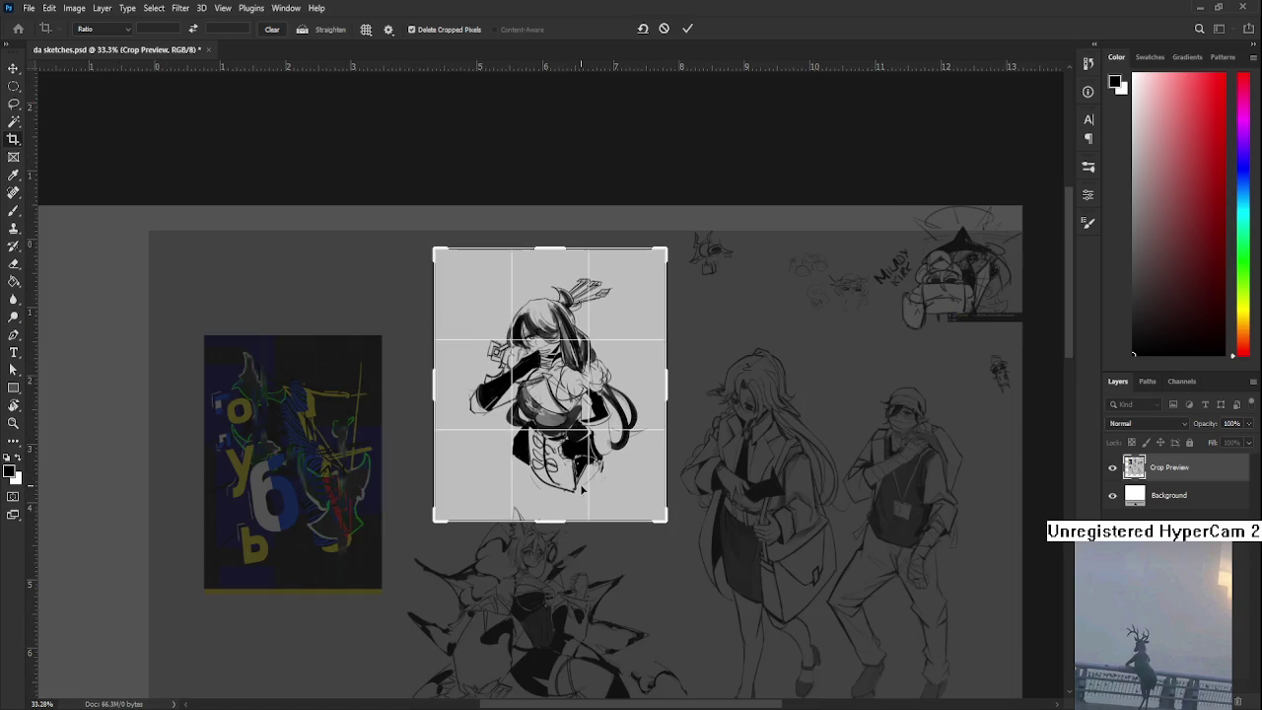
{"action": "key", "text": "Escape"}
- Lasso the top-centre character drawing and apply a Free Transform to it
{"action": "key", "text": "l"}
{"action": "left_click_drag", "start_coordinate": [667, 520], "coordinate": [666, 510]}
{"action": "key", "text": "ctrl+t"}
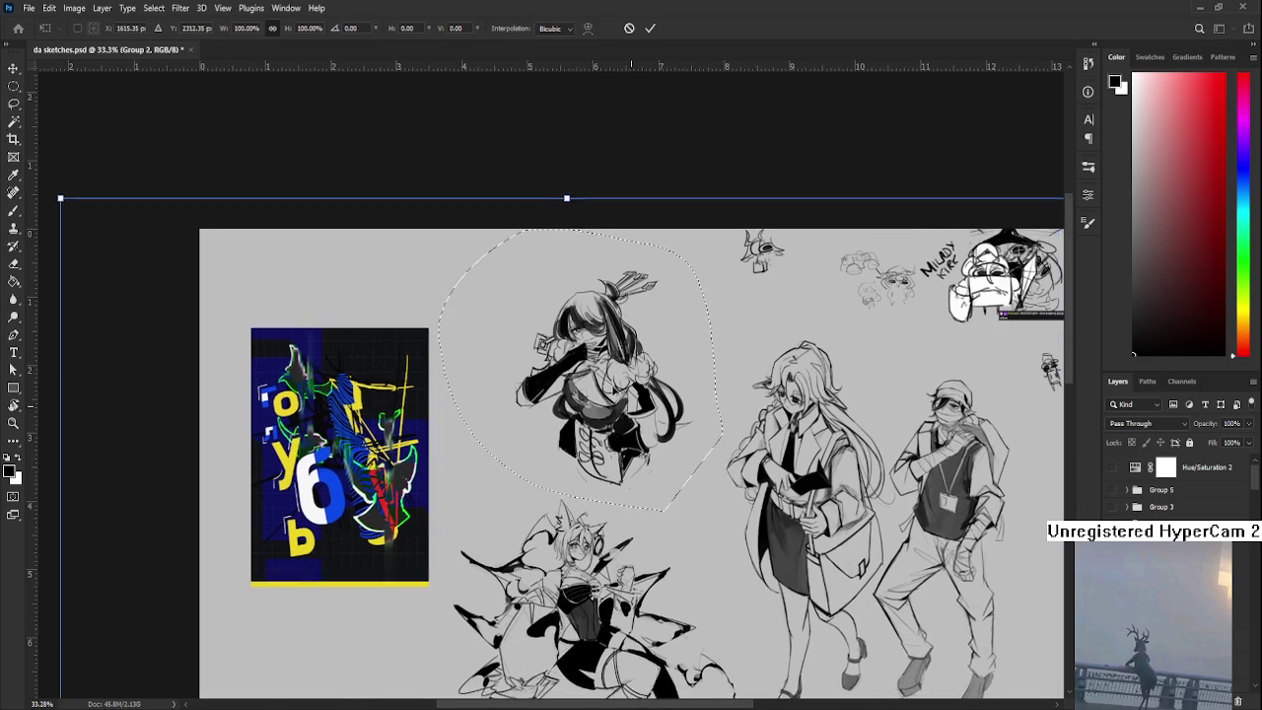
{"action": "key", "text": "Return"}
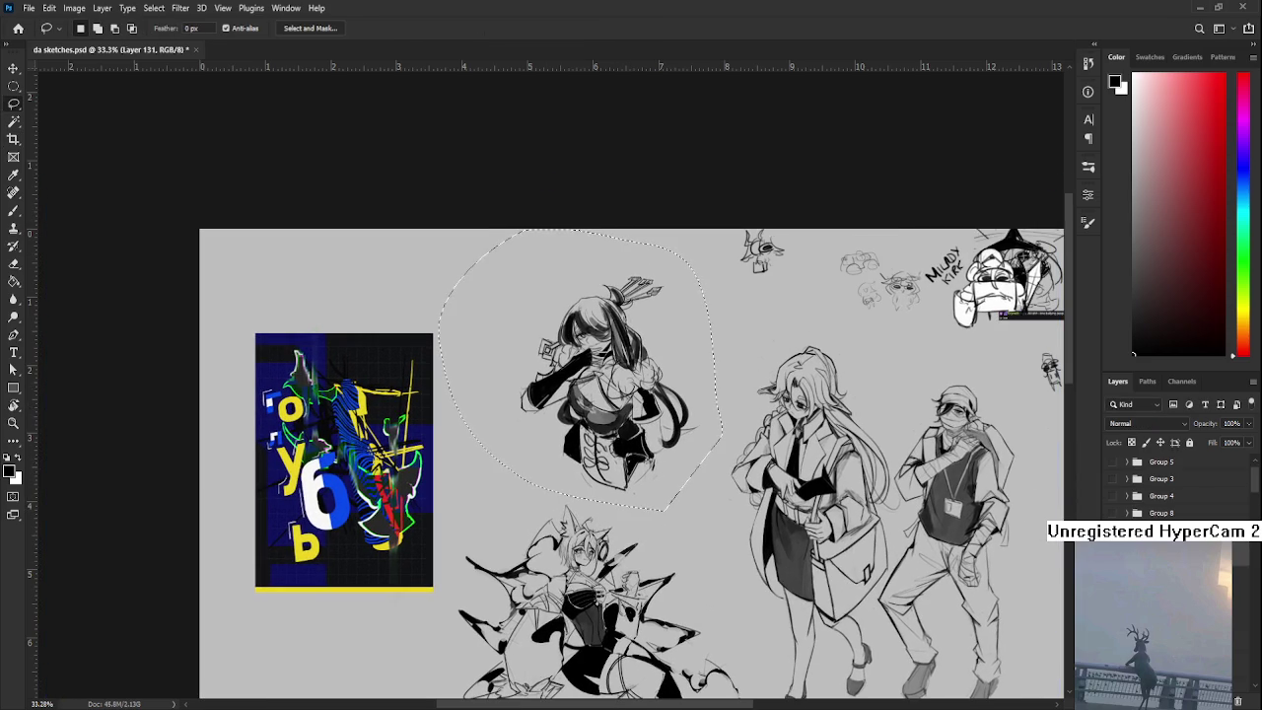
- Find Group 2 in the Layers panel and select Layer 130, holding the character drawing
{"action": "scroll", "coordinate": [1179, 488], "scroll_direction": "down", "scroll_amount": 5}
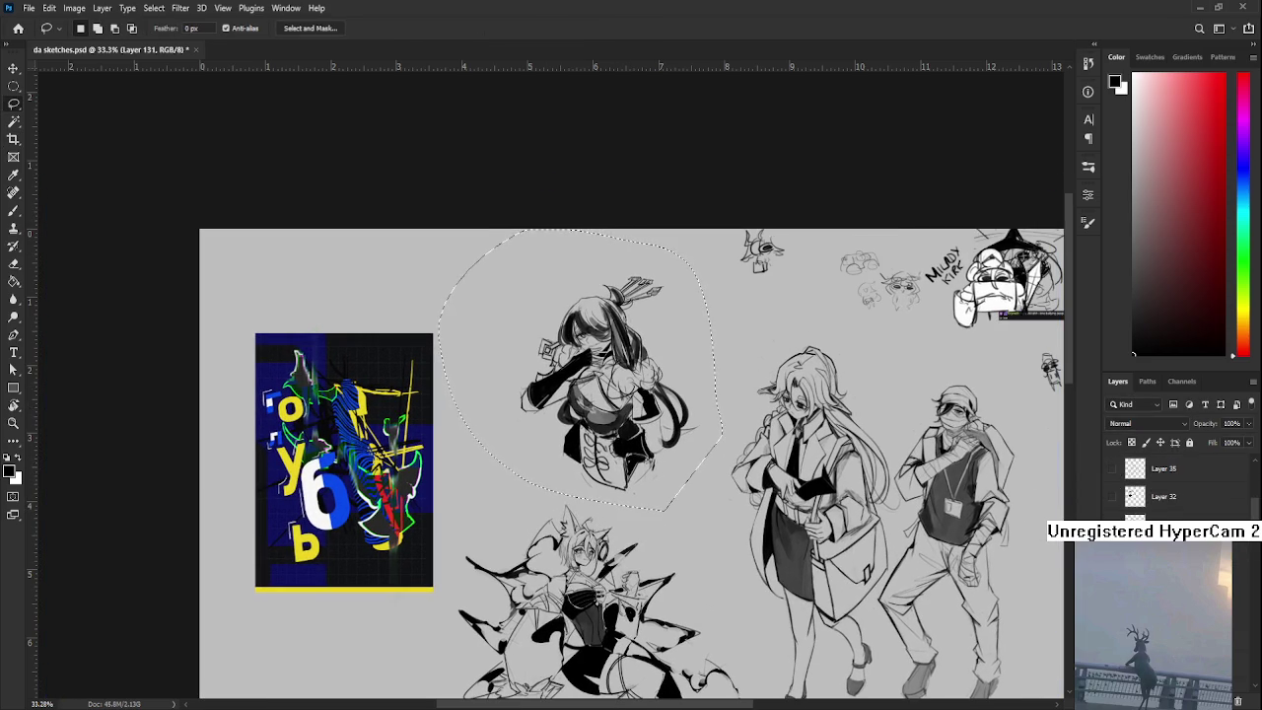
{"action": "scroll", "coordinate": [1178, 488], "scroll_direction": "down", "scroll_amount": 3}
{"action": "scroll", "coordinate": [1178, 489], "scroll_direction": "down", "scroll_amount": 3}
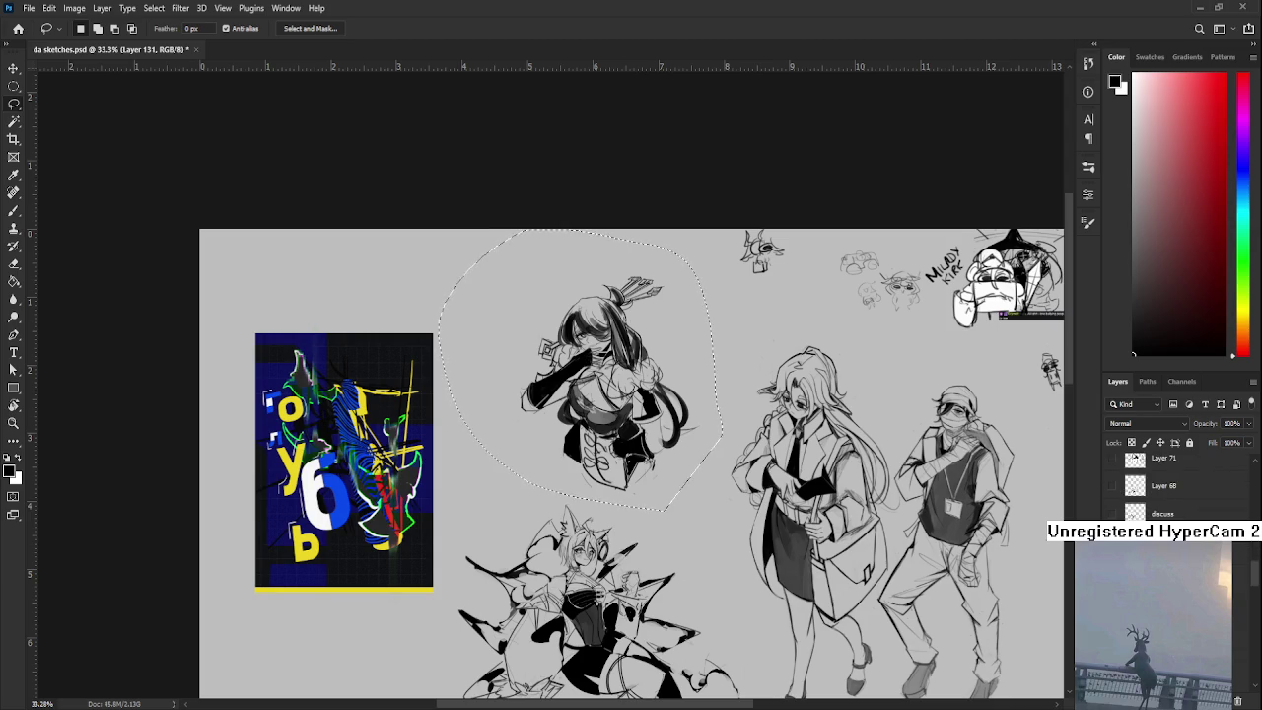
{"action": "scroll", "coordinate": [1178, 488], "scroll_direction": "down", "scroll_amount": 2}
{"action": "scroll", "coordinate": [706, 377], "scroll_direction": "down", "scroll_amount": 3}
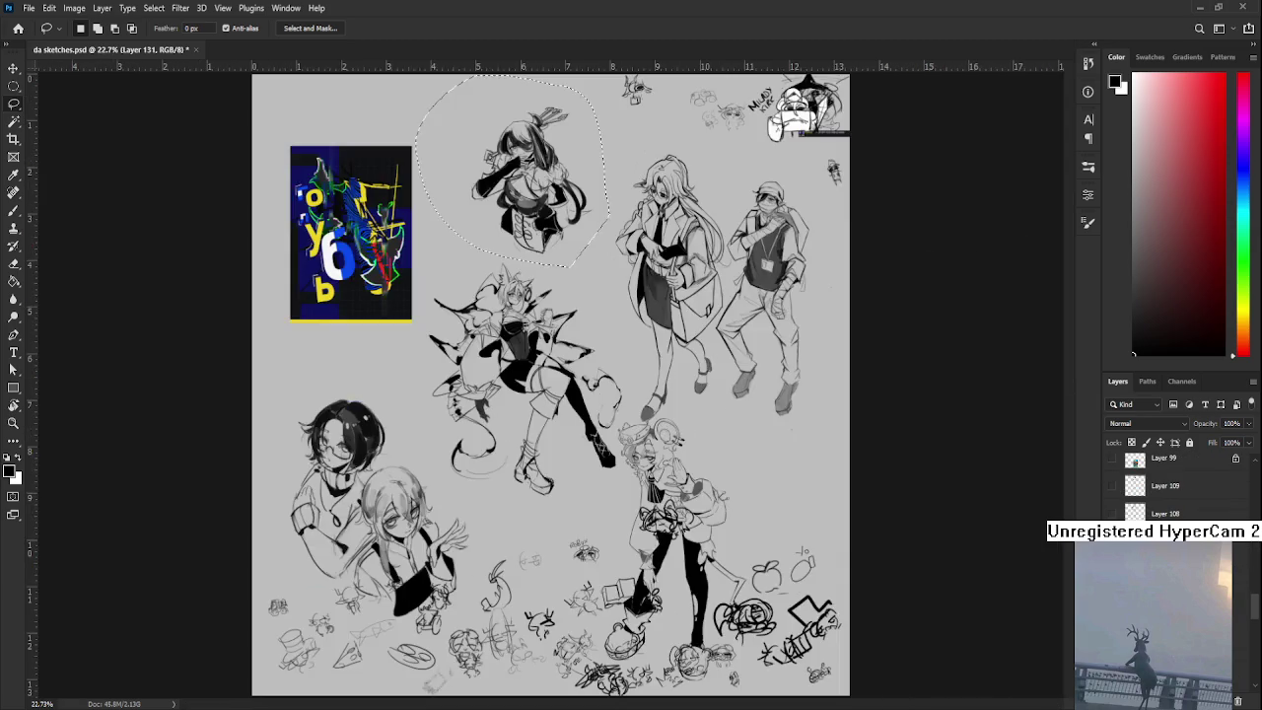
{"action": "scroll", "coordinate": [706, 377], "scroll_direction": "up", "scroll_amount": 1}
{"action": "scroll", "coordinate": [710, 384], "scroll_direction": "up", "scroll_amount": 3}
{"action": "scroll", "coordinate": [1178, 488], "scroll_direction": "down", "scroll_amount": 2}
{"action": "scroll", "coordinate": [1178, 488], "scroll_direction": "up", "scroll_amount": 2}
{"action": "scroll", "coordinate": [1179, 488], "scroll_direction": "up", "scroll_amount": 3}
{"action": "scroll", "coordinate": [1179, 488], "scroll_direction": "up", "scroll_amount": 2}
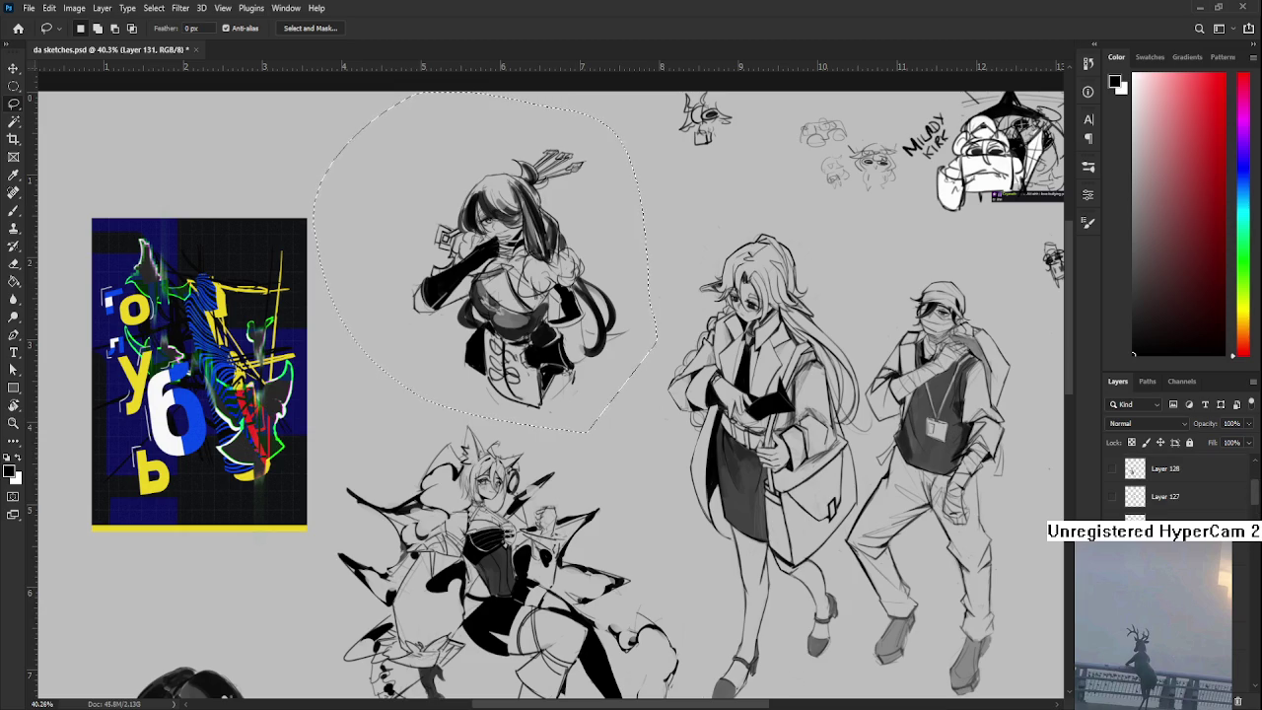
{"action": "scroll", "coordinate": [1178, 488], "scroll_direction": "up", "scroll_amount": 3}
{"action": "scroll", "coordinate": [1178, 489], "scroll_direction": "down", "scroll_amount": 2}
{"action": "scroll", "coordinate": [1178, 488], "scroll_direction": "down", "scroll_amount": 1}
{"action": "scroll", "coordinate": [1178, 488], "scroll_direction": "down", "scroll_amount": 1}
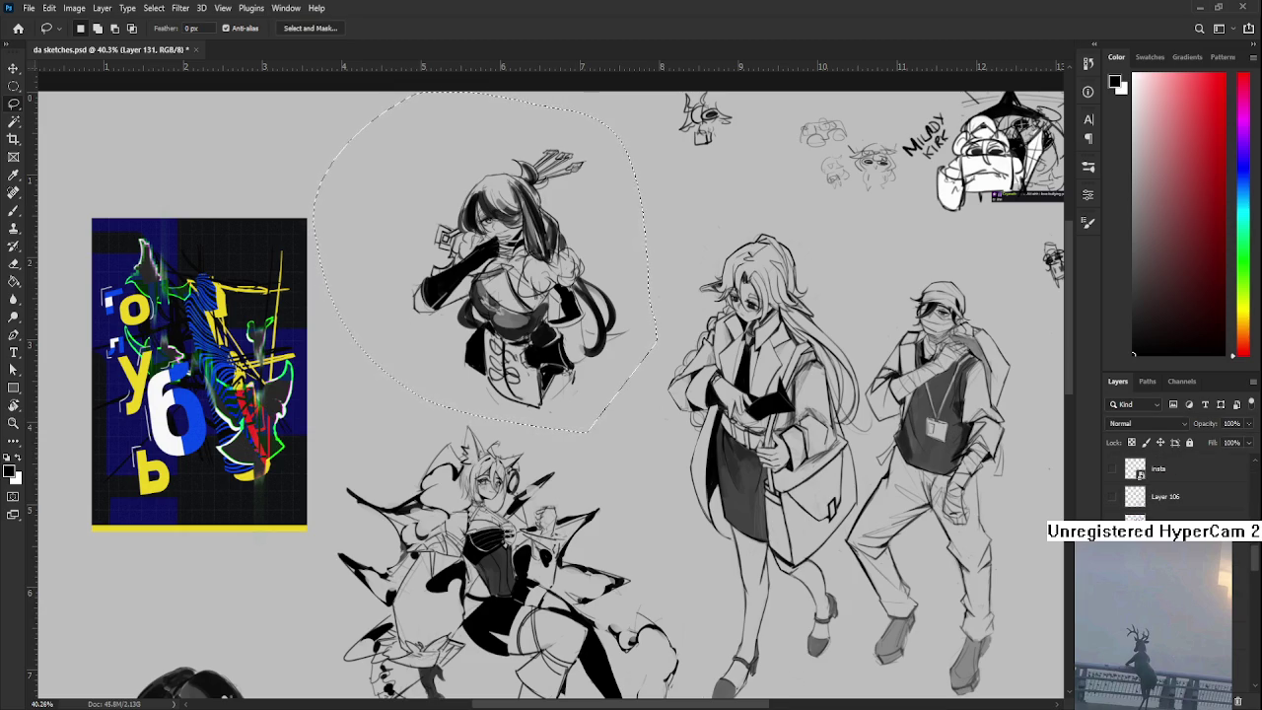
{"action": "scroll", "coordinate": [1179, 489], "scroll_direction": "down", "scroll_amount": 1}
{"action": "scroll", "coordinate": [1178, 489], "scroll_direction": "down", "scroll_amount": 1}
{"action": "scroll", "coordinate": [1178, 488], "scroll_direction": "down", "scroll_amount": 1}
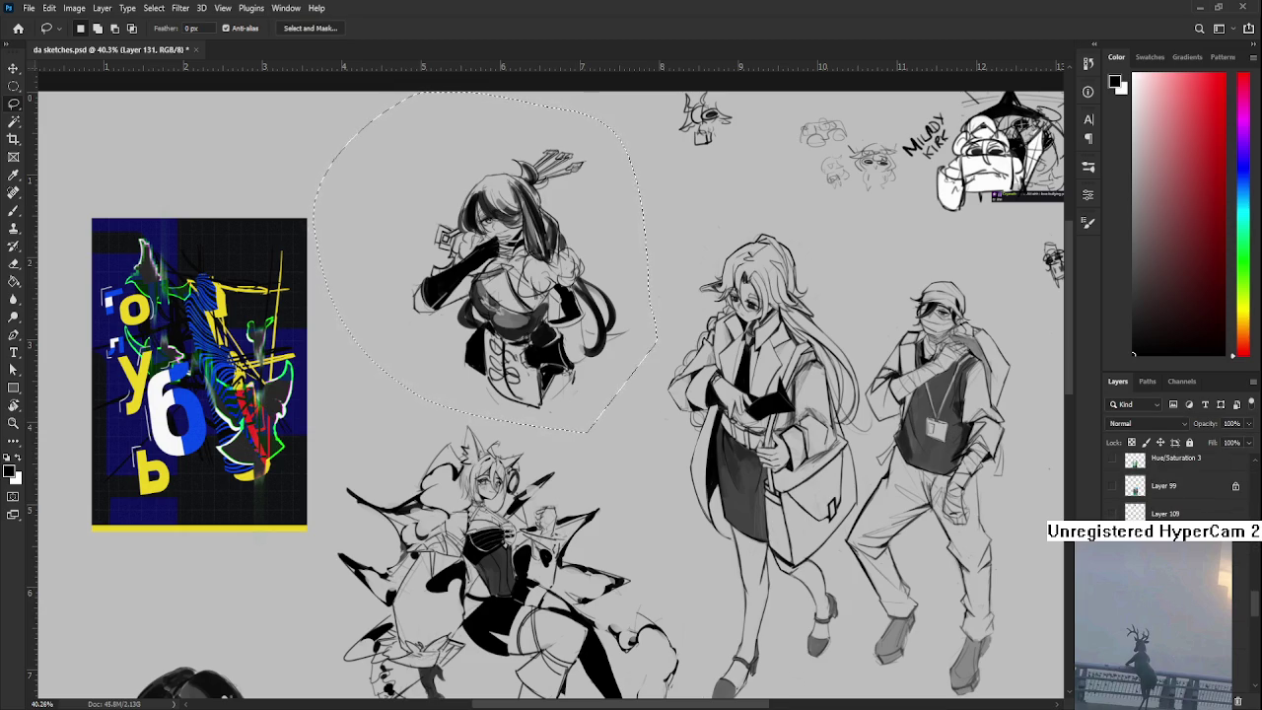
{"action": "left_click", "coordinate": [1164, 608]}
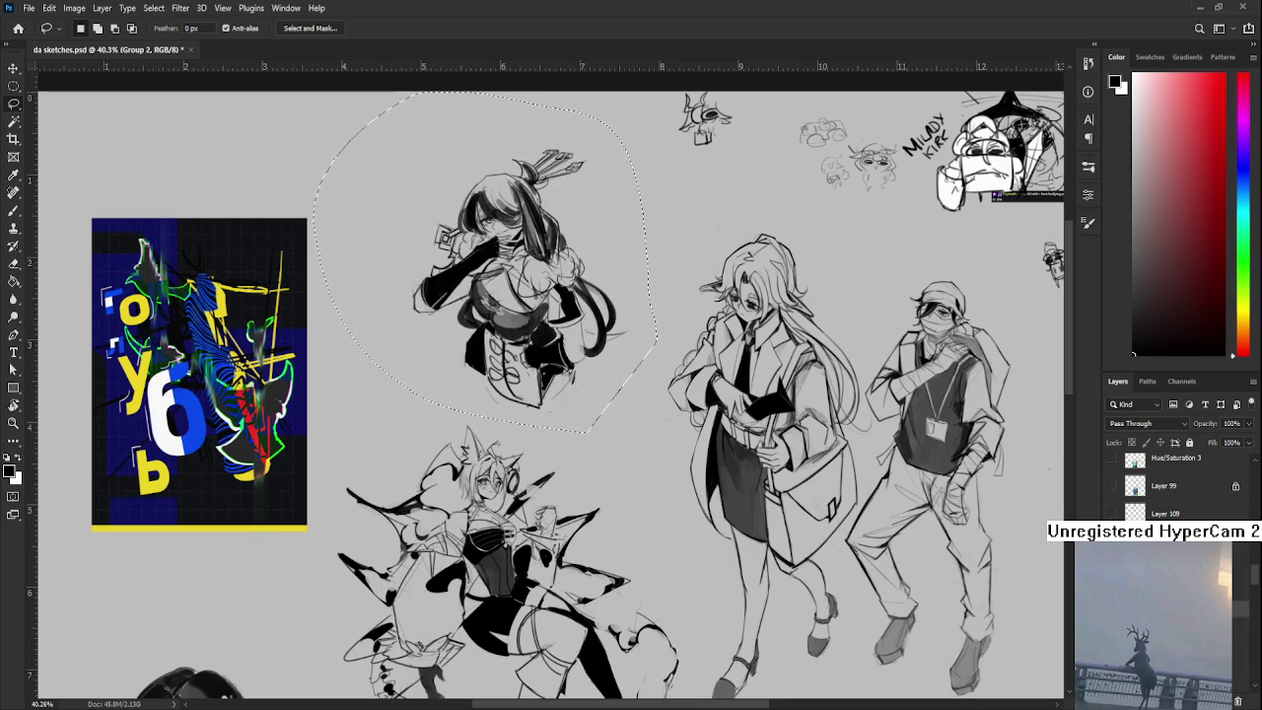
{"action": "left_click", "coordinate": [1163, 621]}
- Shift Layer 130's drawing up and left, fit the sheet on screen, and paste a colour drawing
{"action": "key", "text": "ctrl+t"}
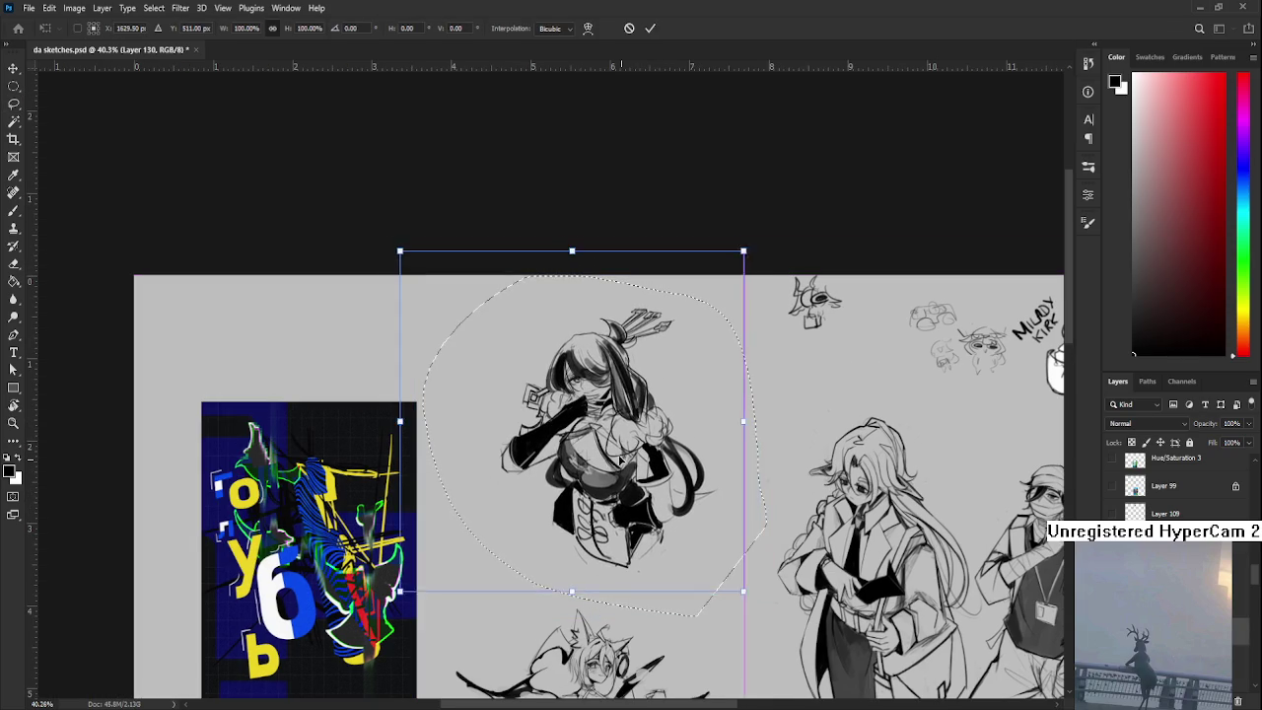
{"action": "left_click_drag", "start_coordinate": [639, 475], "coordinate": [765, 508]}
{"action": "key", "text": "Return"}
{"action": "key", "text": "ctrl+0"}
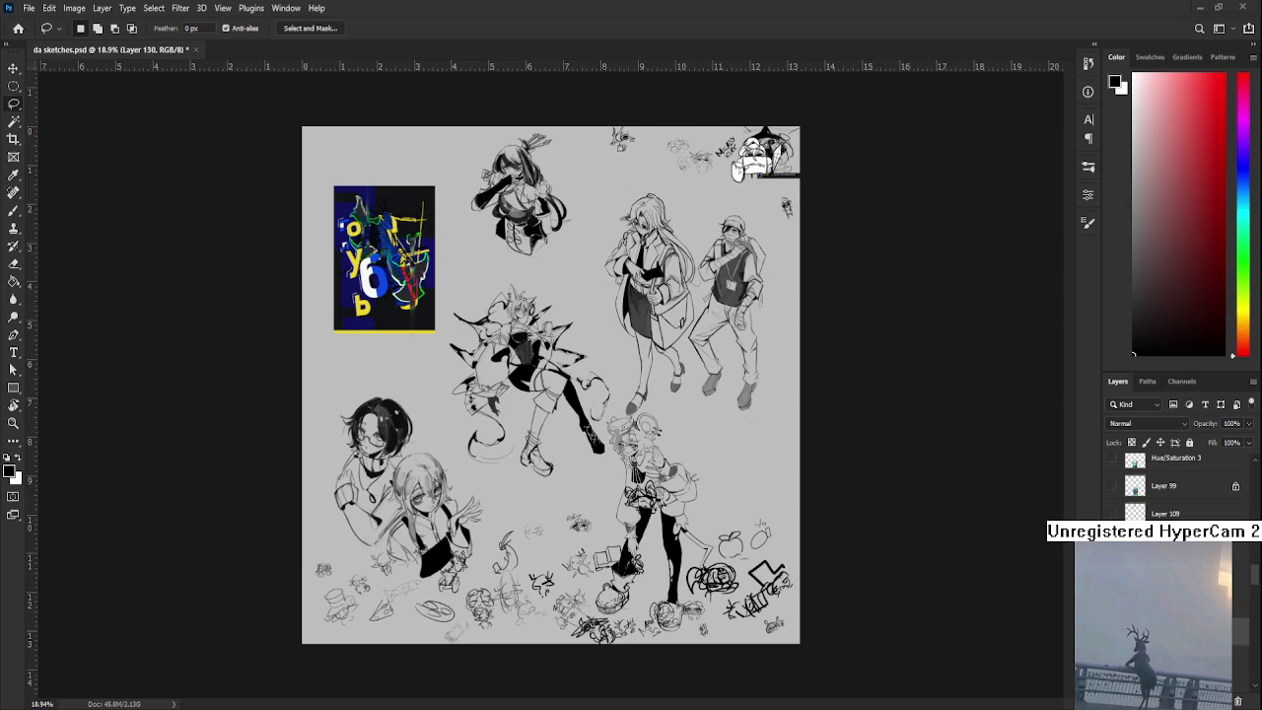
{"action": "key", "text": "ctrl+v"}
{"action": "scroll", "coordinate": [547, 397], "scroll_direction": "up", "scroll_amount": 5}
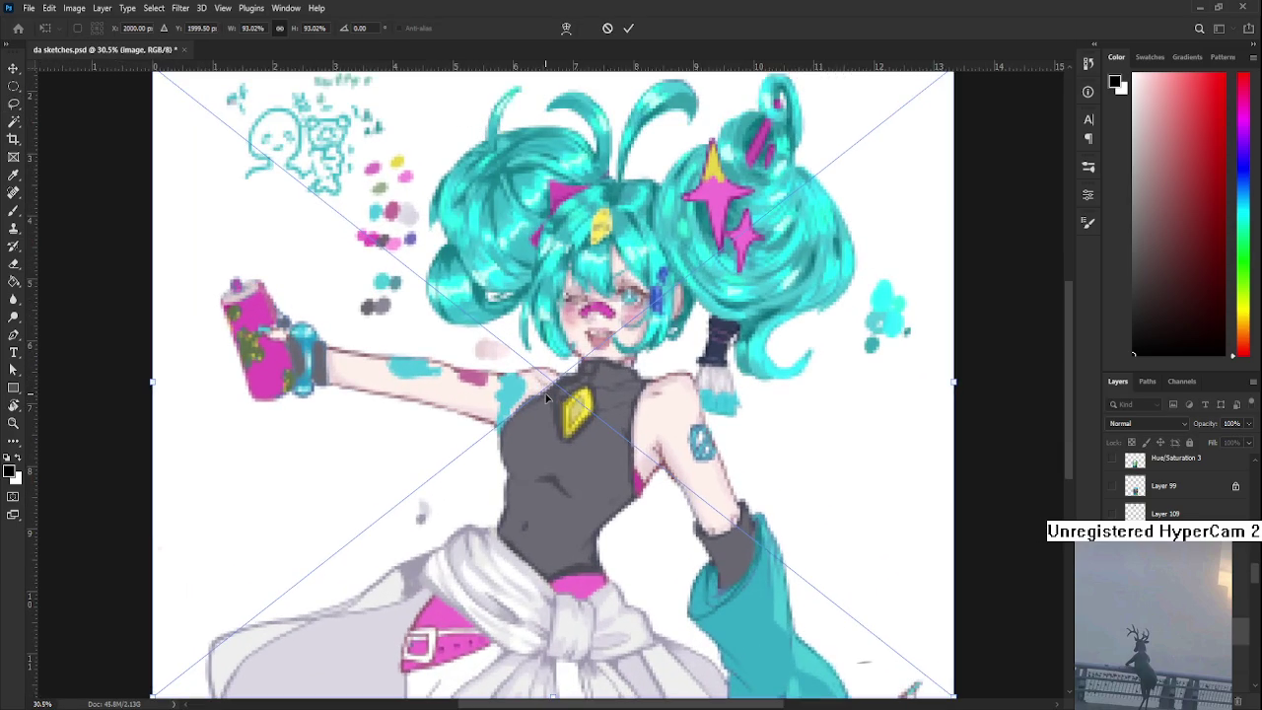
{"action": "scroll", "coordinate": [548, 398], "scroll_direction": "down", "scroll_amount": 3}
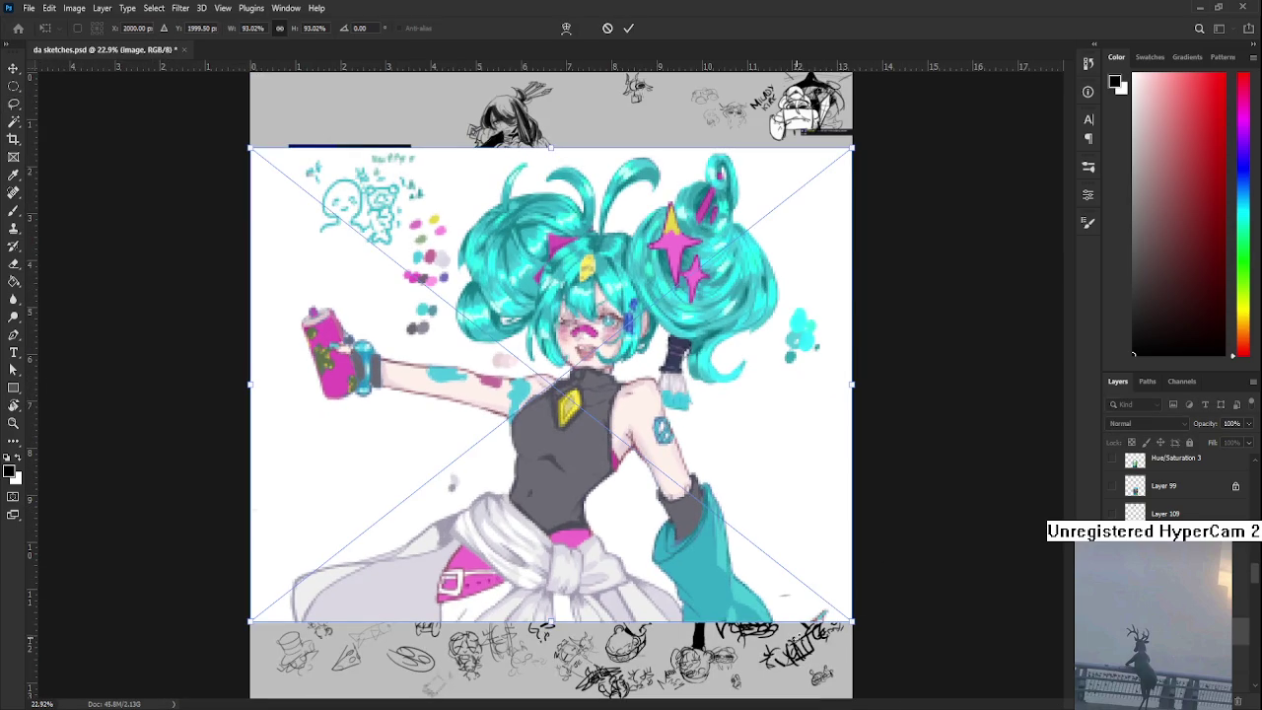
{"action": "mouse_move", "coordinate": [850, 623]}
{"action": "left_mouse_down"}
{"action": "mouse_move", "coordinate": [695, 463]}
{"action": "mouse_move", "coordinate": [587, 381]}
{"action": "mouse_move", "coordinate": [629, 422]}
{"action": "left_mouse_up"}
{"action": "key", "text": "Return"}
{"action": "scroll", "coordinate": [587, 381], "scroll_direction": "up", "scroll_amount": 6}
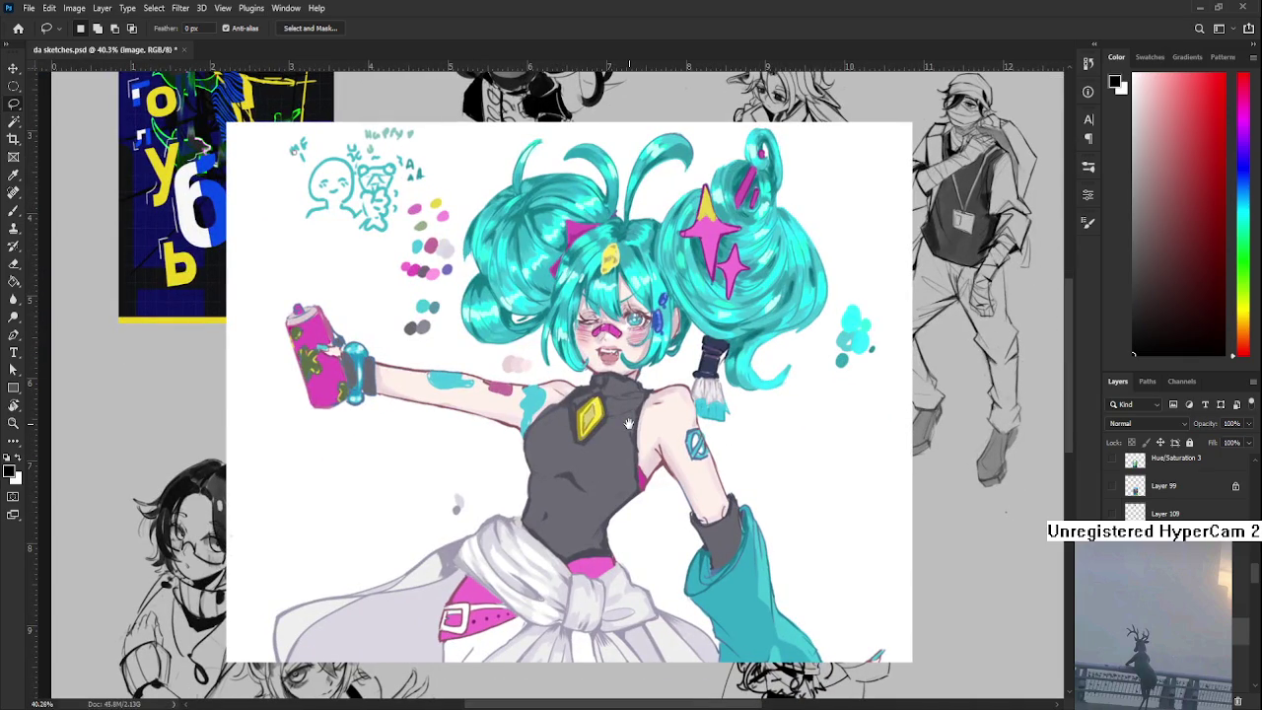
{"action": "left_click_drag", "start_coordinate": [628, 424], "coordinate": [614, 380]}
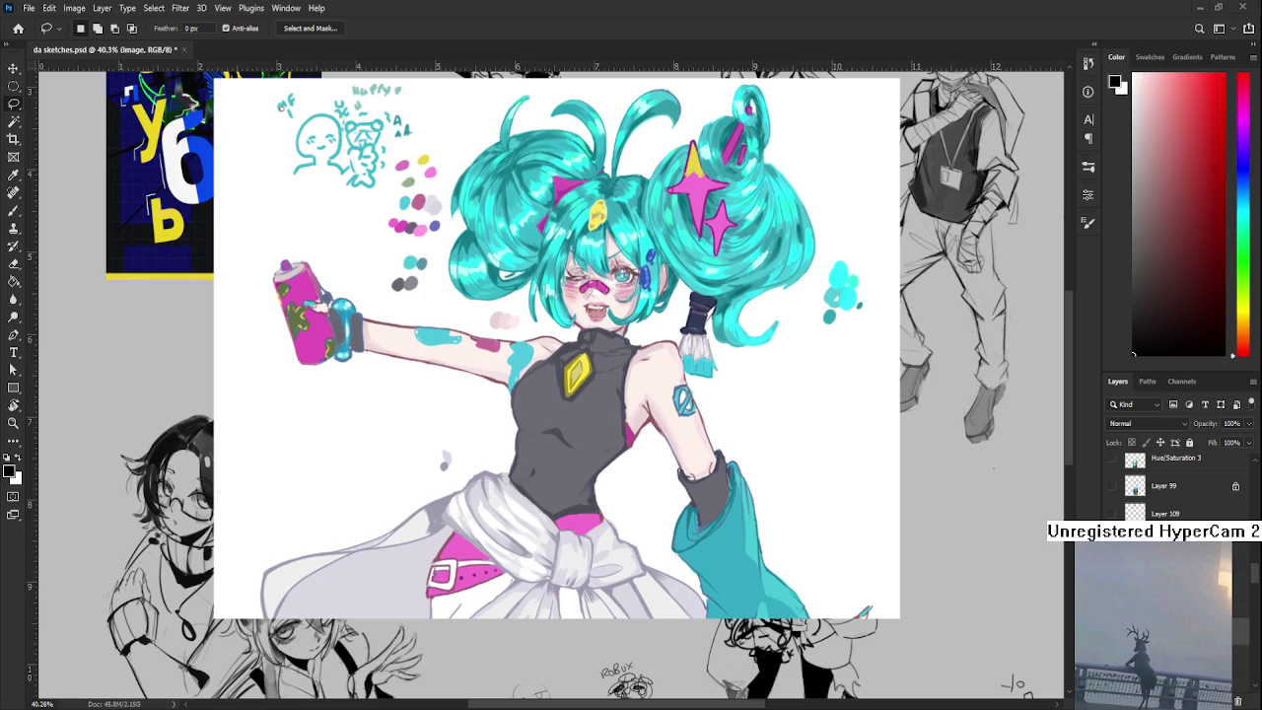
{"action": "scroll", "coordinate": [625, 498], "scroll_direction": "down", "scroll_amount": 2}
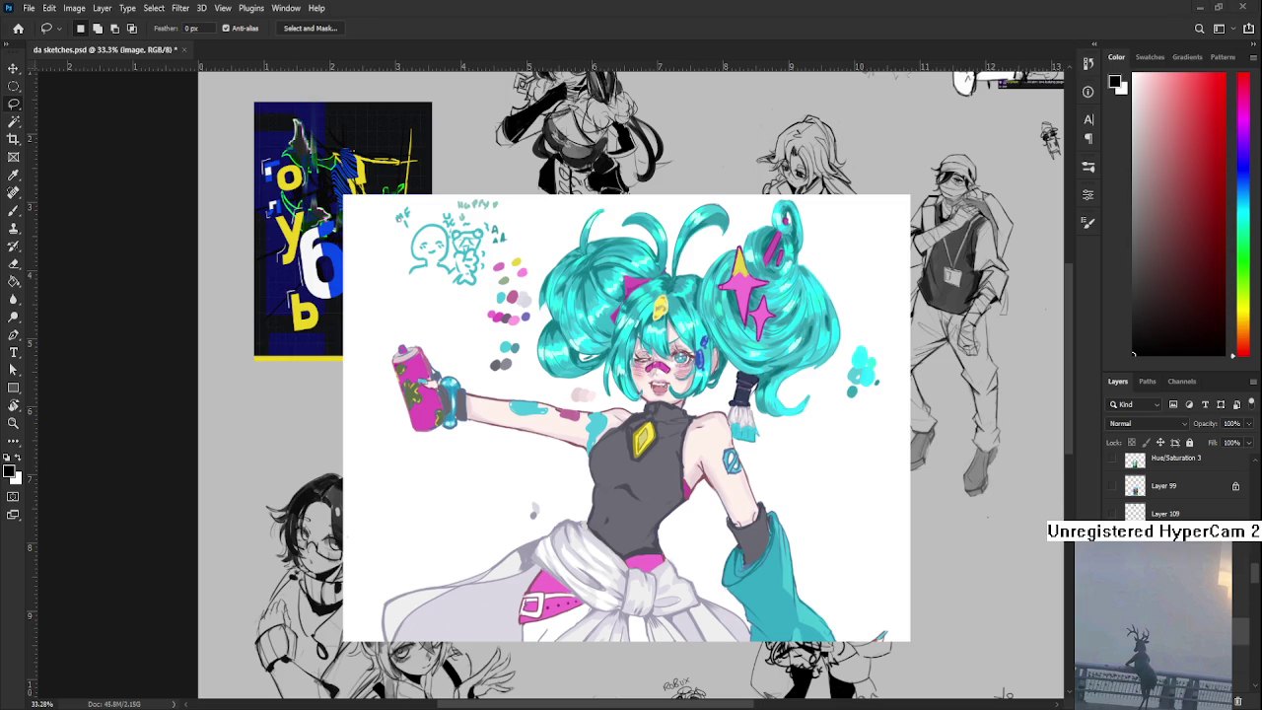
{"action": "left_click_drag", "start_coordinate": [706, 605], "coordinate": [623, 594]}
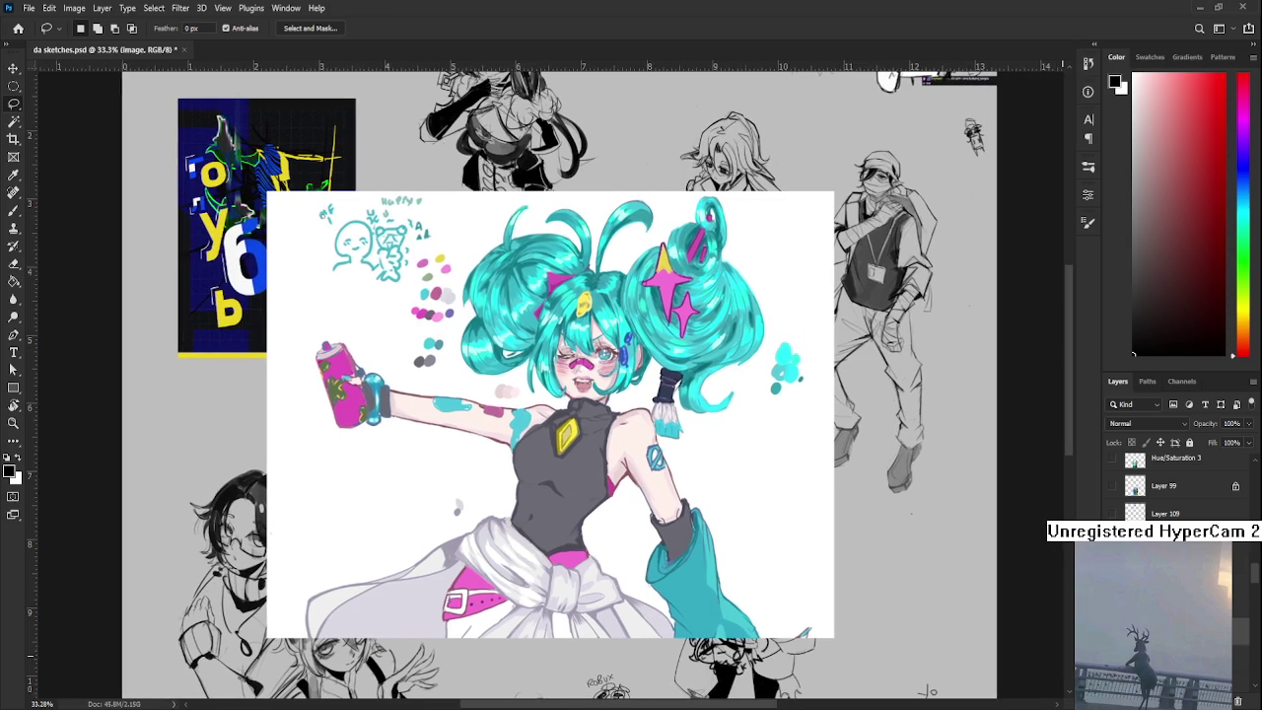
{"action": "key", "text": "Delete"}
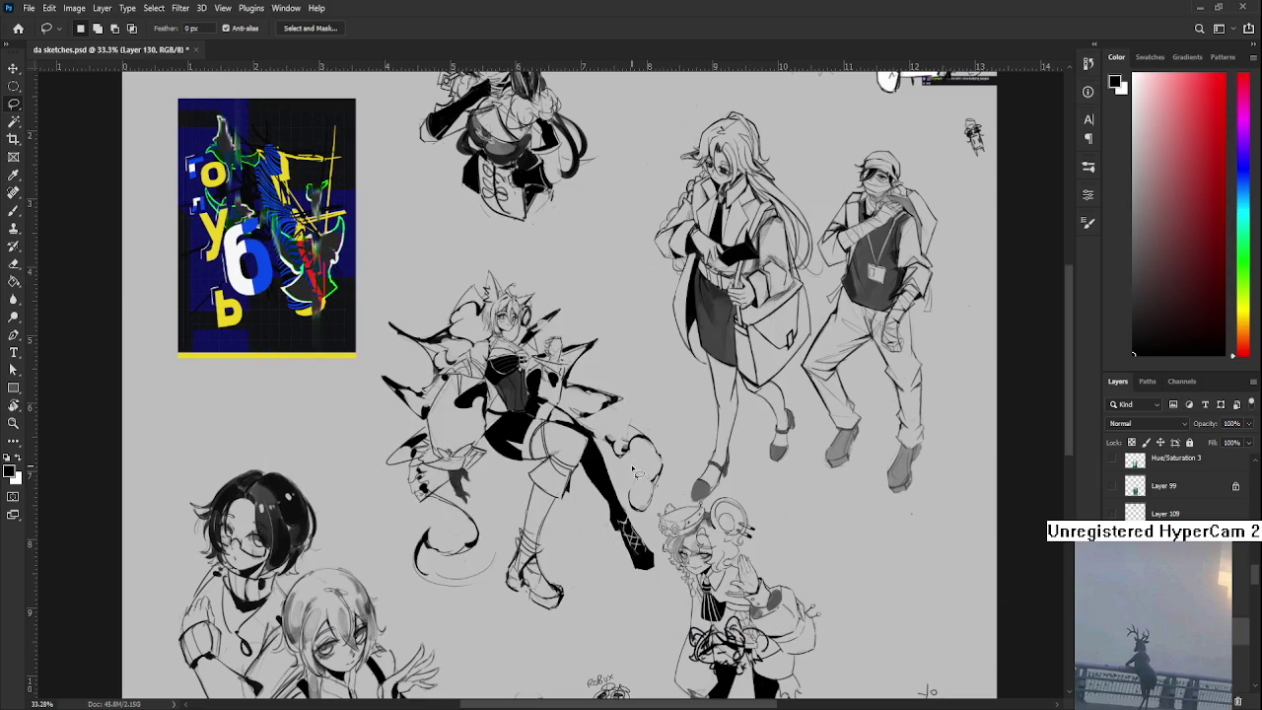
- Crop the canvas tightly around the top-centre arrow-haired girl sketch, with a slightly raised bottom edge
{"action": "scroll", "coordinate": [680, 342], "scroll_direction": "down", "scroll_amount": 2}
{"action": "scroll", "coordinate": [325, 345], "scroll_direction": "up", "scroll_amount": 3}
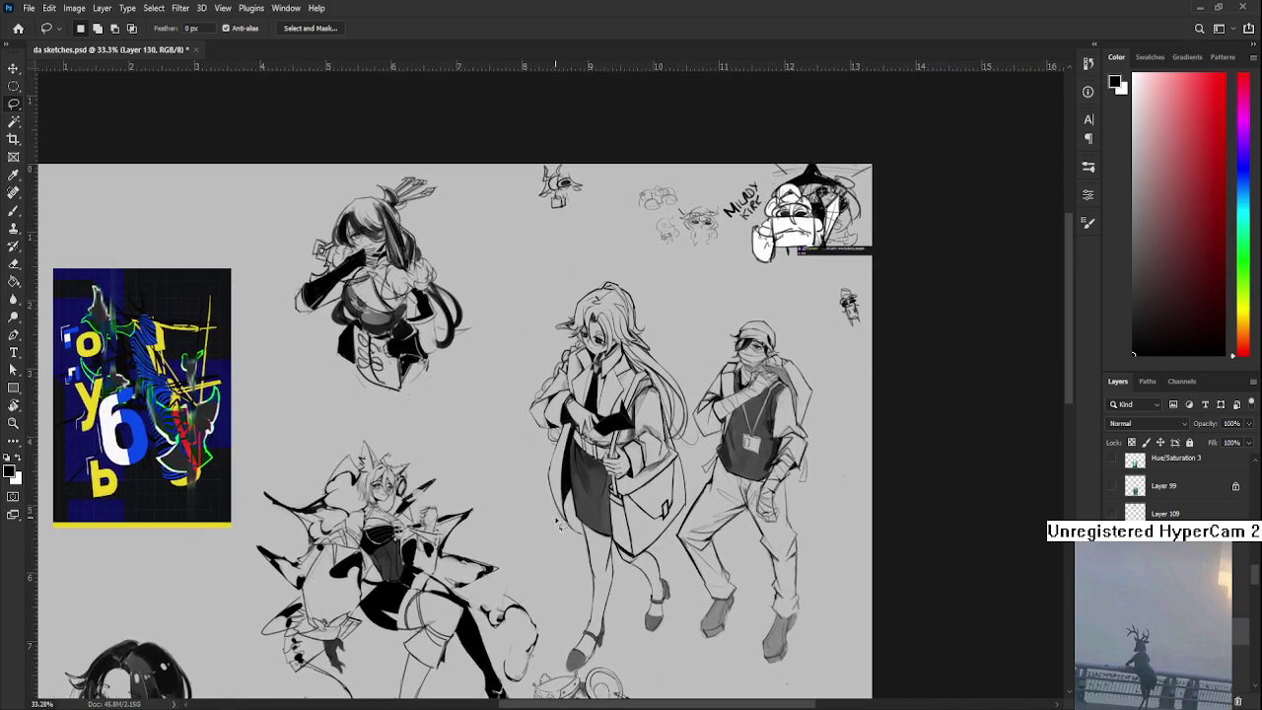
{"action": "scroll", "coordinate": [325, 345], "scroll_direction": "up", "scroll_amount": 1}
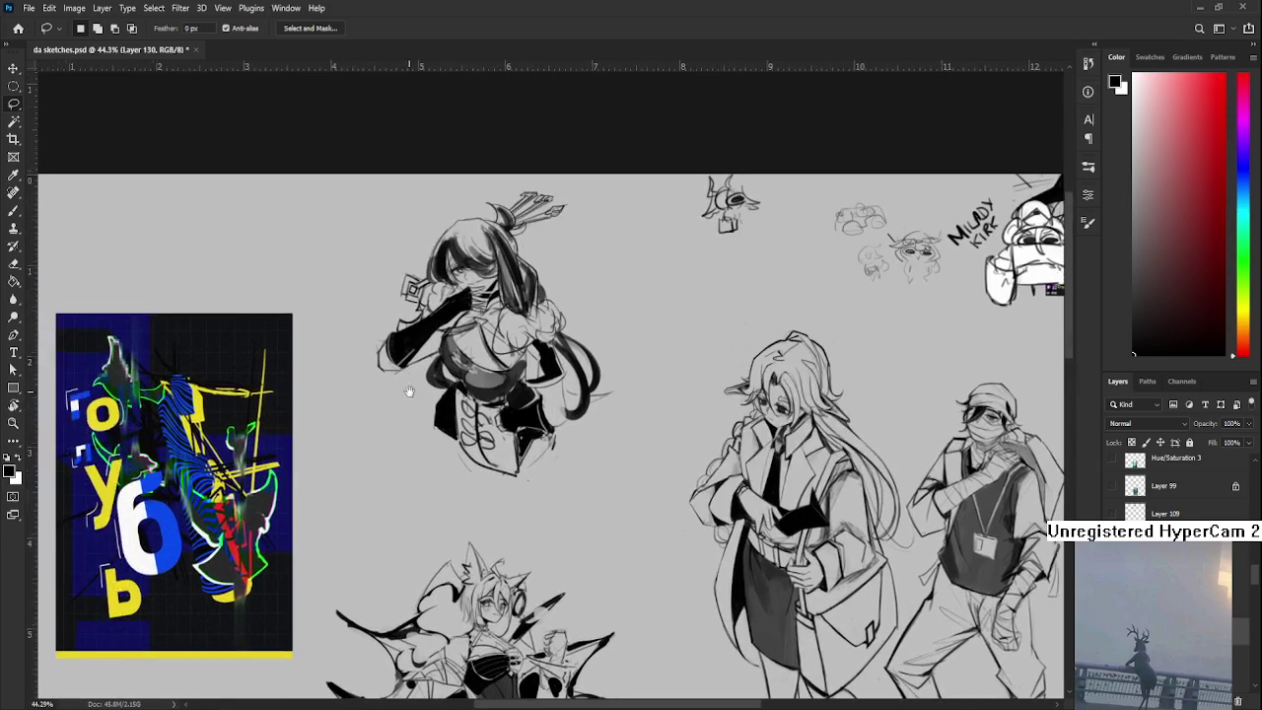
{"action": "left_click", "coordinate": [11, 140]}
{"action": "mouse_move", "coordinate": [624, 535]}
{"action": "left_mouse_down"}
{"action": "mouse_move", "coordinate": [300, 176]}
{"action": "mouse_move", "coordinate": [352, 154]}
{"action": "left_mouse_up"}
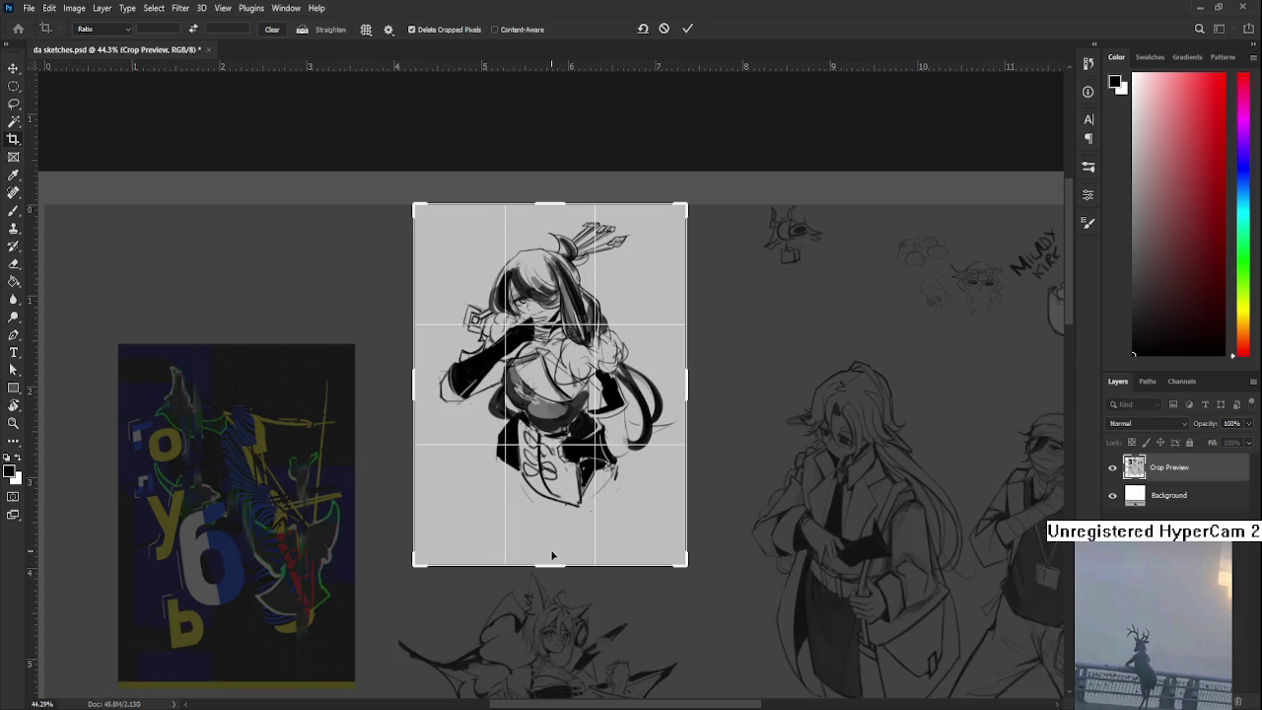
{"action": "left_click_drag", "start_coordinate": [558, 567], "coordinate": [557, 558]}
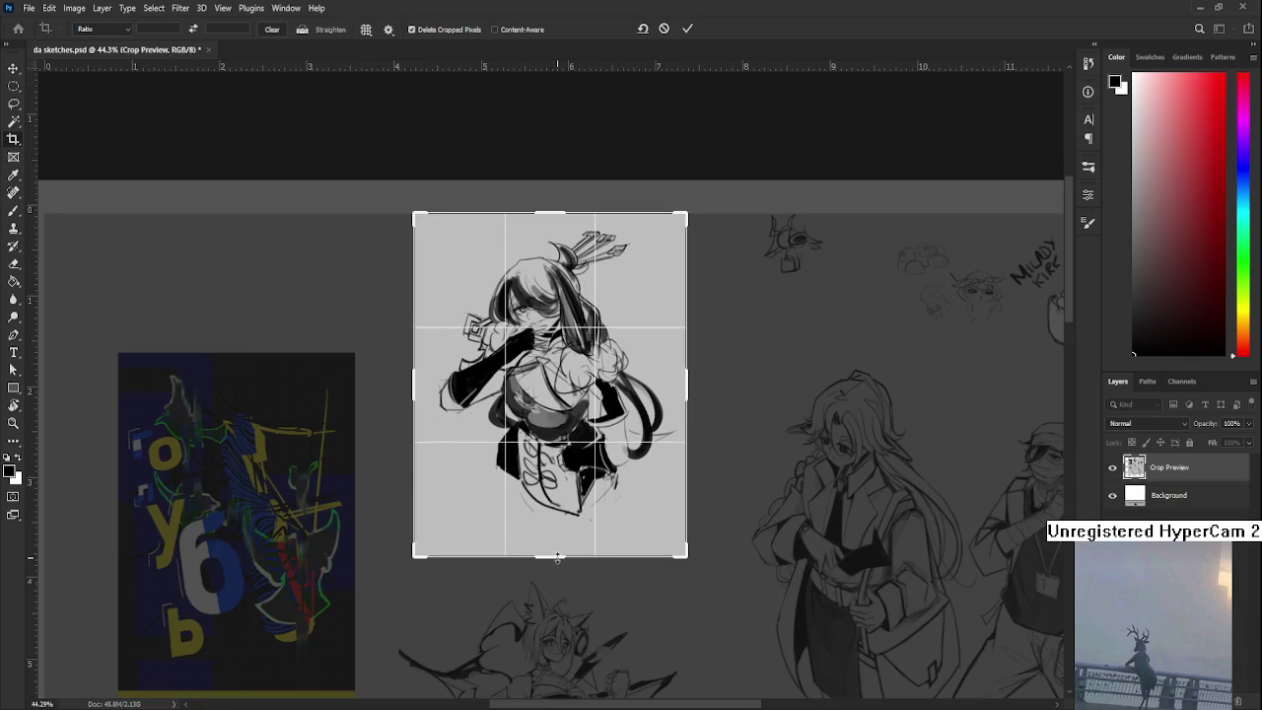
{"action": "key", "text": "Return"}
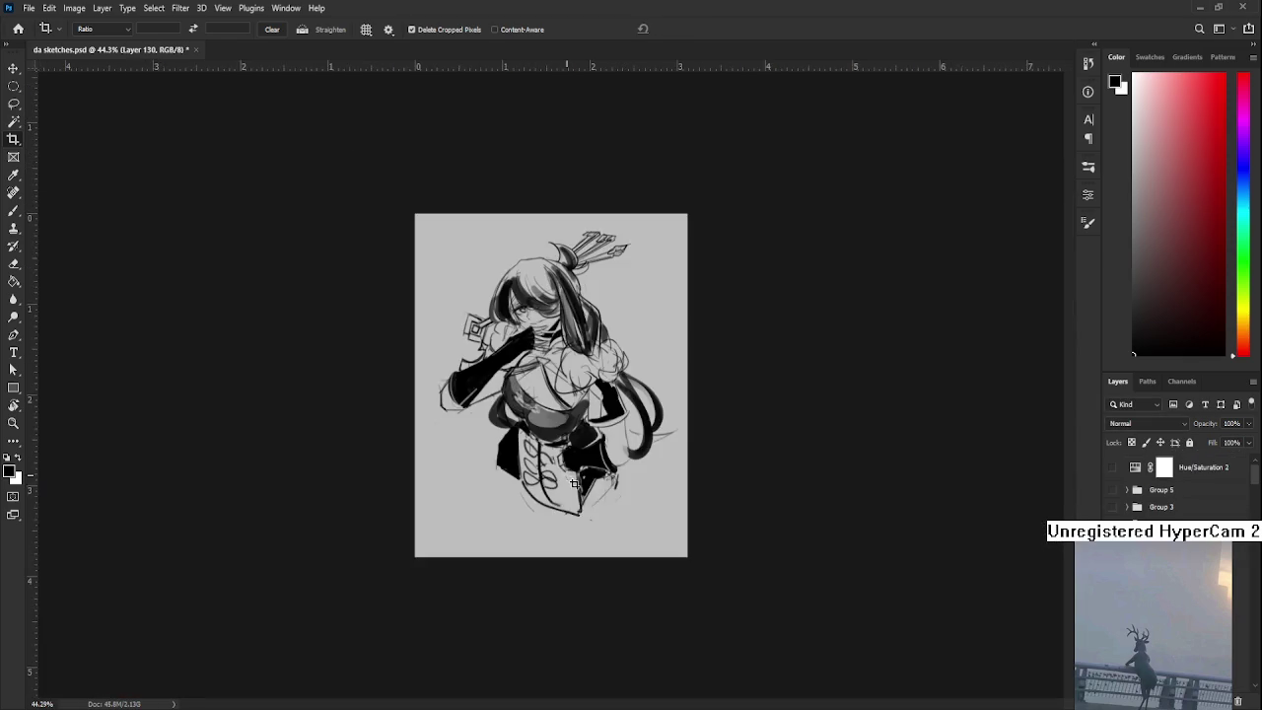
- Fit the cropped figure to the window and save da sketches.psd
{"action": "key", "text": "ctrl+0"}
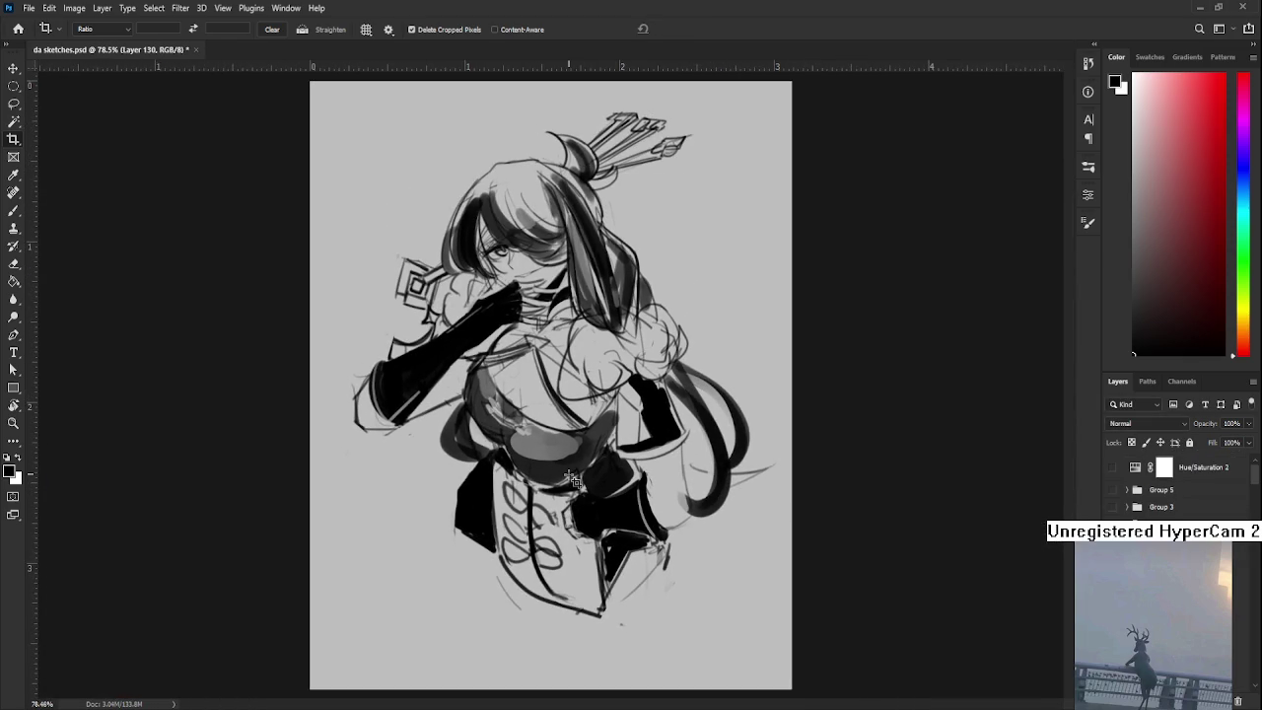
{"action": "key", "text": "ctrl+t"}
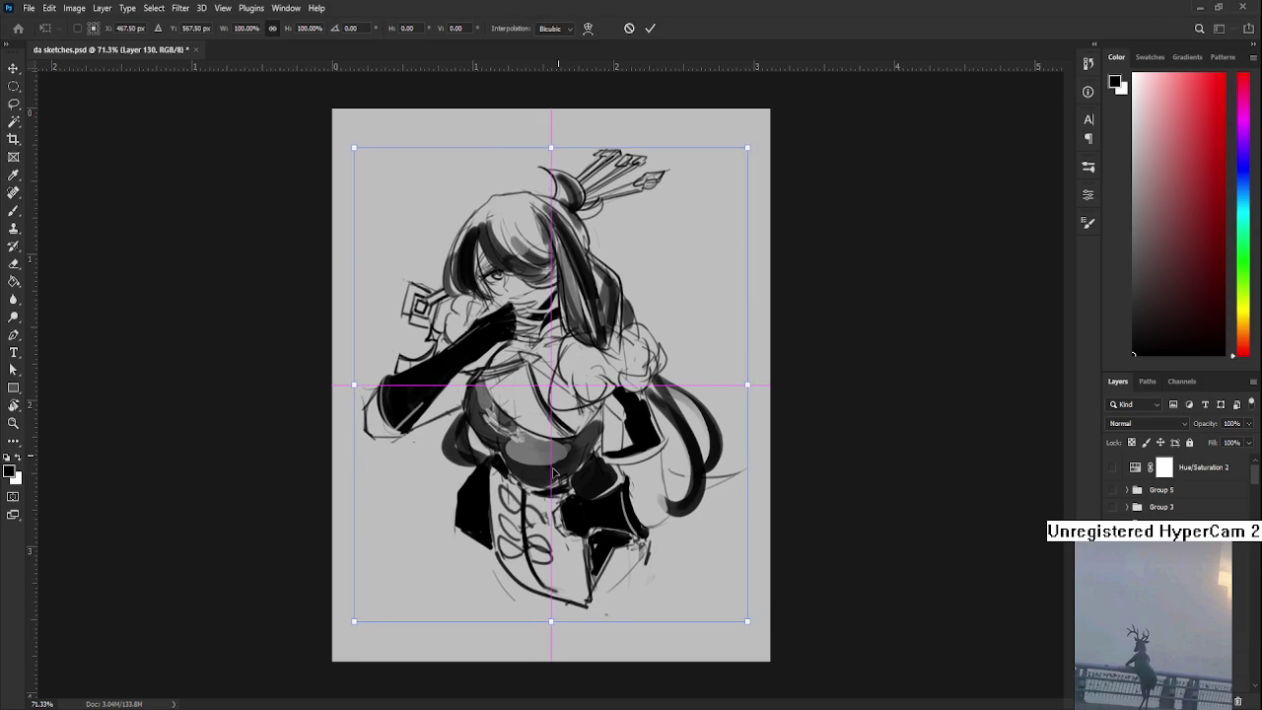
{"action": "key", "text": "Return"}
{"action": "key", "text": "c"}
{"action": "scroll", "coordinate": [558, 477], "scroll_direction": "down", "scroll_amount": 2}
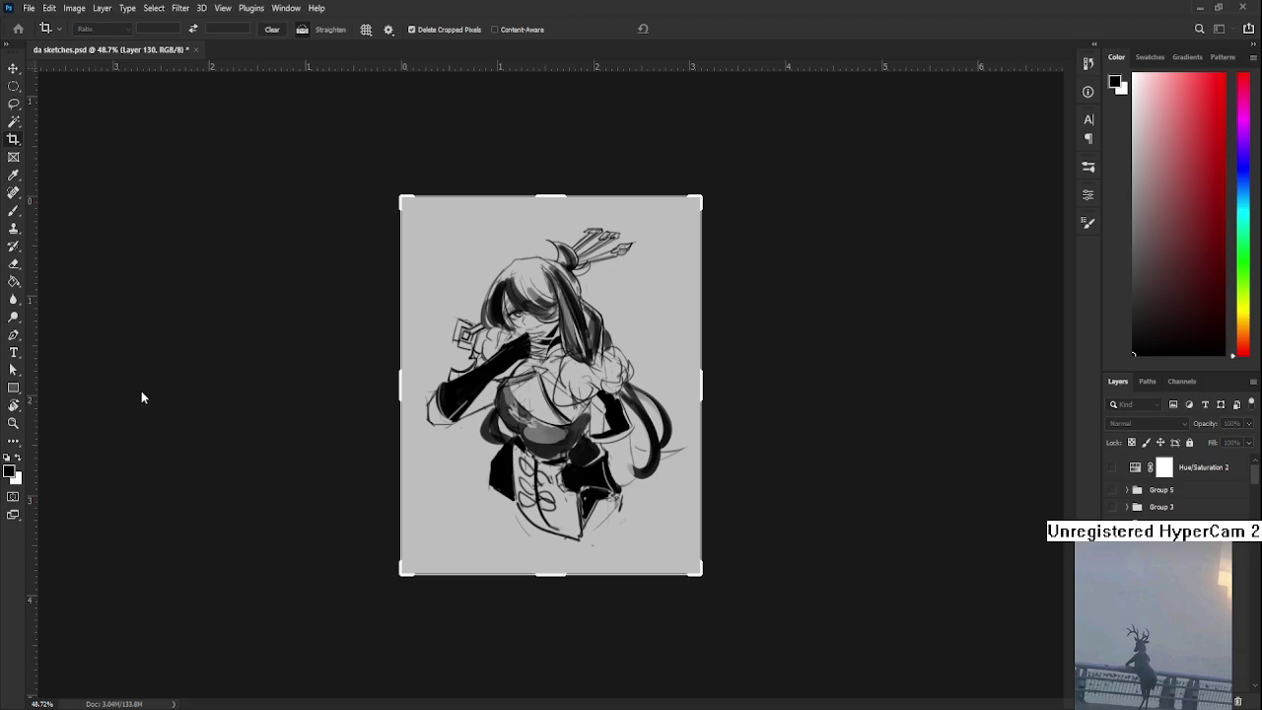
{"action": "key", "text": "ctrl+s"}
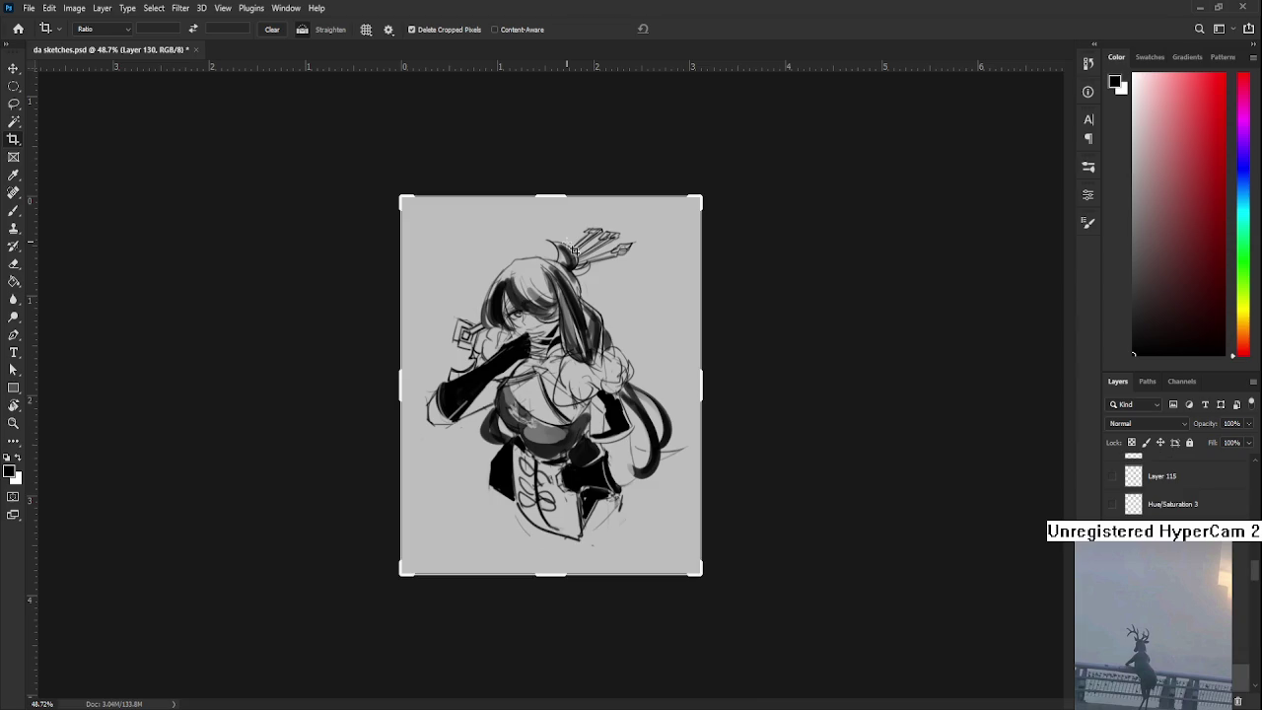
{"action": "scroll", "coordinate": [649, 285], "scroll_direction": "down", "scroll_amount": 3}
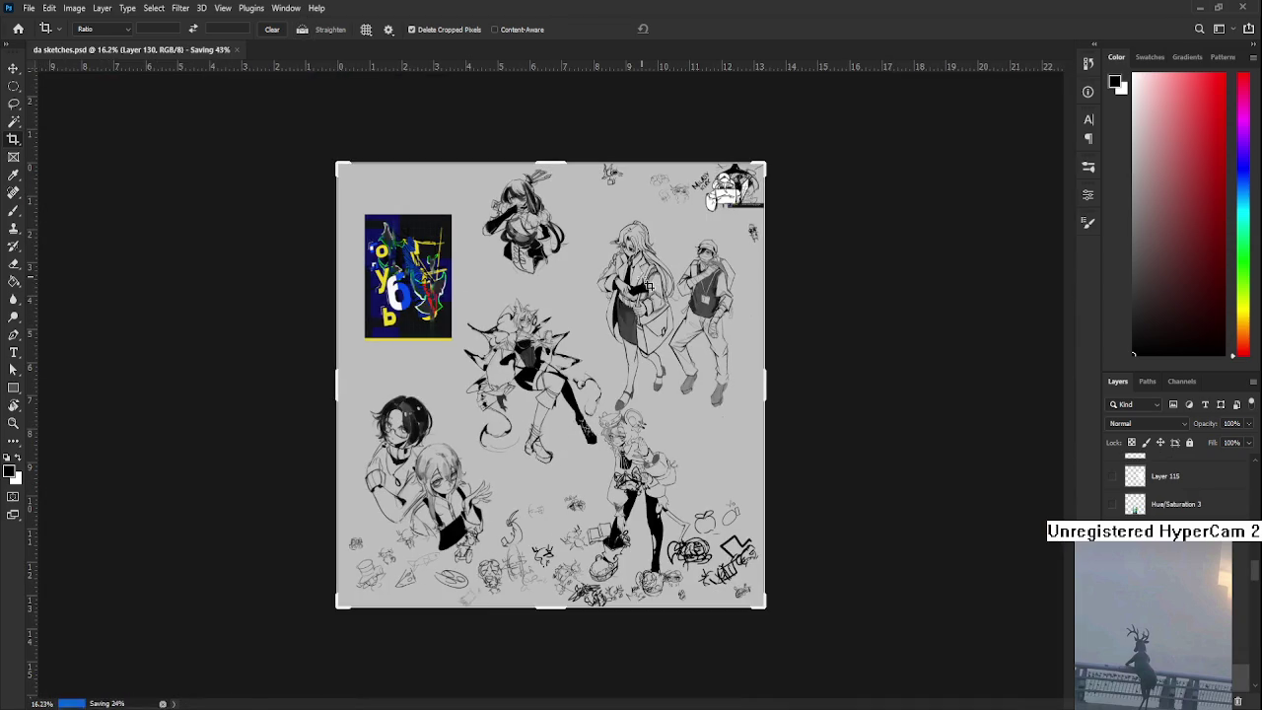
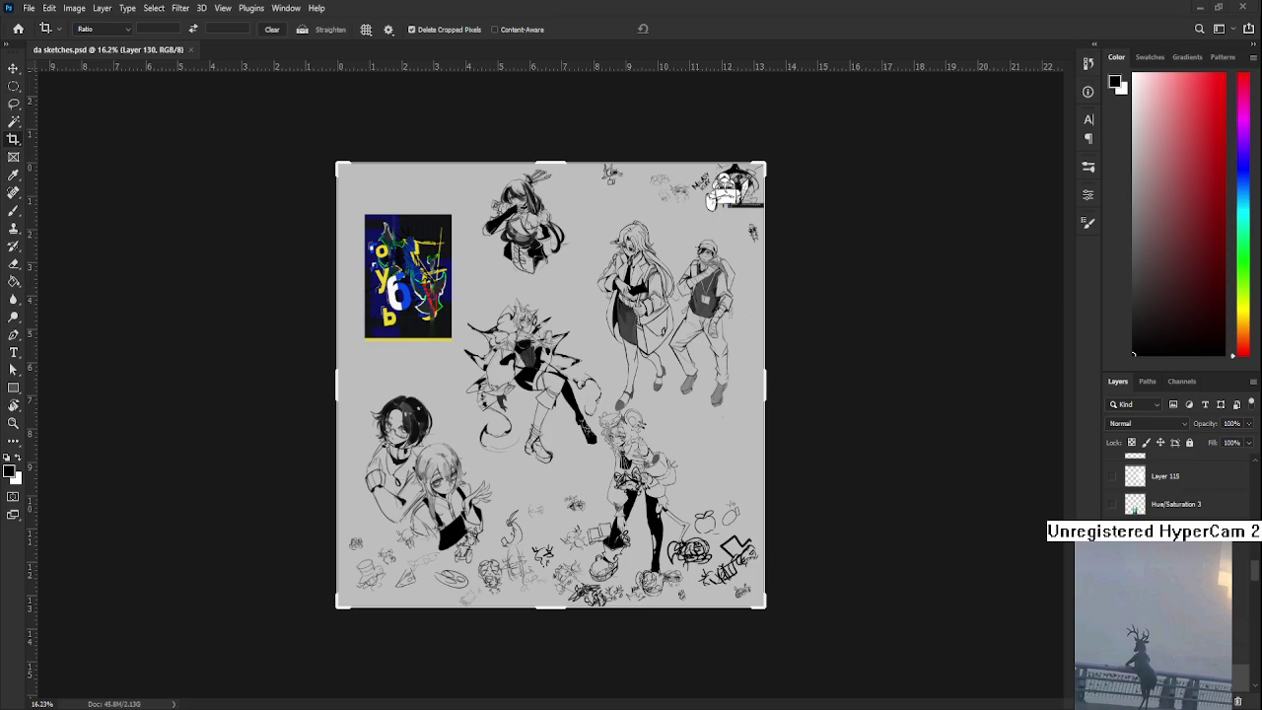
- Cancel the crop, switch to the Lasso tool and zoom in toward the standing figures
{"action": "scroll", "coordinate": [541, 378], "scroll_direction": "up", "scroll_amount": 3}
{"action": "key", "text": "l"}
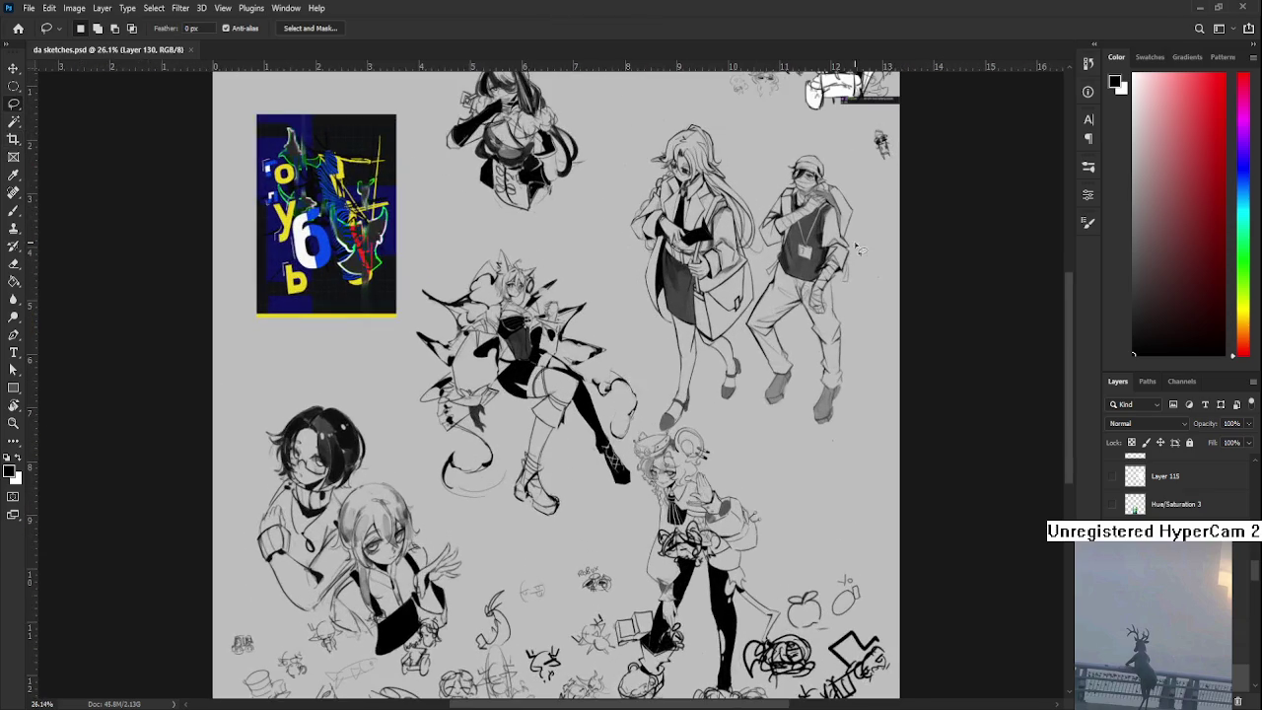
{"action": "scroll", "coordinate": [742, 246], "scroll_direction": "up", "scroll_amount": 2}
{"action": "scroll", "coordinate": [718, 353], "scroll_direction": "up", "scroll_amount": 2}
{"action": "scroll", "coordinate": [714, 355], "scroll_direction": "down", "scroll_amount": 1}
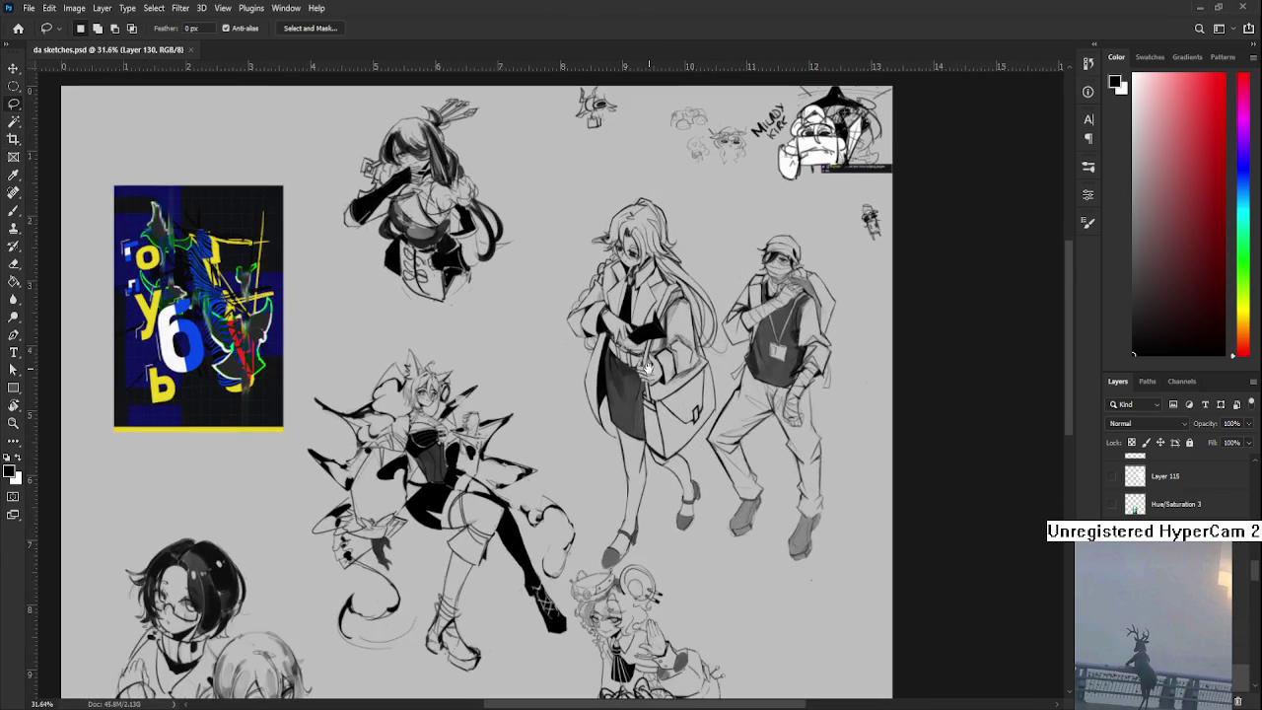
- Frame the long-haired woman and masked man in close view, with space above them
{"action": "left_click_drag", "start_coordinate": [648, 366], "coordinate": [418, 357]}
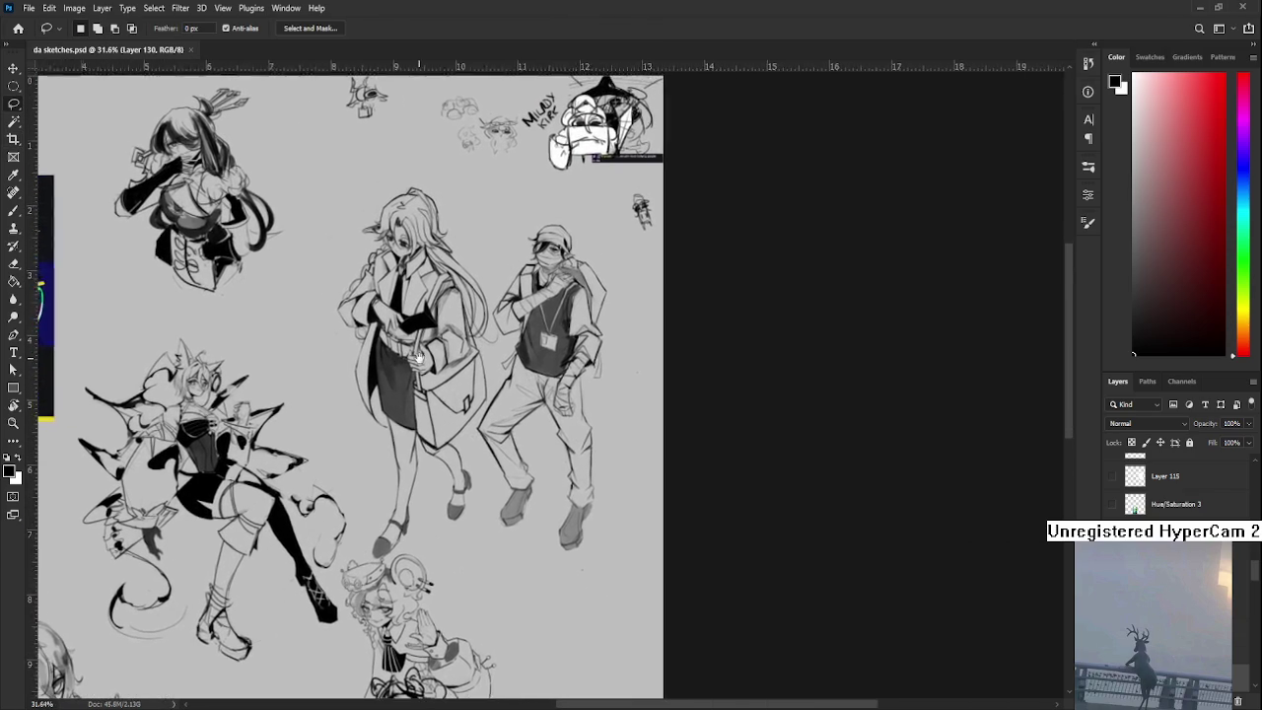
{"action": "scroll", "coordinate": [418, 358], "scroll_direction": "down", "scroll_amount": 3}
{"action": "scroll", "coordinate": [418, 358], "scroll_direction": "down", "scroll_amount": 3}
{"action": "scroll", "coordinate": [434, 355], "scroll_direction": "up", "scroll_amount": 3}
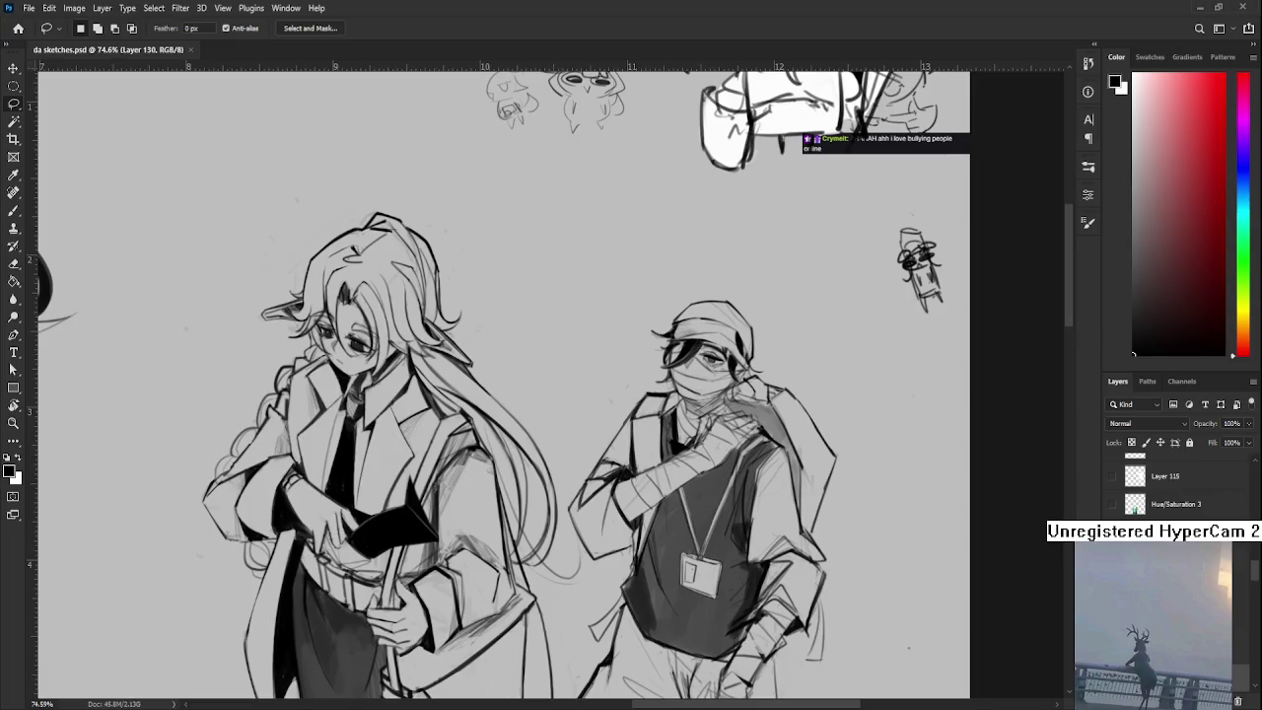
{"action": "scroll", "coordinate": [1183, 493], "scroll_direction": "down", "scroll_amount": 5}
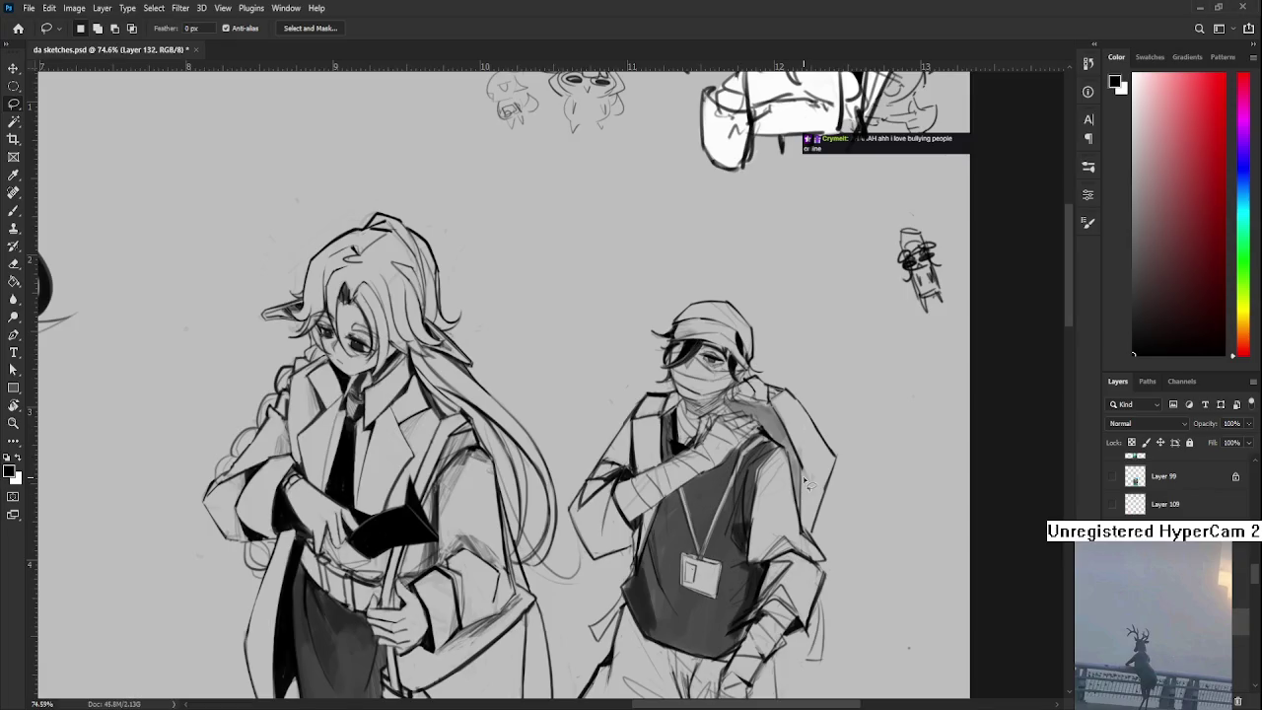
{"action": "left_click_drag", "start_coordinate": [694, 313], "coordinate": [671, 381]}
- Brush a boxy head outline between the two figures, undoing the stray strokes
{"action": "key", "text": "b"}
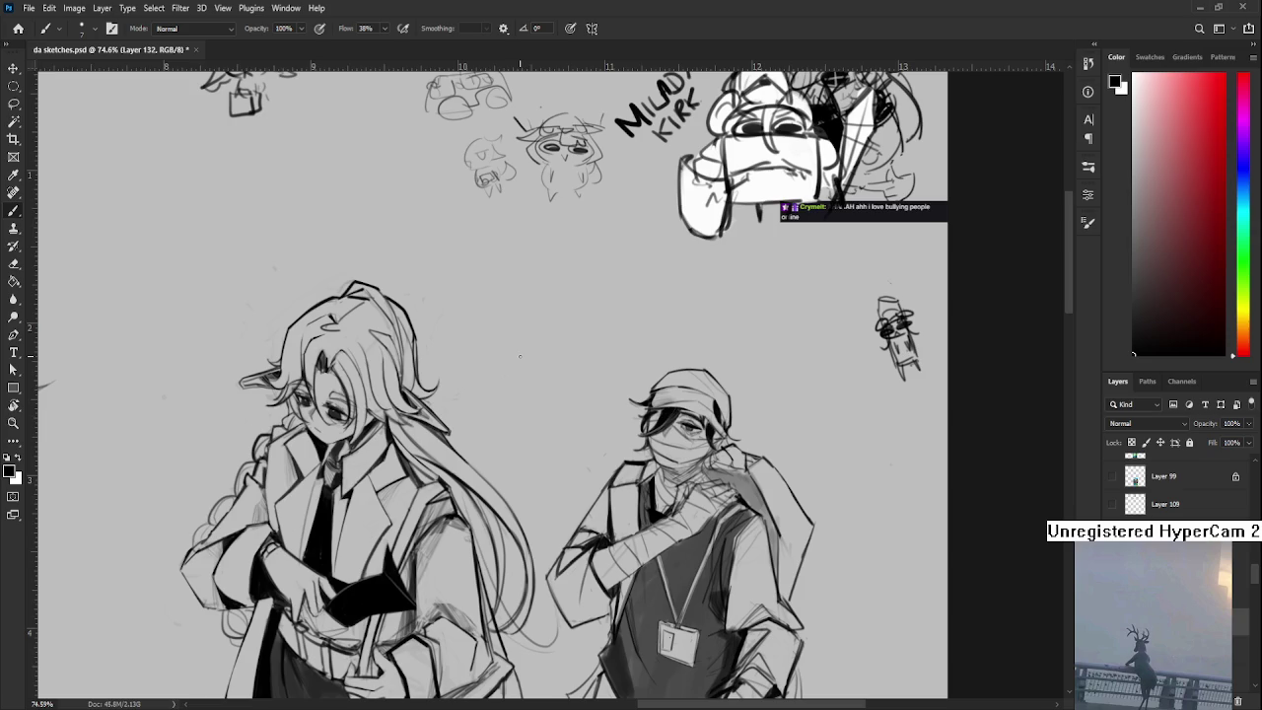
{"action": "left_click_drag", "start_coordinate": [540, 390], "coordinate": [508, 414]}
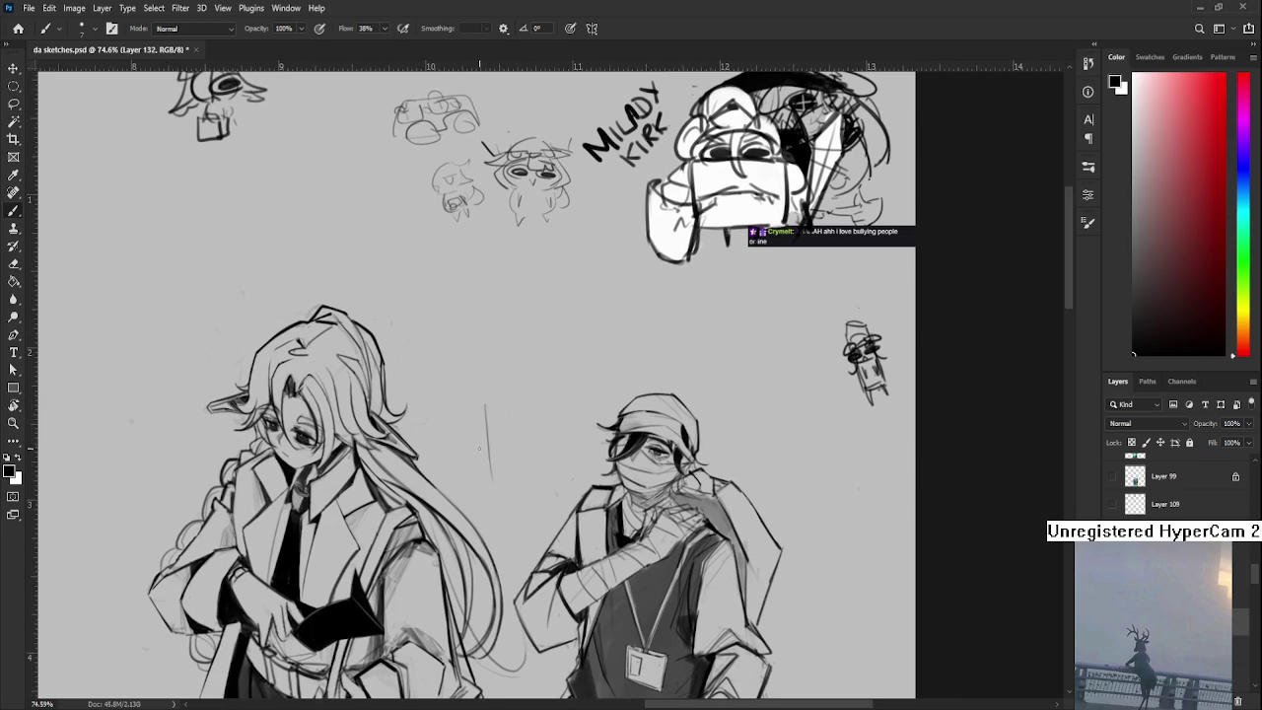
{"action": "left_click_drag", "start_coordinate": [487, 414], "coordinate": [489, 459]}
{"action": "key", "text": "ctrl+z"}
{"action": "key", "text": "ctrl+z"}
{"action": "mouse_move", "coordinate": [485, 391]}
{"action": "left_mouse_down"}
{"action": "mouse_move", "coordinate": [537, 424]}
{"action": "mouse_move", "coordinate": [532, 402]}
{"action": "mouse_move", "coordinate": [529, 454]}
{"action": "left_mouse_up"}
{"action": "key", "text": "ctrl+z"}
{"action": "key", "text": "ctrl+z"}
{"action": "mouse_move", "coordinate": [514, 406]}
{"action": "left_mouse_down"}
{"action": "mouse_move", "coordinate": [554, 390]}
{"action": "mouse_move", "coordinate": [554, 407]}
{"action": "mouse_move", "coordinate": [566, 390]}
{"action": "mouse_move", "coordinate": [536, 404]}
{"action": "mouse_move", "coordinate": [552, 424]}
{"action": "left_mouse_up"}
{"action": "key", "text": "ctrl+z"}
{"action": "key", "text": "ctrl+z"}
{"action": "key", "text": "ctrl+z"}
{"action": "key", "text": "ctrl+z"}
{"action": "mouse_move", "coordinate": [548, 401]}
{"action": "left_mouse_down"}
{"action": "mouse_move", "coordinate": [534, 413]}
{"action": "mouse_move", "coordinate": [541, 386]}
{"action": "mouse_move", "coordinate": [558, 398]}
{"action": "mouse_move", "coordinate": [532, 464]}
{"action": "mouse_move", "coordinate": [540, 418]}
{"action": "mouse_move", "coordinate": [500, 448]}
{"action": "mouse_move", "coordinate": [497, 438]}
{"action": "mouse_move", "coordinate": [529, 463]}
{"action": "mouse_move", "coordinate": [554, 450]}
{"action": "mouse_move", "coordinate": [482, 423]}
{"action": "mouse_move", "coordinate": [450, 467]}
{"action": "left_mouse_up"}
{"action": "key", "text": "ctrl+z"}
{"action": "key", "text": "ctrl+z"}
{"action": "key", "text": "ctrl+z"}
{"action": "key", "text": "ctrl+z"}
{"action": "key", "text": "ctrl+z"}
{"action": "key", "text": "ctrl+z"}
{"action": "key", "text": "ctrl+z"}
{"action": "key", "text": "ctrl+z"}
{"action": "key", "text": "ctrl+z"}
- Add four rough torso lines below the box
{"action": "left_click_drag", "start_coordinate": [446, 420], "coordinate": [456, 470]}
{"action": "left_click_drag", "start_coordinate": [516, 445], "coordinate": [506, 491]}
{"action": "mouse_move", "coordinate": [542, 432]}
{"action": "left_mouse_down"}
{"action": "mouse_move", "coordinate": [519, 497]}
{"action": "mouse_move", "coordinate": [481, 506]}
{"action": "mouse_move", "coordinate": [513, 512]}
{"action": "left_mouse_up"}
{"action": "left_click_drag", "start_coordinate": [493, 443], "coordinate": [493, 473]}
- Zoom in on the torso and try a vertical line left of the box, then undo it
{"action": "scroll", "coordinate": [626, 444], "scroll_direction": "down", "scroll_amount": 2, "text": "alt"}
{"action": "scroll", "coordinate": [626, 444], "scroll_direction": "down", "scroll_amount": 1, "text": "alt"}
{"action": "scroll", "coordinate": [626, 443], "scroll_direction": "up", "scroll_amount": 1, "text": "alt"}
{"action": "scroll", "coordinate": [626, 444], "scroll_direction": "up", "scroll_amount": 1, "text": "alt"}
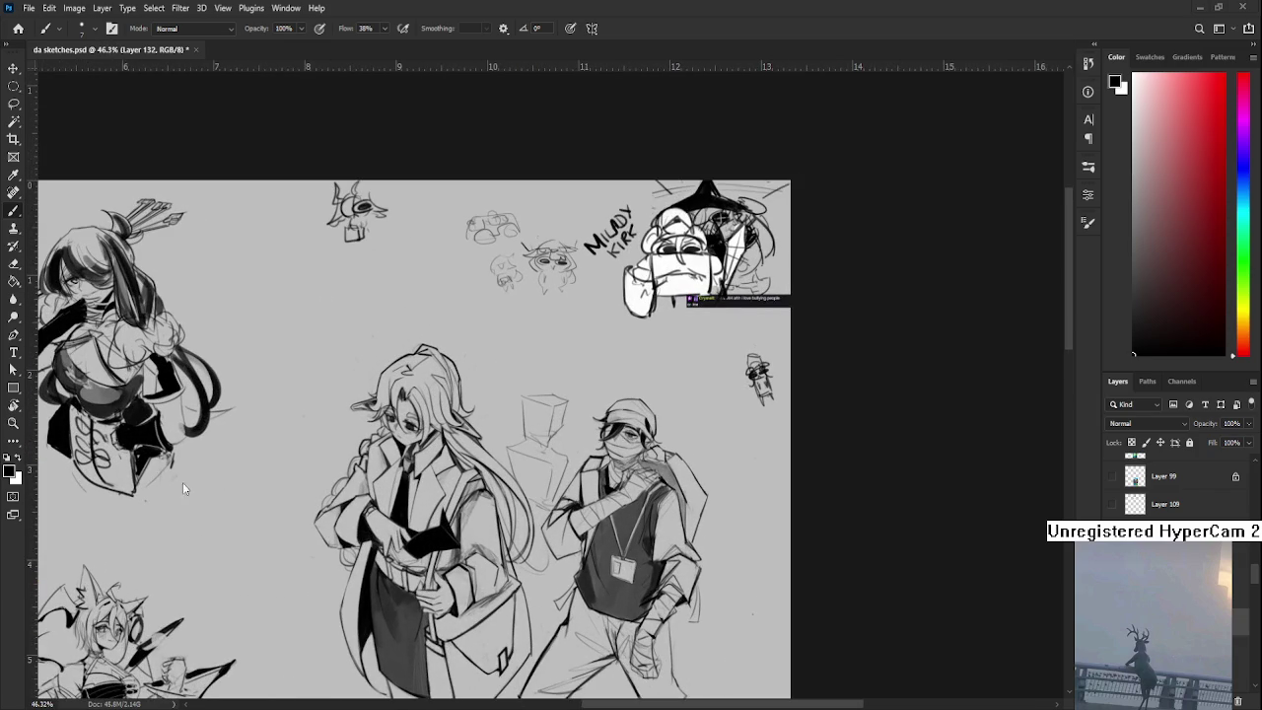
{"action": "scroll", "coordinate": [508, 459], "scroll_direction": "up", "scroll_amount": 1, "text": "alt"}
{"action": "scroll", "coordinate": [507, 460], "scroll_direction": "up", "scroll_amount": 1, "text": "alt"}
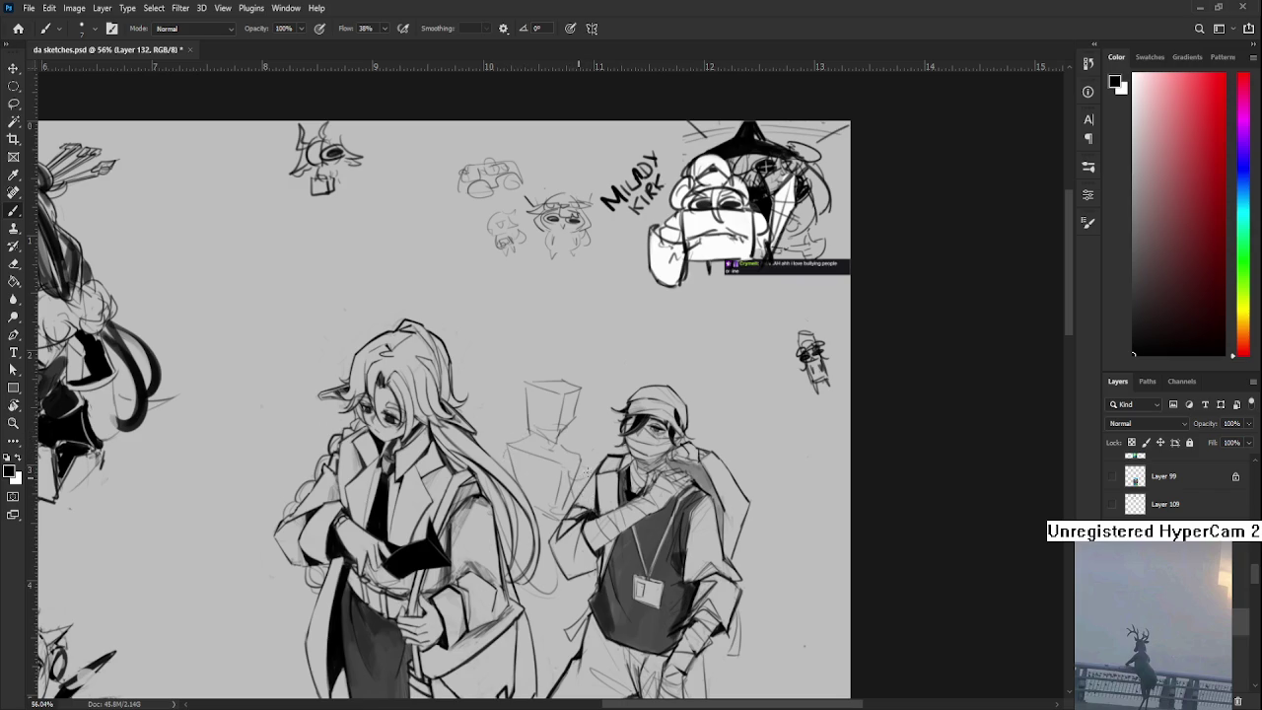
{"action": "left_click_drag", "start_coordinate": [577, 485], "coordinate": [582, 430]}
{"action": "scroll", "coordinate": [570, 407], "scroll_direction": "down", "scroll_amount": 2}
{"action": "scroll", "coordinate": [571, 402], "scroll_direction": "down", "scroll_amount": 1}
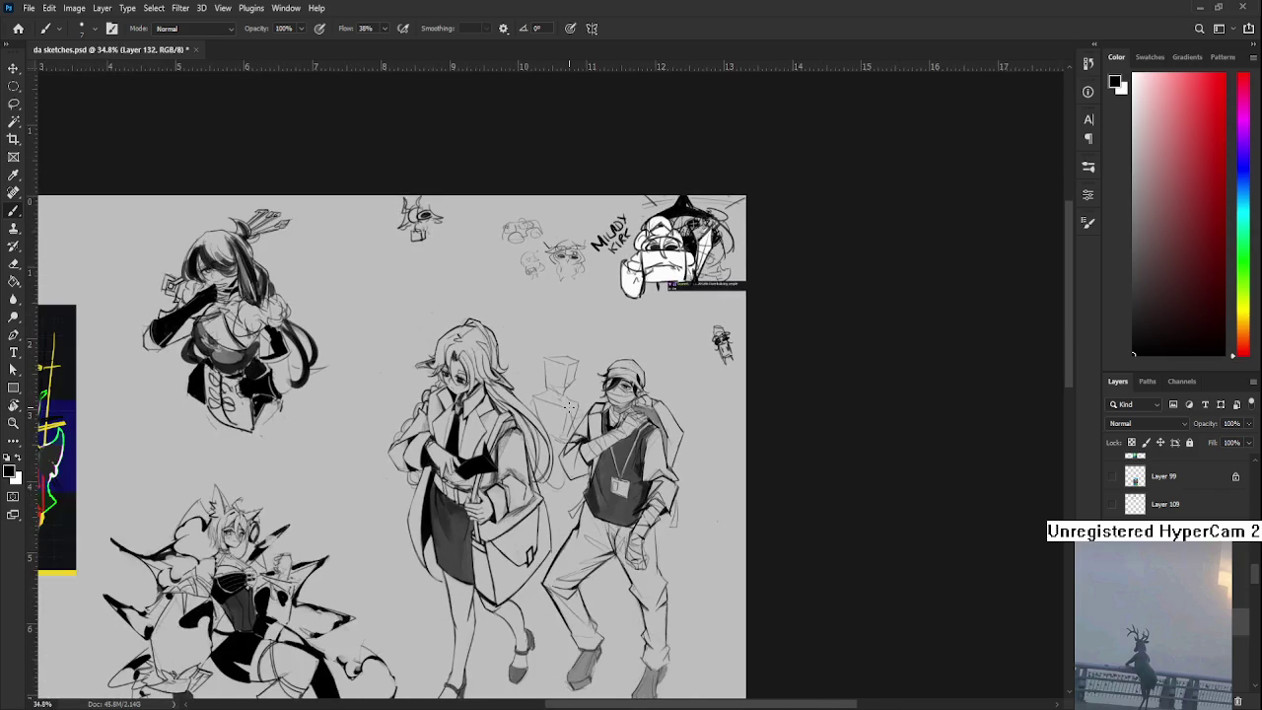
{"action": "scroll", "coordinate": [573, 395], "scroll_direction": "down", "scroll_amount": 1}
{"action": "scroll", "coordinate": [582, 379], "scroll_direction": "up", "scroll_amount": 2}
{"action": "scroll", "coordinate": [581, 377], "scroll_direction": "up", "scroll_amount": 2}
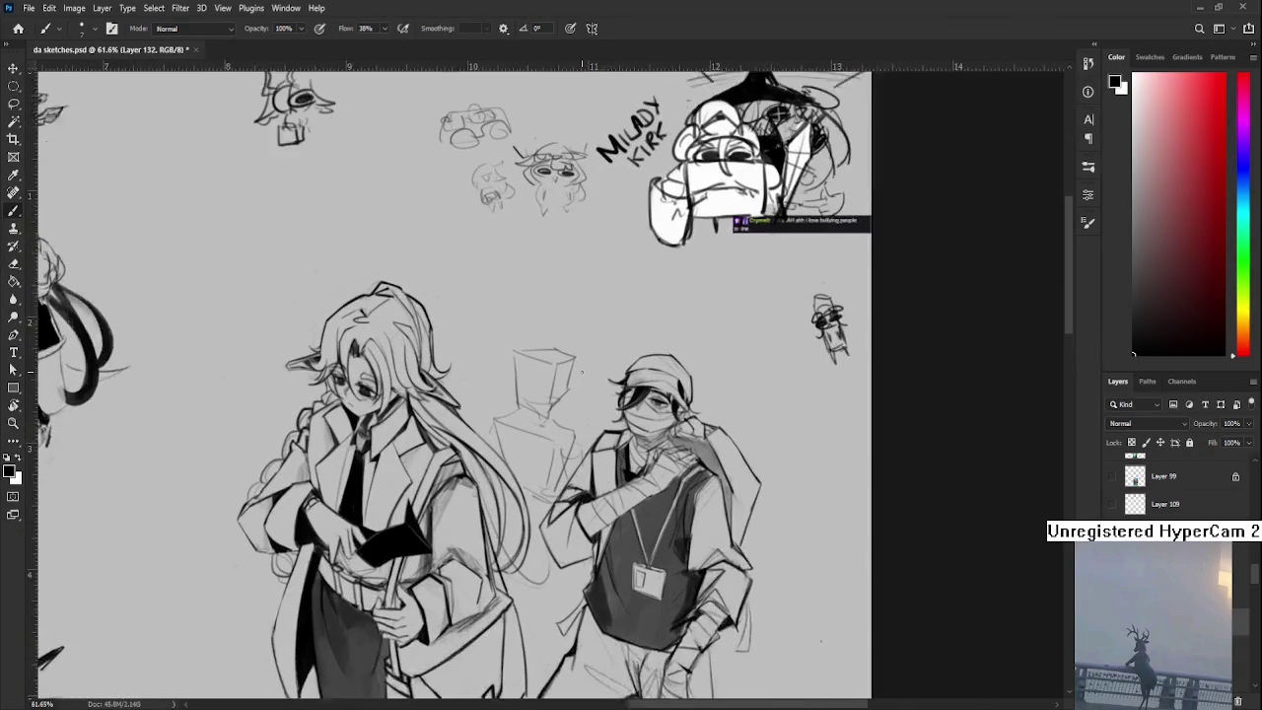
{"action": "scroll", "coordinate": [582, 373], "scroll_direction": "up", "scroll_amount": 1}
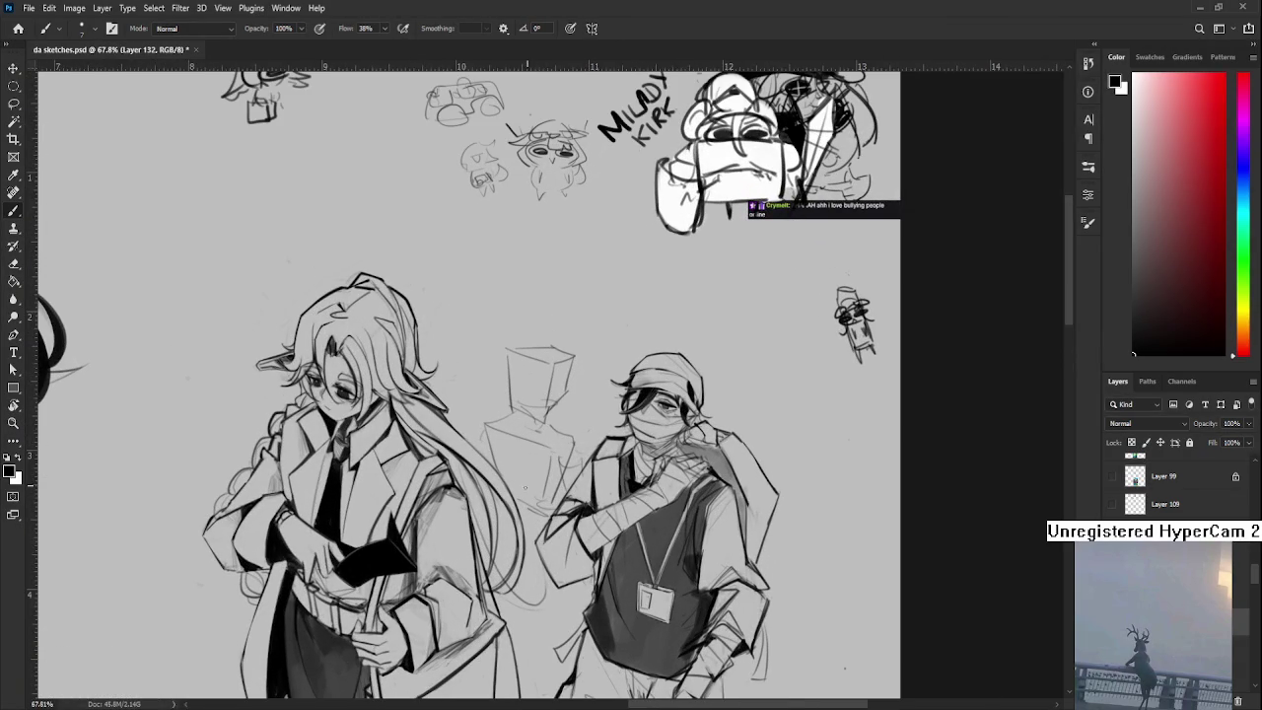
{"action": "left_click_drag", "start_coordinate": [532, 439], "coordinate": [533, 480]}
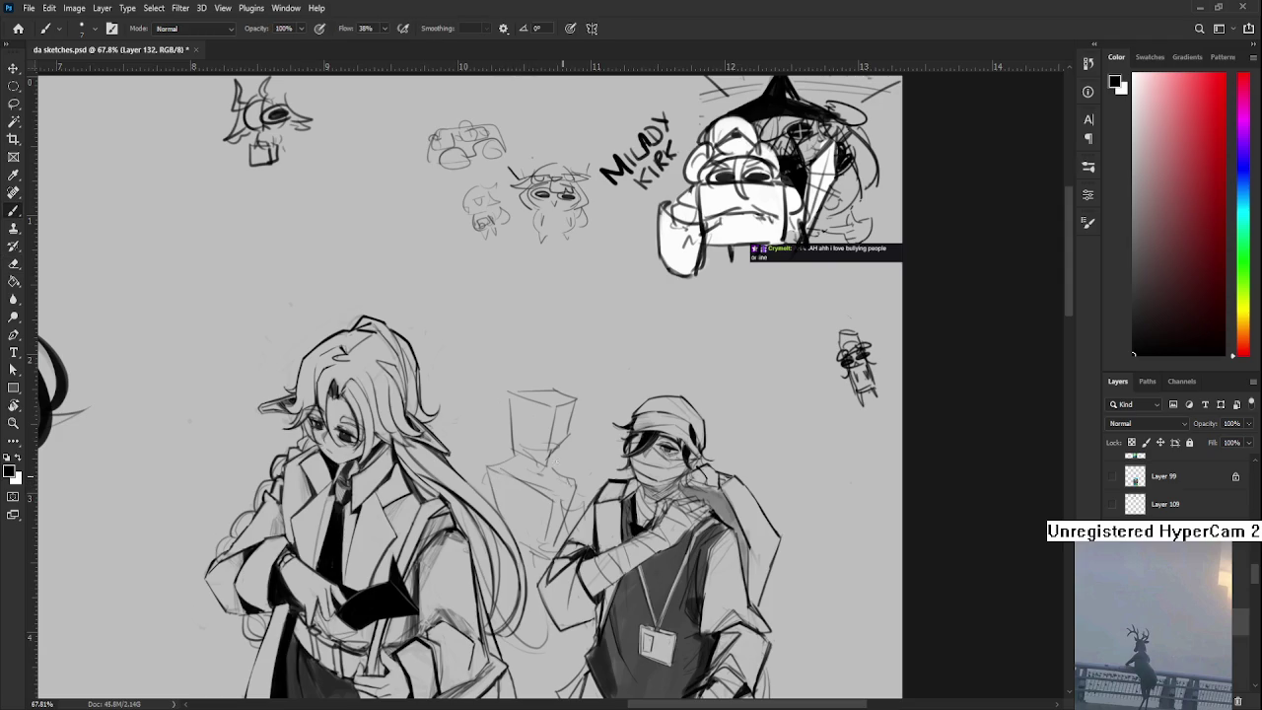
{"action": "left_click_drag", "start_coordinate": [478, 392], "coordinate": [485, 470]}
{"action": "key", "text": "ctrl+z"}
- Erase the faint torso lines and redraw them with the Brush
{"action": "key", "text": "e"}
{"action": "left_click_drag", "start_coordinate": [489, 459], "coordinate": [543, 503]}
{"action": "key", "text": "b"}
{"action": "left_click_drag", "start_coordinate": [503, 465], "coordinate": [566, 499]}
{"action": "left_click_drag", "start_coordinate": [566, 397], "coordinate": [536, 347]}
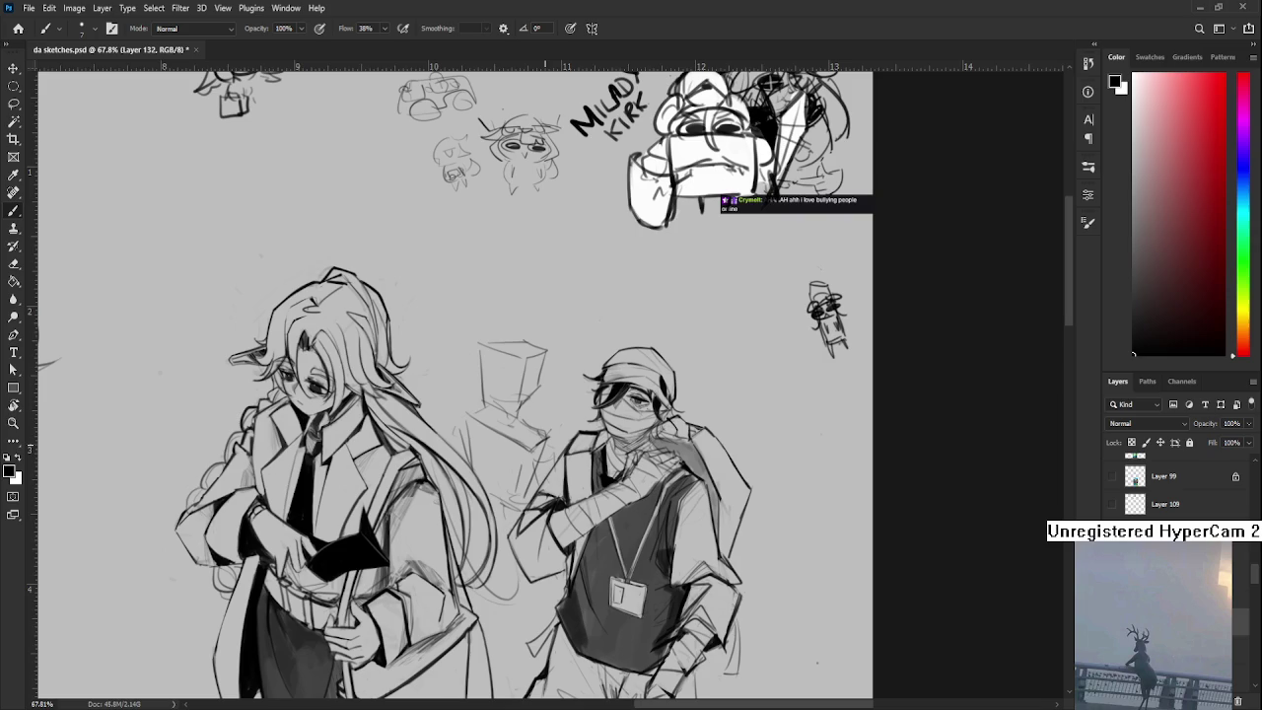
- Scale the box sketch to about 104%, nudge it into place and commit
{"action": "left_click_drag", "start_coordinate": [498, 398], "coordinate": [490, 420]}
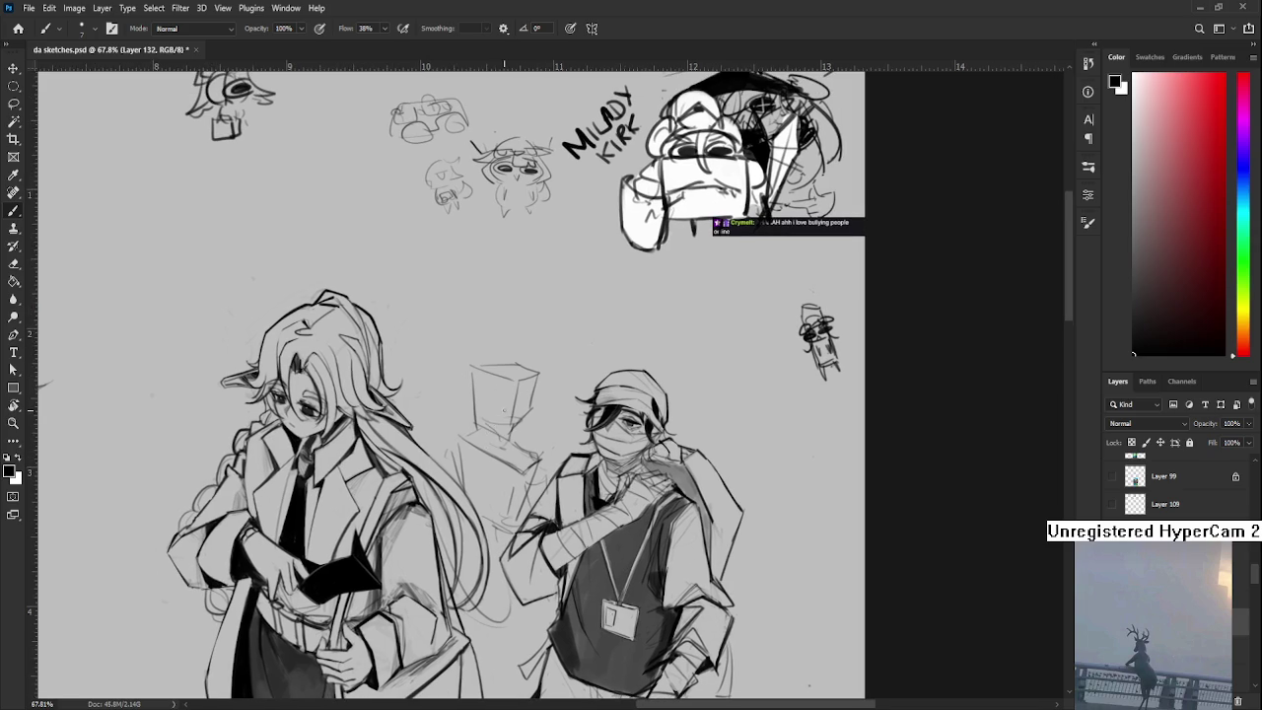
{"action": "key", "text": "ctrl+t"}
{"action": "left_click_drag", "start_coordinate": [593, 338], "coordinate": [580, 355]}
{"action": "mouse_move", "coordinate": [529, 423]}
{"action": "left_mouse_down"}
{"action": "mouse_move", "coordinate": [527, 406]}
{"action": "mouse_move", "coordinate": [510, 427]}
{"action": "left_mouse_up"}
{"action": "left_click_drag", "start_coordinate": [569, 355], "coordinate": [582, 333]}
{"action": "key", "text": "ctrl+z"}
{"action": "left_click_drag", "start_coordinate": [518, 409], "coordinate": [522, 405]}
{"action": "left_click_drag", "start_coordinate": [582, 332], "coordinate": [591, 328]}
{"action": "left_click_drag", "start_coordinate": [554, 368], "coordinate": [548, 374]}
{"action": "key", "text": "Return"}
- Brush tall vertical strokes for a raised arm rising left of the box
{"action": "key", "text": "b"}
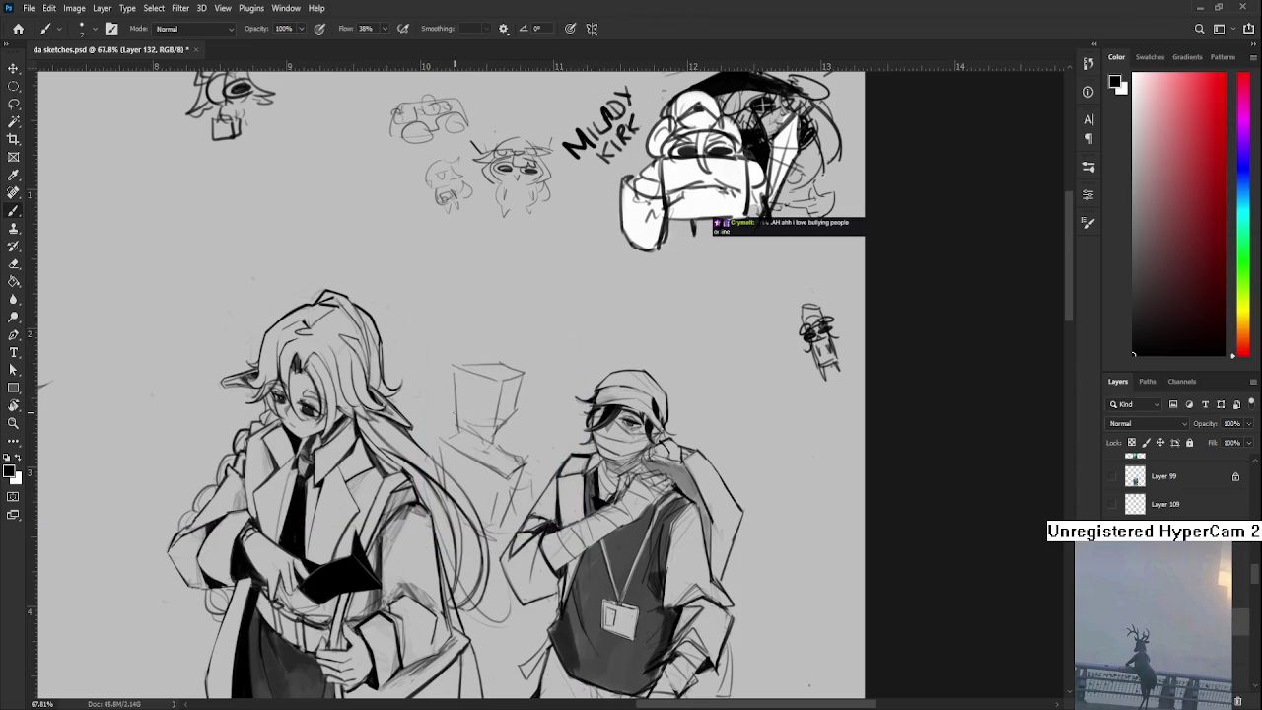
{"action": "left_click_drag", "start_coordinate": [550, 461], "coordinate": [520, 472]}
{"action": "key", "text": "ctrl+z"}
{"action": "left_click_drag", "start_coordinate": [434, 343], "coordinate": [425, 432]}
{"action": "left_click_drag", "start_coordinate": [449, 253], "coordinate": [431, 350]}
{"action": "left_click_drag", "start_coordinate": [446, 279], "coordinate": [428, 363]}
{"action": "left_click_drag", "start_coordinate": [461, 246], "coordinate": [459, 355]}
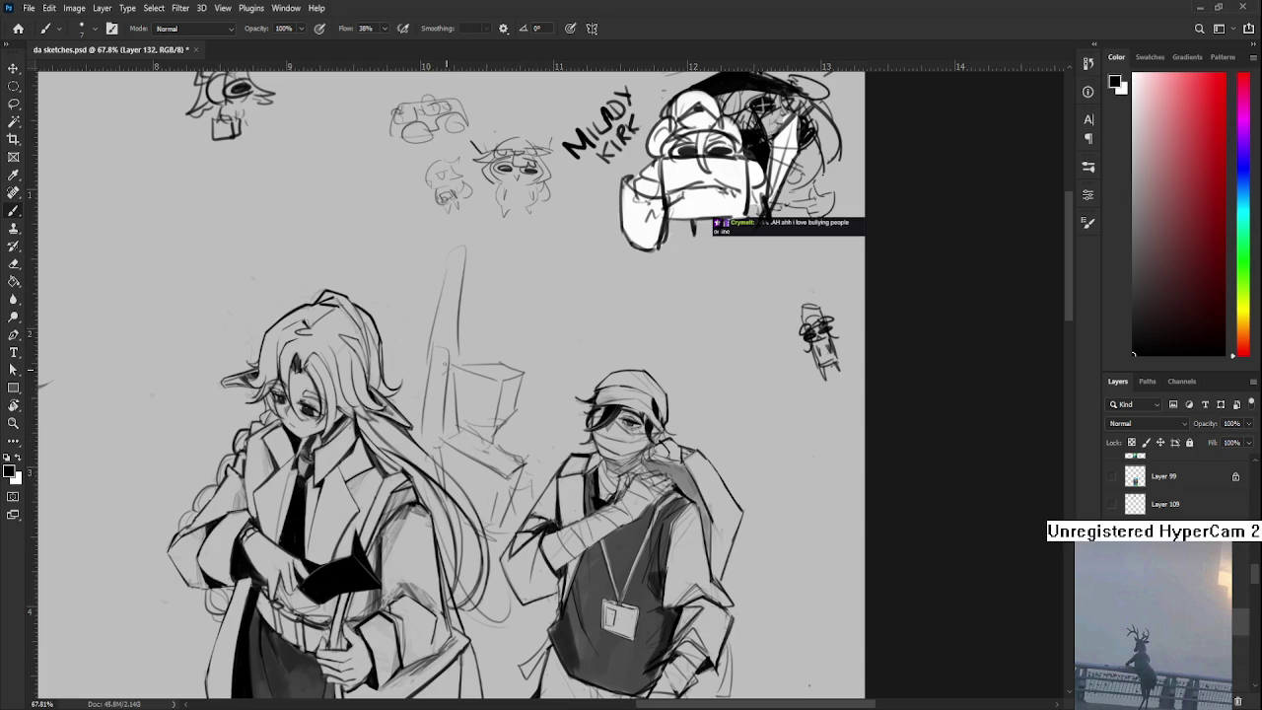
- Extend the box's top and right edges and add a hooked hand atop the arm
{"action": "mouse_move", "coordinate": [531, 392]}
{"action": "left_mouse_down"}
{"action": "mouse_move", "coordinate": [521, 471]}
{"action": "mouse_move", "coordinate": [552, 405]}
{"action": "mouse_move", "coordinate": [542, 477]}
{"action": "left_mouse_up"}
{"action": "left_click_drag", "start_coordinate": [520, 365], "coordinate": [552, 382]}
{"action": "left_click_drag", "start_coordinate": [459, 349], "coordinate": [558, 368]}
{"action": "mouse_move", "coordinate": [558, 369]}
{"action": "left_mouse_down"}
{"action": "mouse_move", "coordinate": [554, 410]}
{"action": "mouse_move", "coordinate": [519, 411]}
{"action": "left_mouse_up"}
{"action": "left_click_drag", "start_coordinate": [427, 341], "coordinate": [422, 368]}
{"action": "mouse_move", "coordinate": [450, 260]}
{"action": "left_mouse_down"}
{"action": "mouse_move", "coordinate": [486, 252]}
{"action": "mouse_move", "coordinate": [456, 247]}
{"action": "left_mouse_up"}
{"action": "scroll", "coordinate": [466, 337], "scroll_direction": "down", "scroll_amount": 3}
- Lasso the arm's top, rotate it 6.57 degrees, and zoom out to review the page
{"action": "scroll", "coordinate": [465, 338], "scroll_direction": "down", "scroll_amount": 1}
{"action": "scroll", "coordinate": [472, 335], "scroll_direction": "up", "scroll_amount": 2}
{"action": "mouse_move", "coordinate": [474, 335]}
{"action": "left_mouse_down"}
{"action": "mouse_move", "coordinate": [453, 441]}
{"action": "mouse_move", "coordinate": [431, 414]}
{"action": "left_mouse_up"}
{"action": "key", "text": "l"}
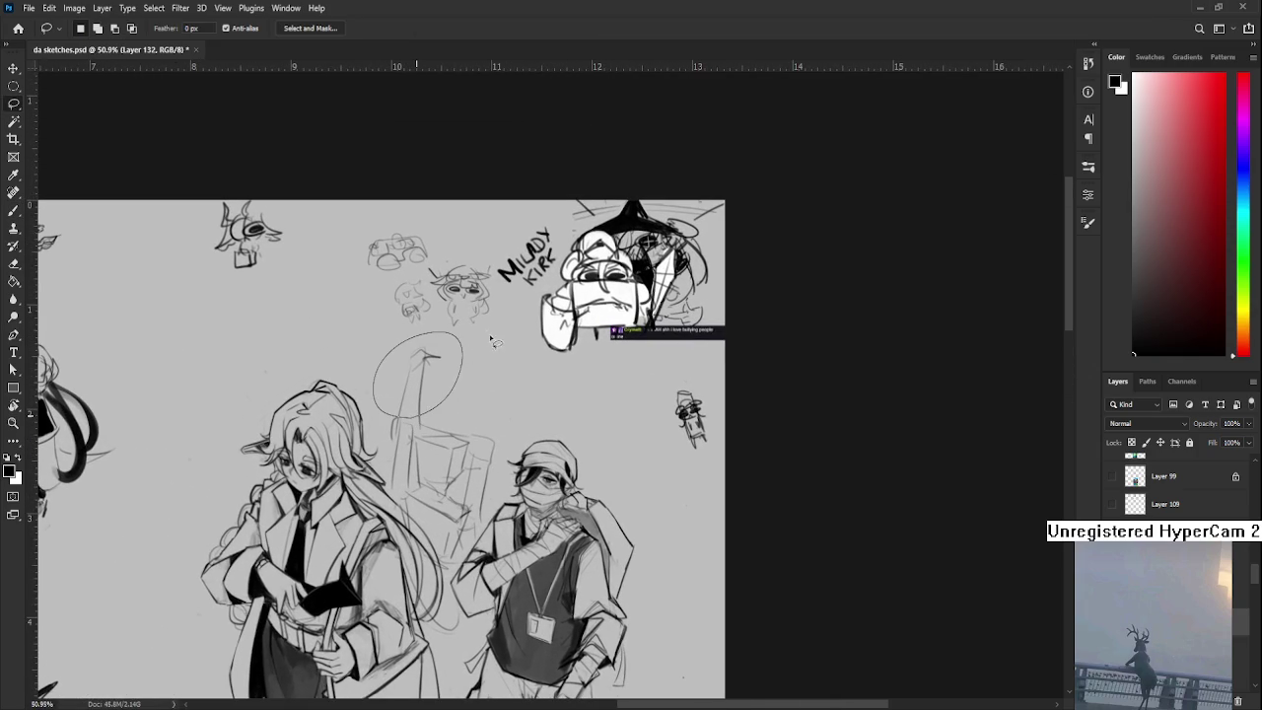
{"action": "key", "text": "ctrl+t"}
{"action": "mouse_move", "coordinate": [487, 329]}
{"action": "left_mouse_down"}
{"action": "mouse_move", "coordinate": [505, 340]}
{"action": "mouse_move", "coordinate": [487, 420]}
{"action": "left_mouse_up"}
{"action": "key", "text": "Return"}
{"action": "scroll", "coordinate": [487, 420], "scroll_direction": "down", "scroll_amount": 1}
{"action": "scroll", "coordinate": [523, 395], "scroll_direction": "down", "scroll_amount": 1}
{"action": "scroll", "coordinate": [572, 355], "scroll_direction": "down", "scroll_amount": 1}
{"action": "scroll", "coordinate": [632, 315], "scroll_direction": "down", "scroll_amount": 1}
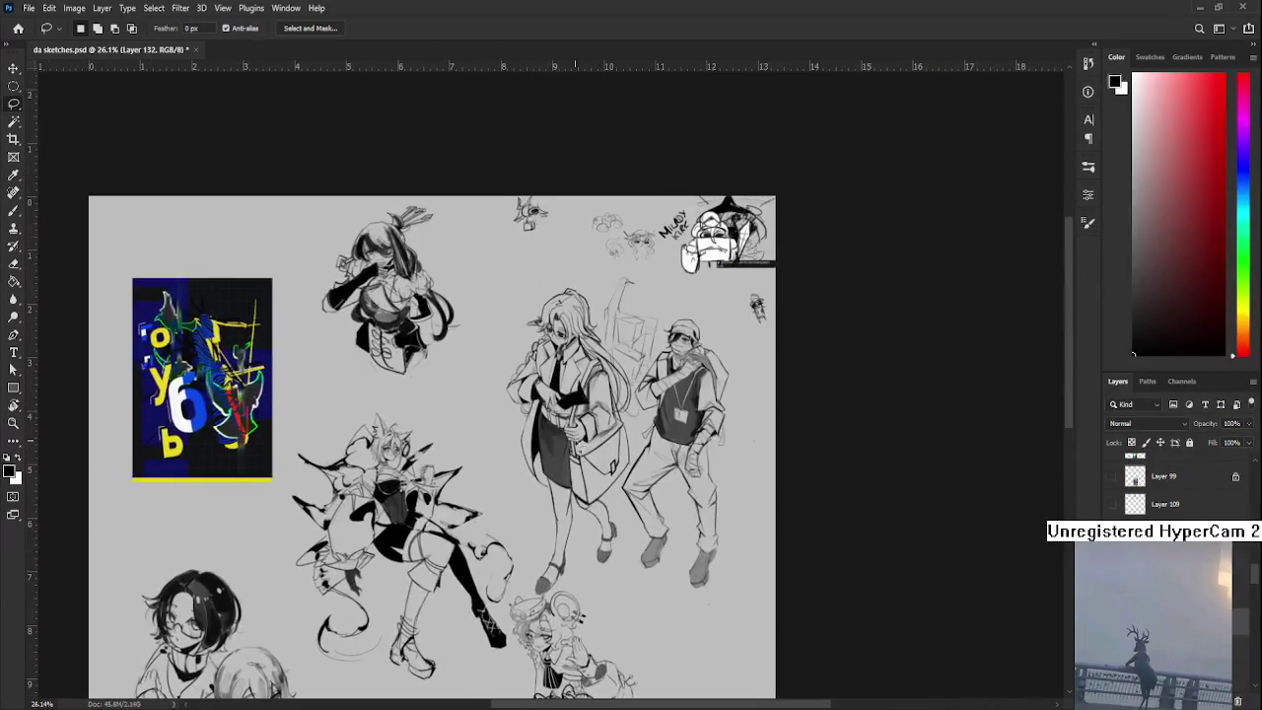
{"action": "scroll", "coordinate": [562, 386], "scroll_direction": "up", "scroll_amount": 1}
{"action": "scroll", "coordinate": [562, 387], "scroll_direction": "up", "scroll_amount": 1}
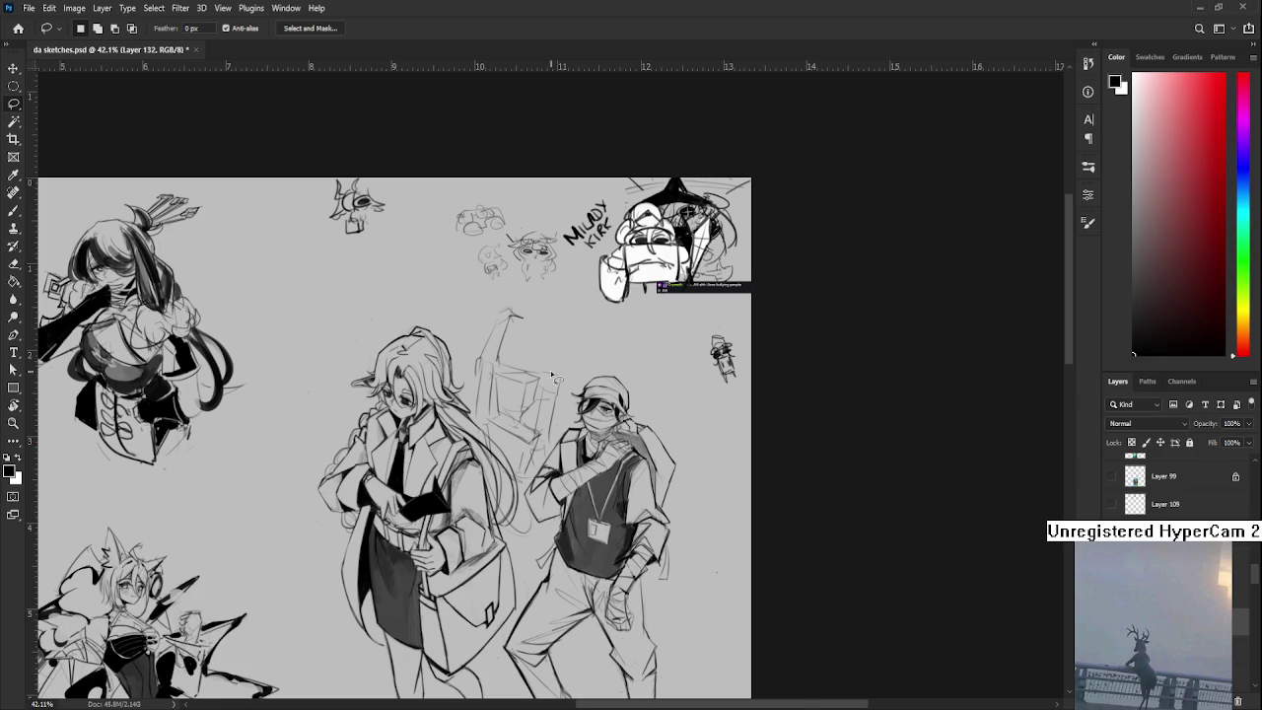
- Zoom in and erase the tall raised-arm strokes and the top of the faint line
{"action": "scroll", "coordinate": [498, 377], "scroll_direction": "up", "scroll_amount": 2}
{"action": "scroll", "coordinate": [503, 379], "scroll_direction": "up", "scroll_amount": 1}
{"action": "scroll", "coordinate": [503, 378], "scroll_direction": "up", "scroll_amount": 1}
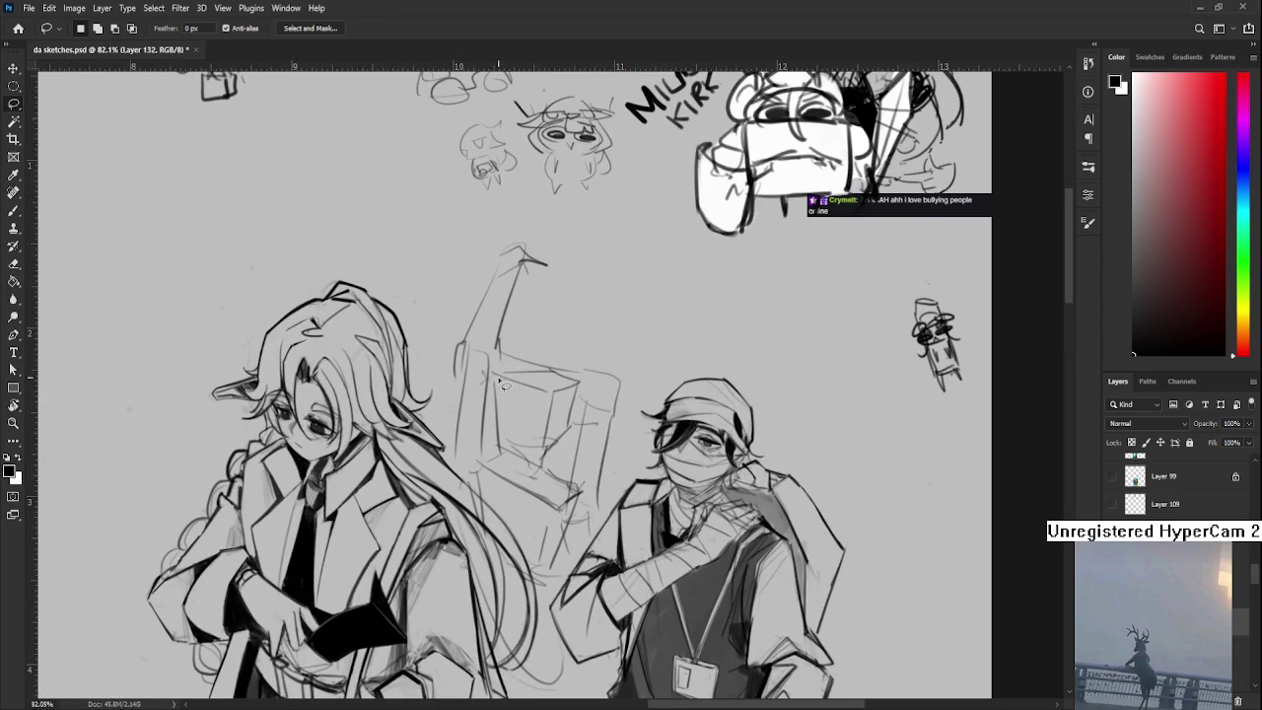
{"action": "scroll", "coordinate": [483, 428], "scroll_direction": "up", "scroll_amount": 1}
{"action": "scroll", "coordinate": [483, 415], "scroll_direction": "up", "scroll_amount": 1}
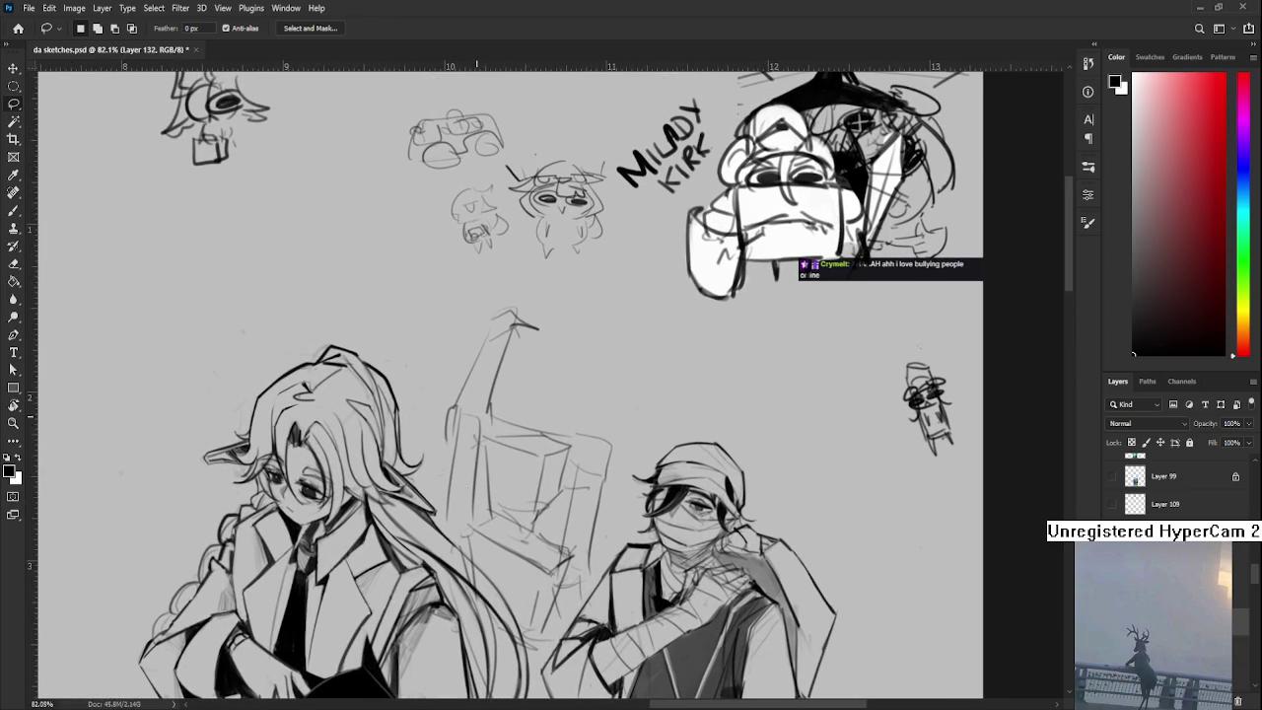
{"action": "scroll", "coordinate": [468, 453], "scroll_direction": "up", "scroll_amount": 1}
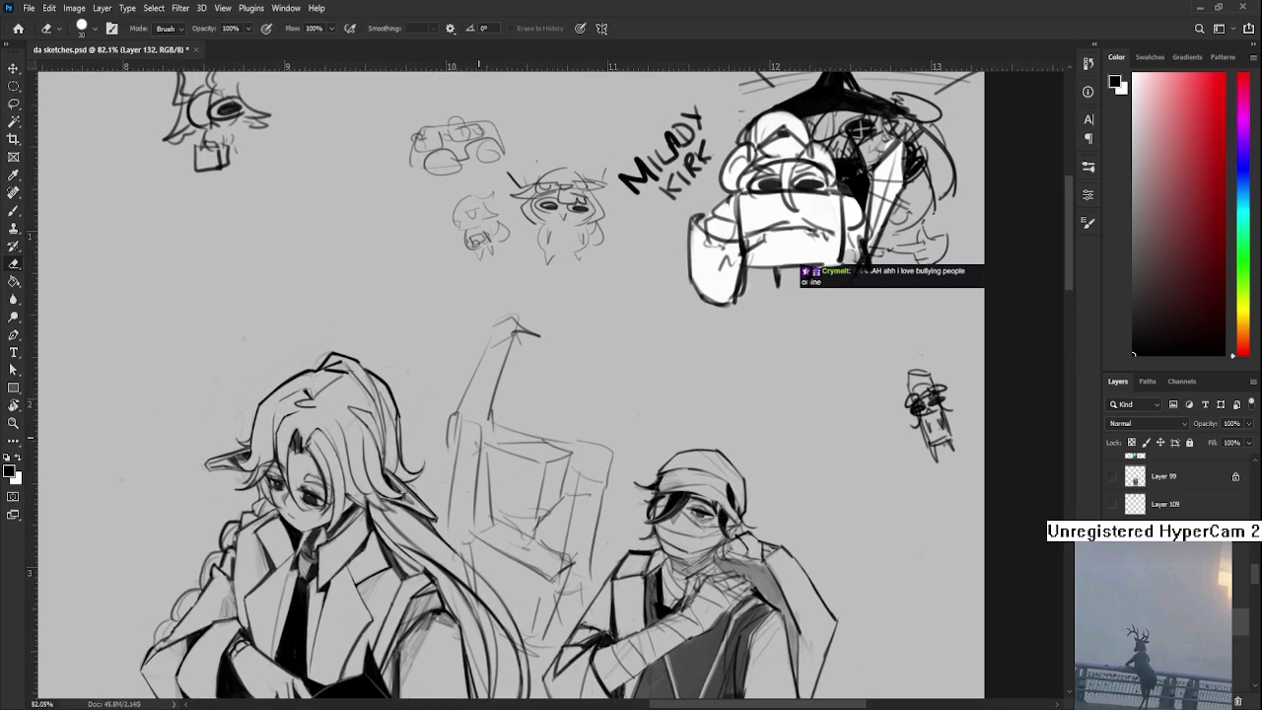
{"action": "key", "text": "b"}
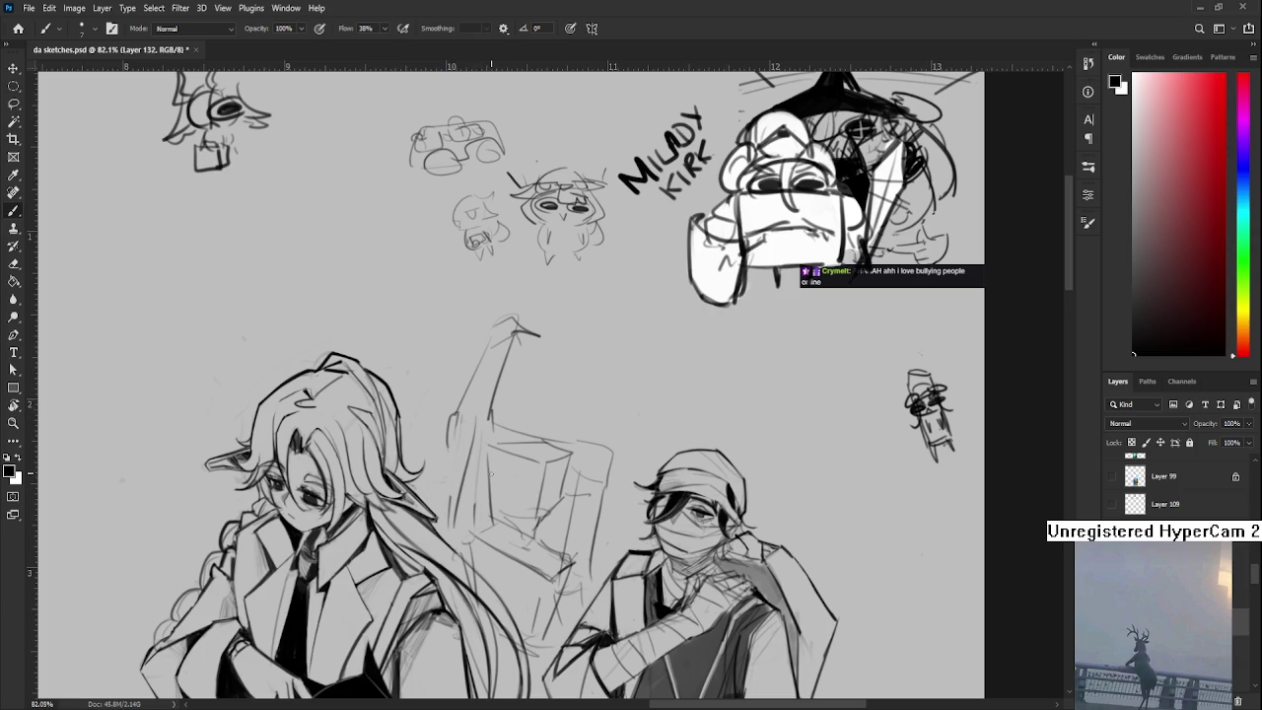
{"action": "key", "text": "e"}
{"action": "left_click_drag", "start_coordinate": [462, 405], "coordinate": [524, 329]}
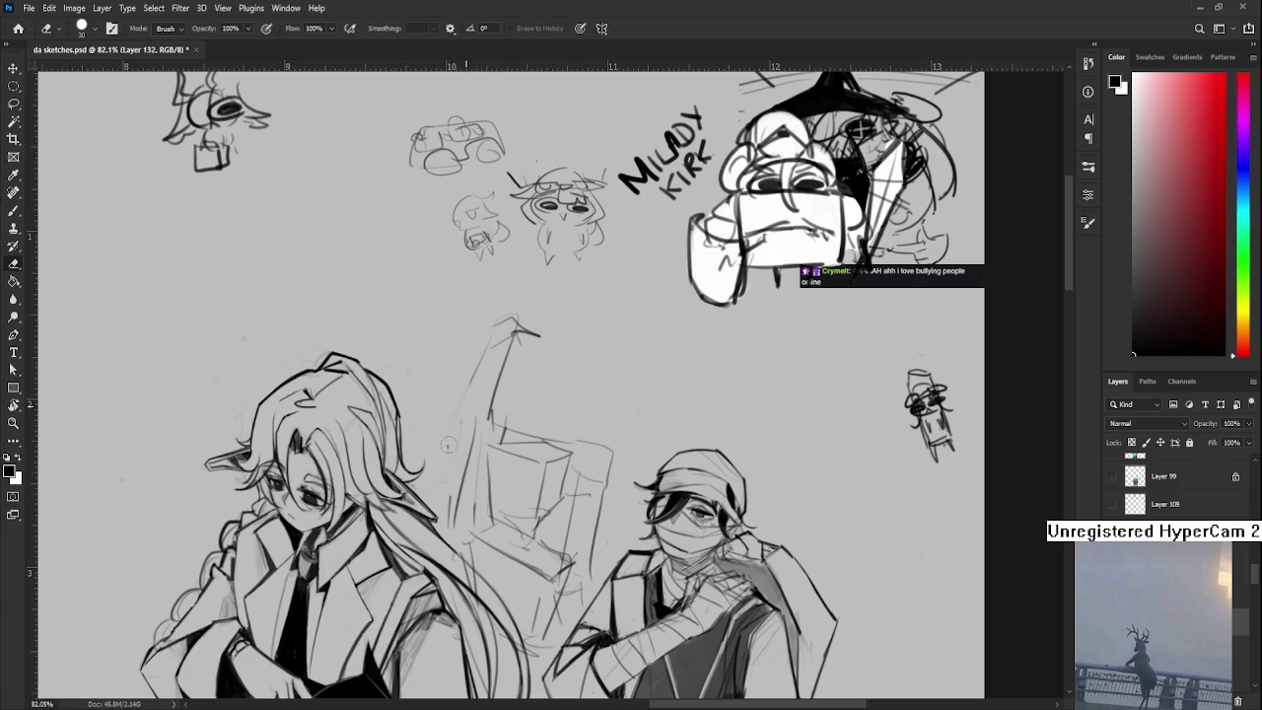
{"action": "left_click_drag", "start_coordinate": [492, 393], "coordinate": [491, 419]}
{"action": "key", "text": "b"}
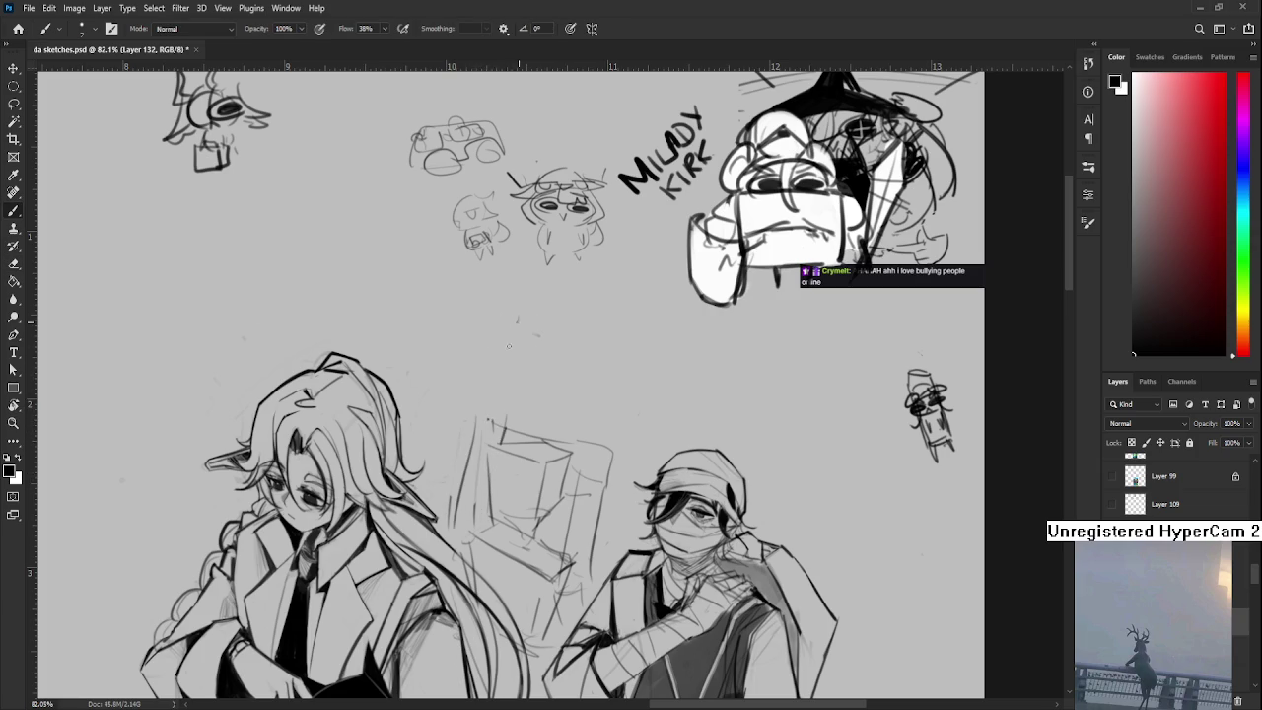
- Try a long diagonal arm line and a shorter one, undoing both attempts
{"action": "left_click_drag", "start_coordinate": [515, 320], "coordinate": [476, 429]}
{"action": "key", "text": "Delete"}
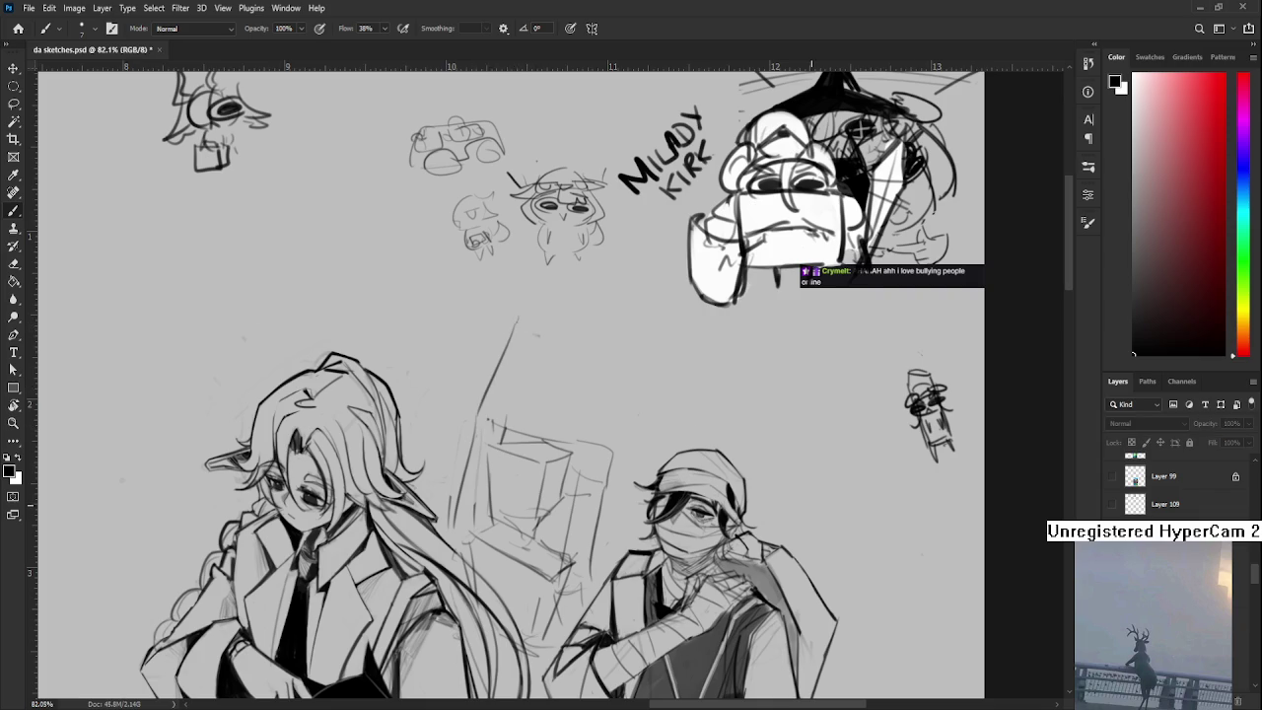
{"action": "key", "text": "ctrl+z"}
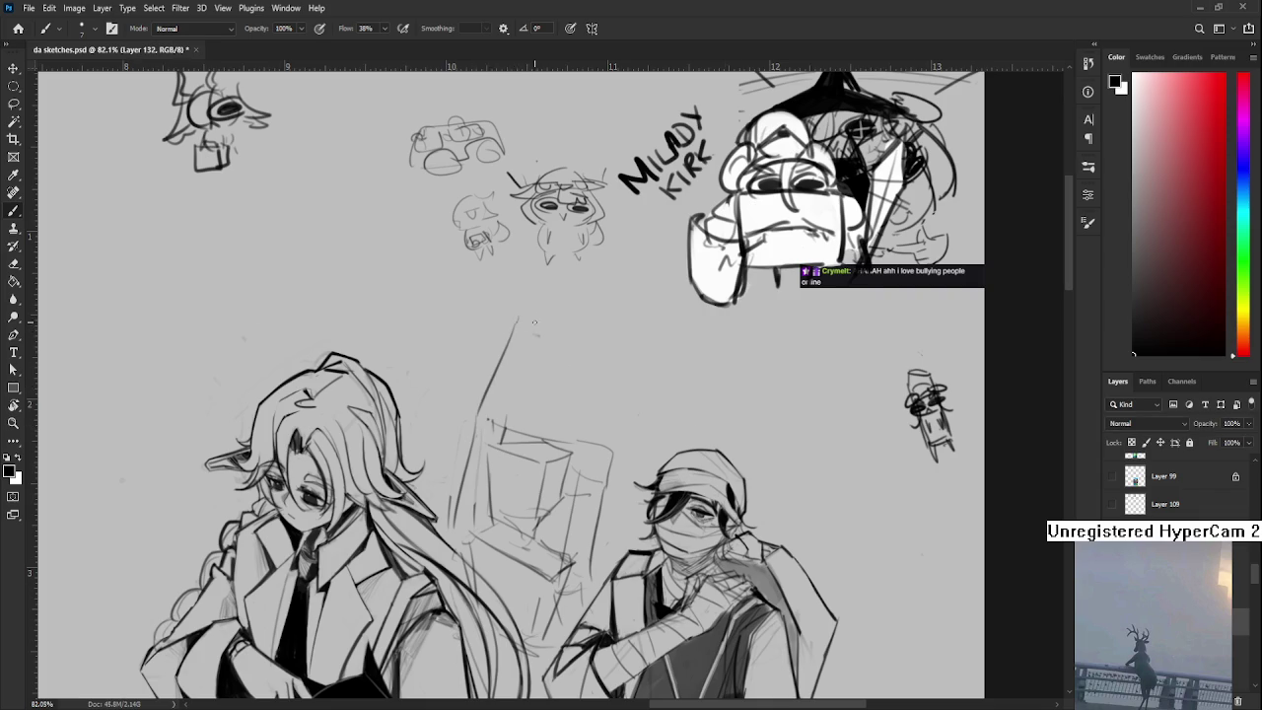
{"action": "mouse_move", "coordinate": [517, 318]}
{"action": "left_mouse_down"}
{"action": "mouse_move", "coordinate": [515, 433]}
{"action": "mouse_move", "coordinate": [515, 394]}
{"action": "mouse_move", "coordinate": [489, 442]}
{"action": "mouse_move", "coordinate": [512, 365]}
{"action": "mouse_move", "coordinate": [546, 352]}
{"action": "mouse_move", "coordinate": [549, 379]}
{"action": "mouse_move", "coordinate": [523, 377]}
{"action": "mouse_move", "coordinate": [538, 380]}
{"action": "left_mouse_up"}
{"action": "key", "text": "ctrl+z"}
{"action": "key", "text": "ctrl+z"}
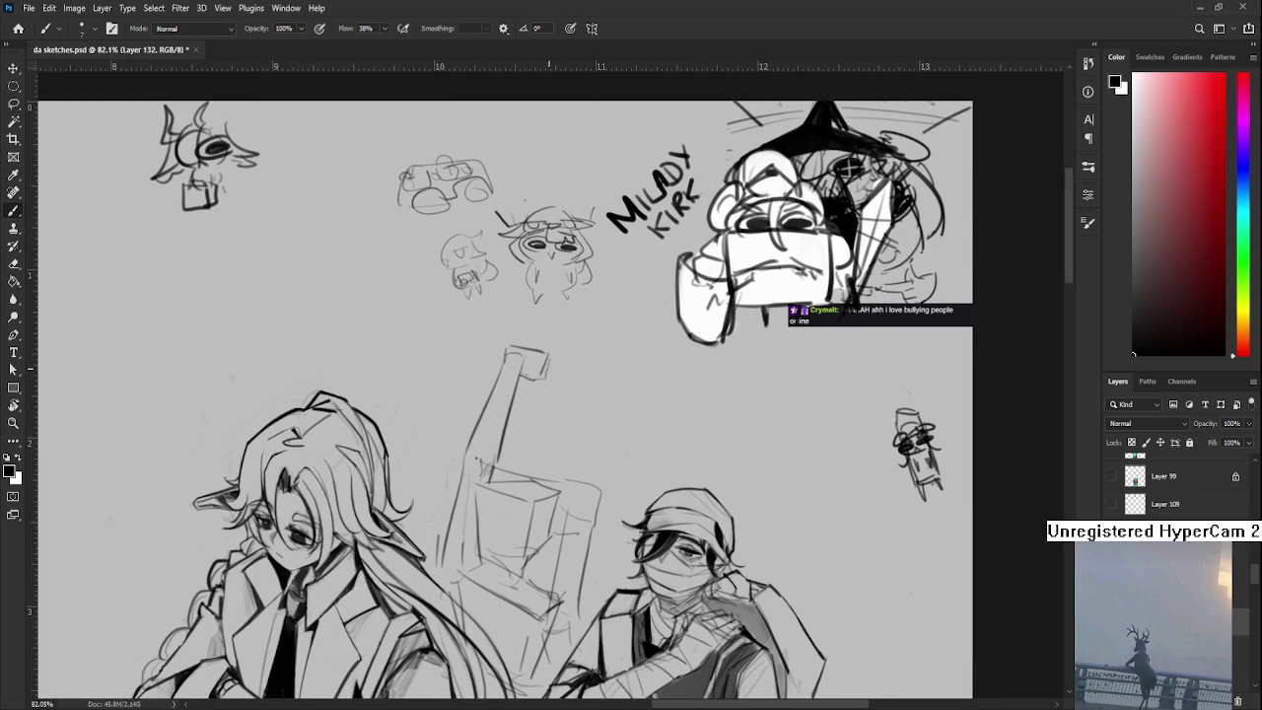
- Block in a box outline with a faint top edge, retrying its left edge
{"action": "mouse_move", "coordinate": [459, 450]}
{"action": "left_mouse_down"}
{"action": "mouse_move", "coordinate": [449, 487]}
{"action": "mouse_move", "coordinate": [473, 455]}
{"action": "mouse_move", "coordinate": [446, 457]}
{"action": "mouse_move", "coordinate": [446, 491]}
{"action": "left_mouse_up"}
{"action": "mouse_move", "coordinate": [460, 451]}
{"action": "left_mouse_down"}
{"action": "mouse_move", "coordinate": [477, 464]}
{"action": "mouse_move", "coordinate": [474, 487]}
{"action": "left_mouse_up"}
{"action": "mouse_move", "coordinate": [545, 475]}
{"action": "left_mouse_down"}
{"action": "mouse_move", "coordinate": [553, 412]}
{"action": "mouse_move", "coordinate": [575, 415]}
{"action": "mouse_move", "coordinate": [533, 379]}
{"action": "left_mouse_up"}
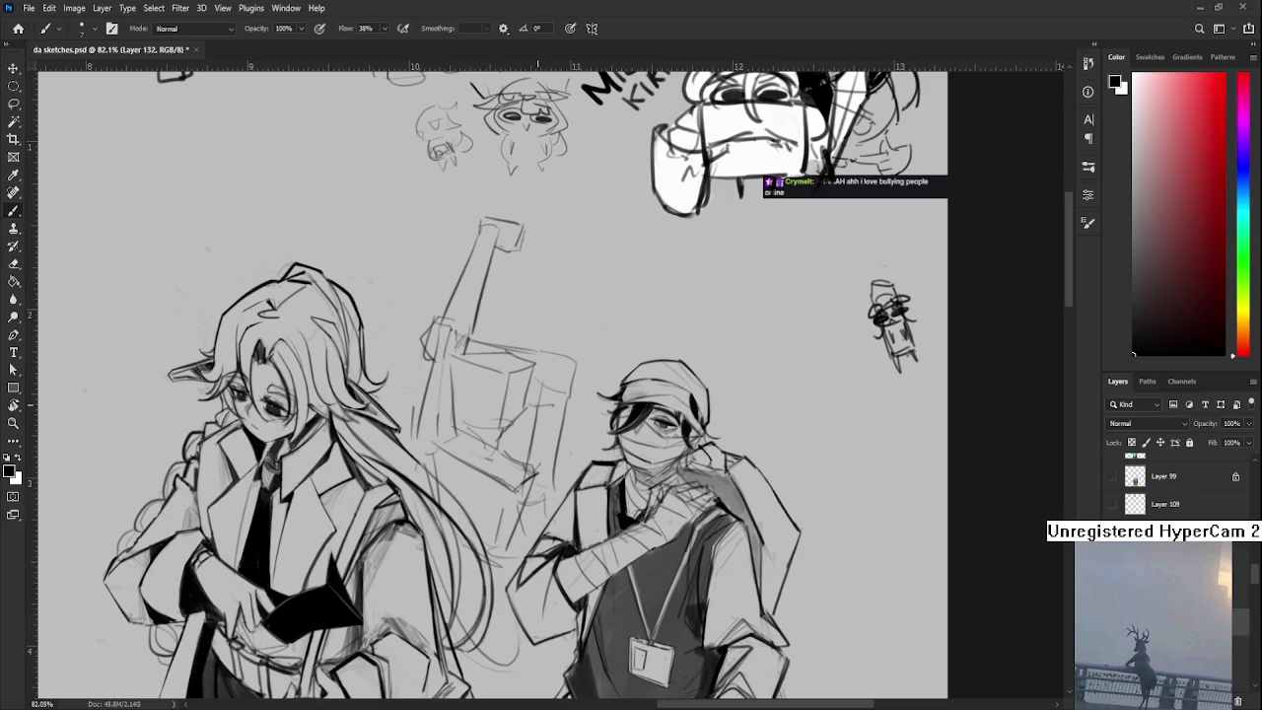
{"action": "left_click_drag", "start_coordinate": [463, 428], "coordinate": [526, 446]}
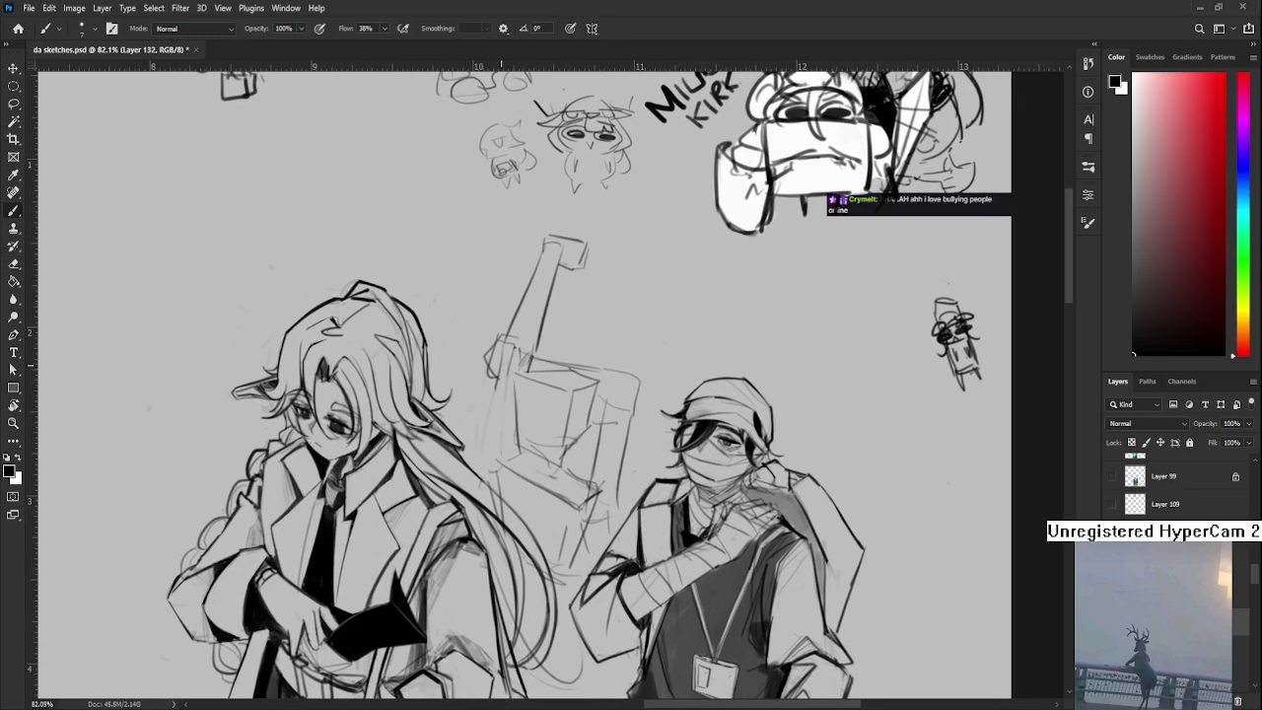
{"action": "left_click_drag", "start_coordinate": [497, 367], "coordinate": [487, 459]}
{"action": "key", "text": "ctrl+z"}
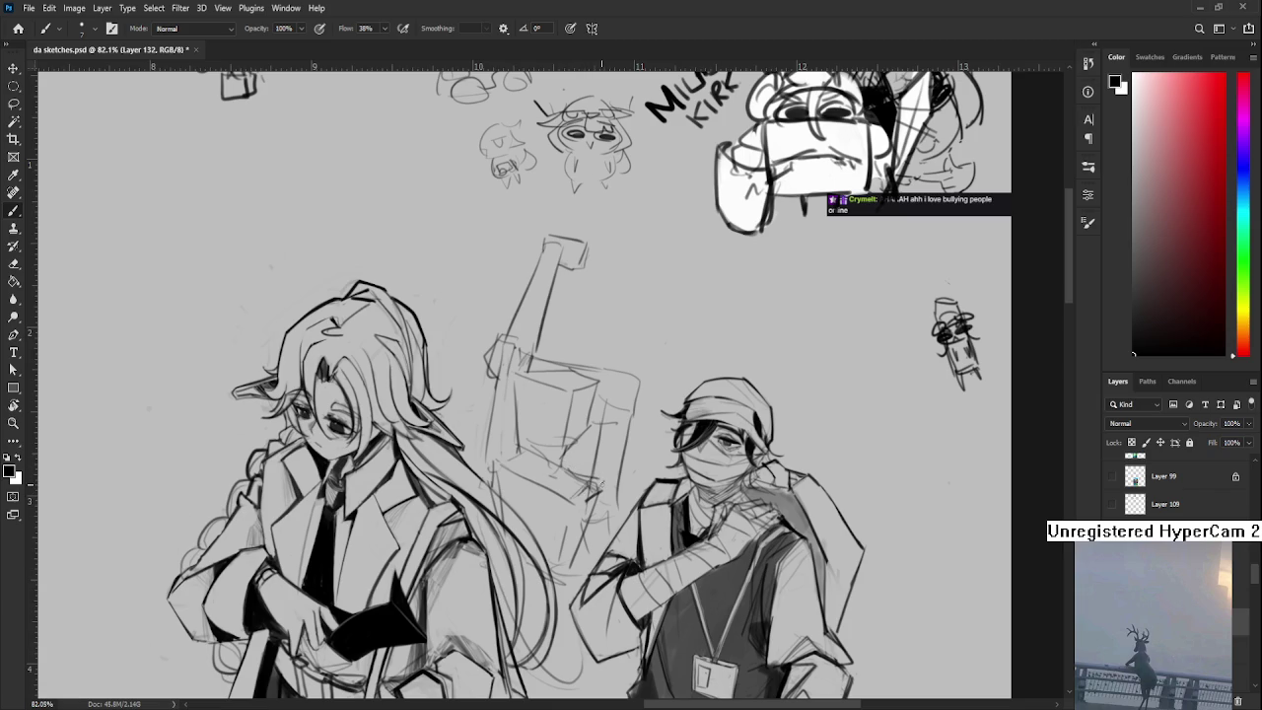
- Extend the box sketch's right edge downward
{"action": "scroll", "coordinate": [581, 483], "scroll_direction": "down", "scroll_amount": 1}
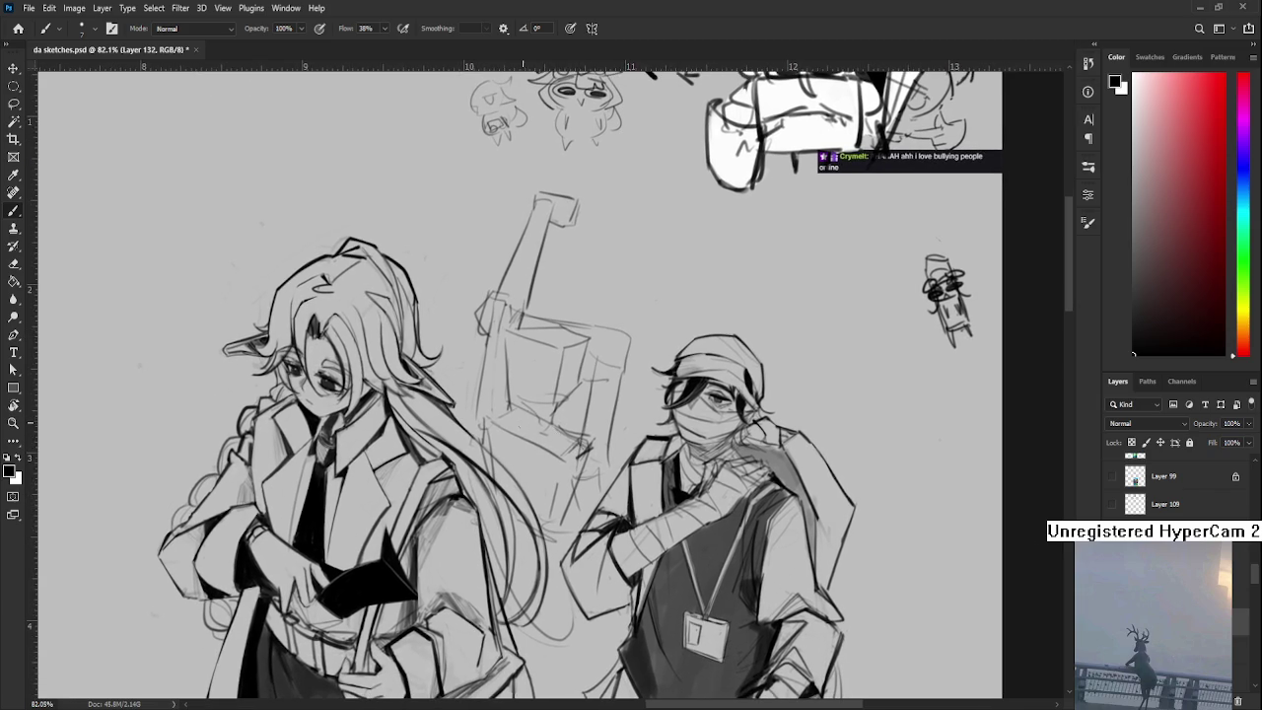
{"action": "left_click_drag", "start_coordinate": [549, 422], "coordinate": [525, 434]}
{"action": "left_click_drag", "start_coordinate": [528, 498], "coordinate": [522, 496]}
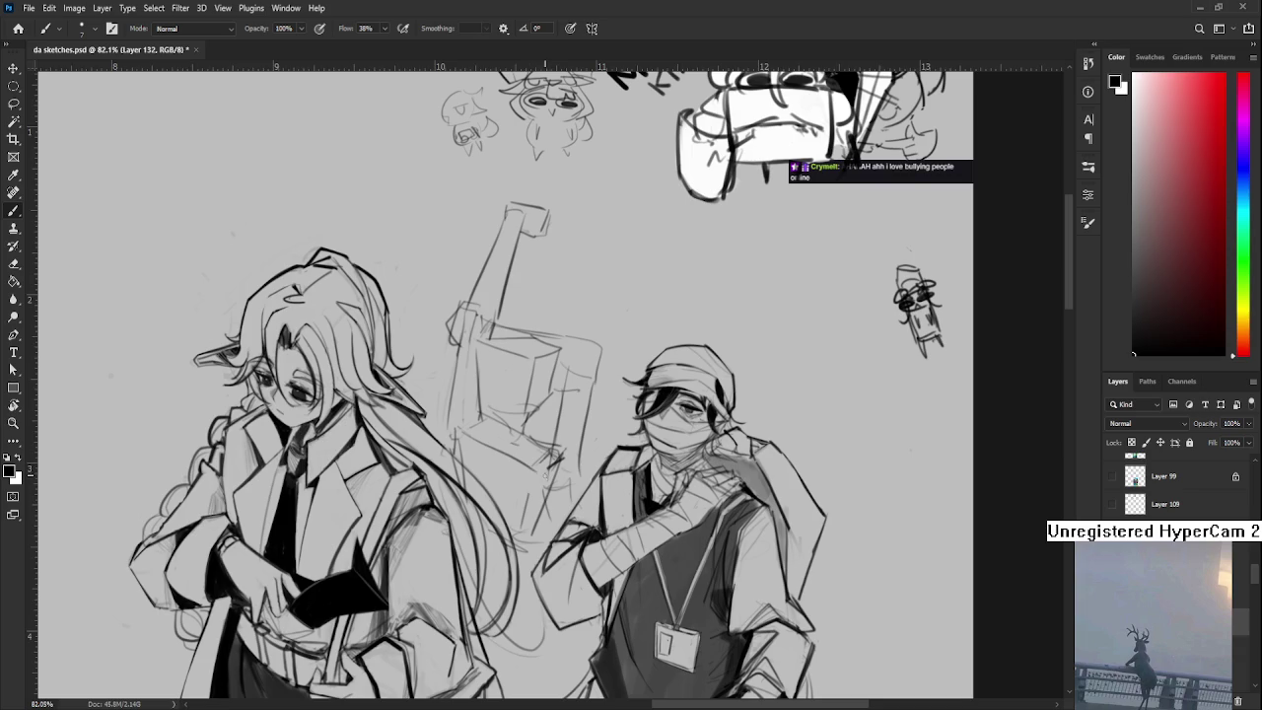
{"action": "left_click_drag", "start_coordinate": [544, 476], "coordinate": [540, 508]}
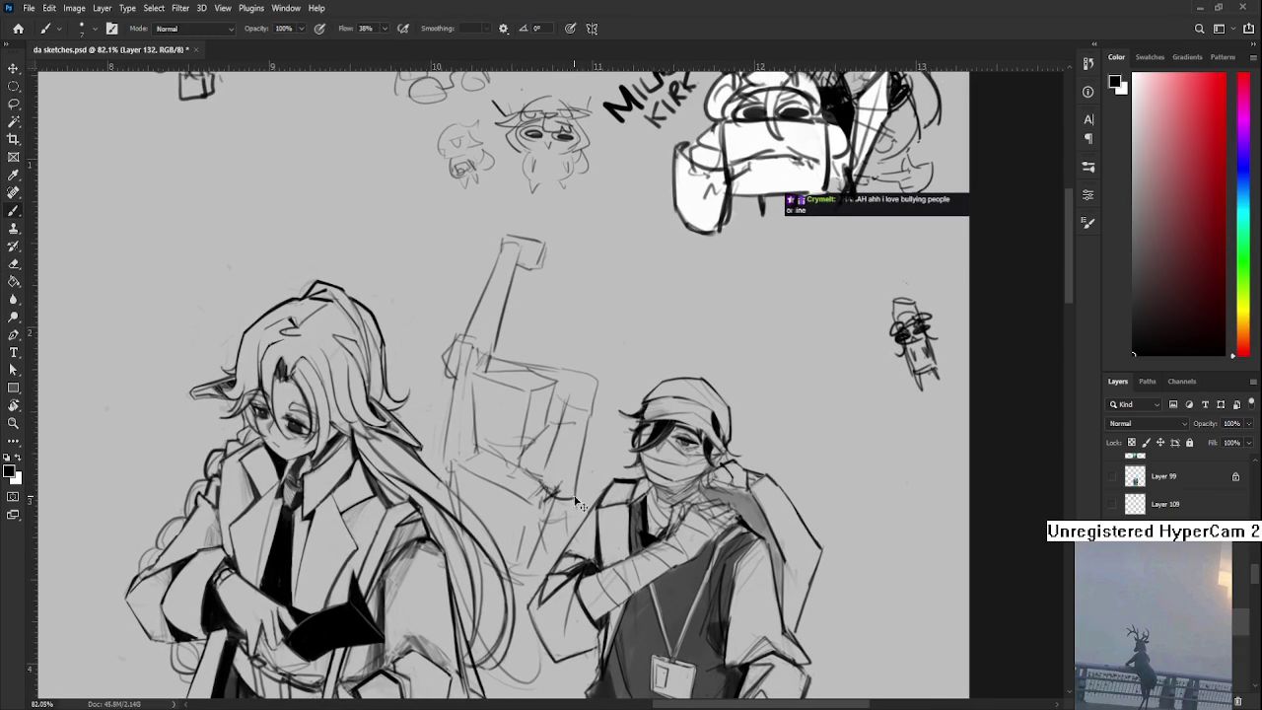
{"action": "left_click_drag", "start_coordinate": [599, 377], "coordinate": [576, 489]}
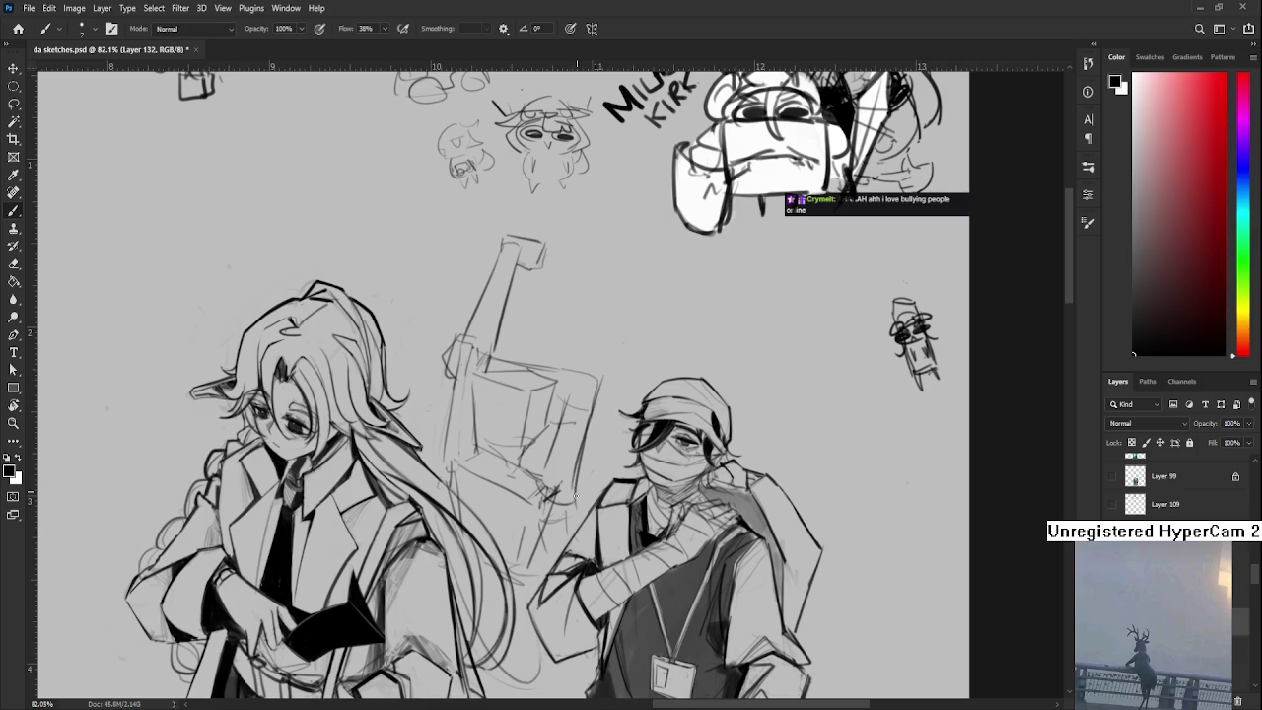
{"action": "scroll", "coordinate": [591, 422], "scroll_direction": "up", "scroll_amount": 1}
- Brush rough strokes along the bottom of the box sketch
{"action": "scroll", "coordinate": [596, 424], "scroll_direction": "down", "scroll_amount": 3}
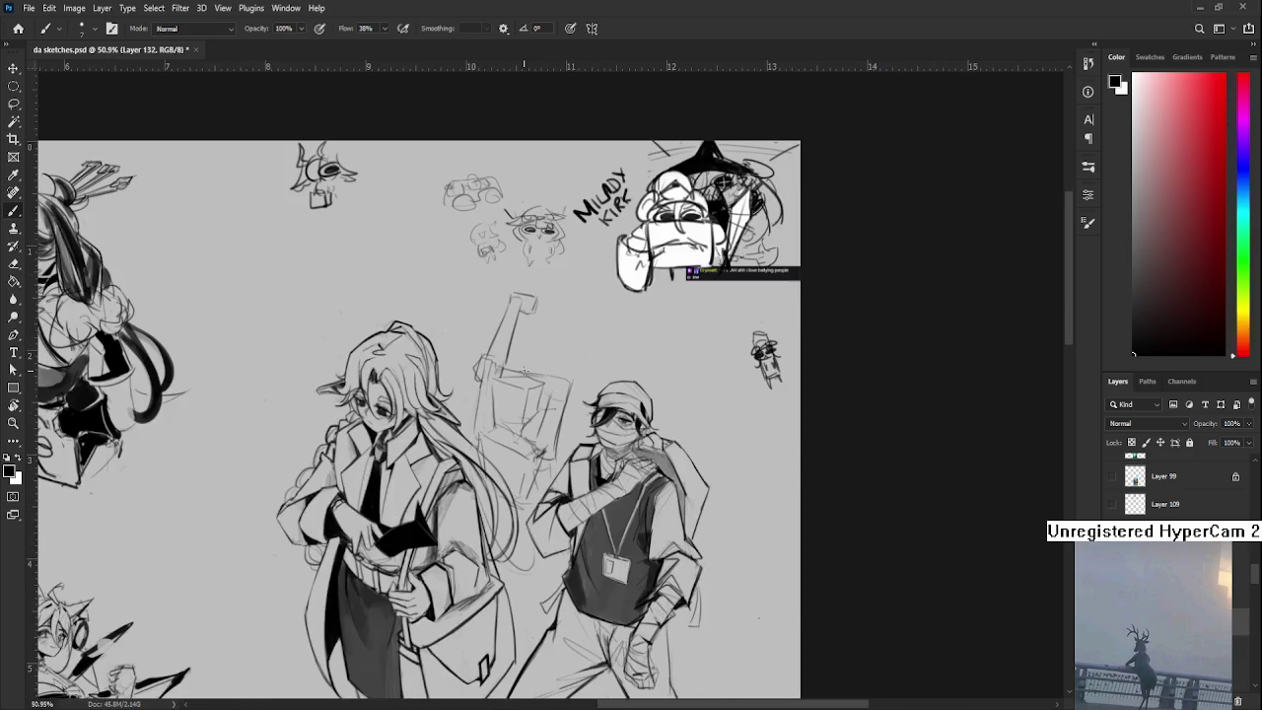
{"action": "scroll", "coordinate": [539, 388], "scroll_direction": "up", "scroll_amount": 2}
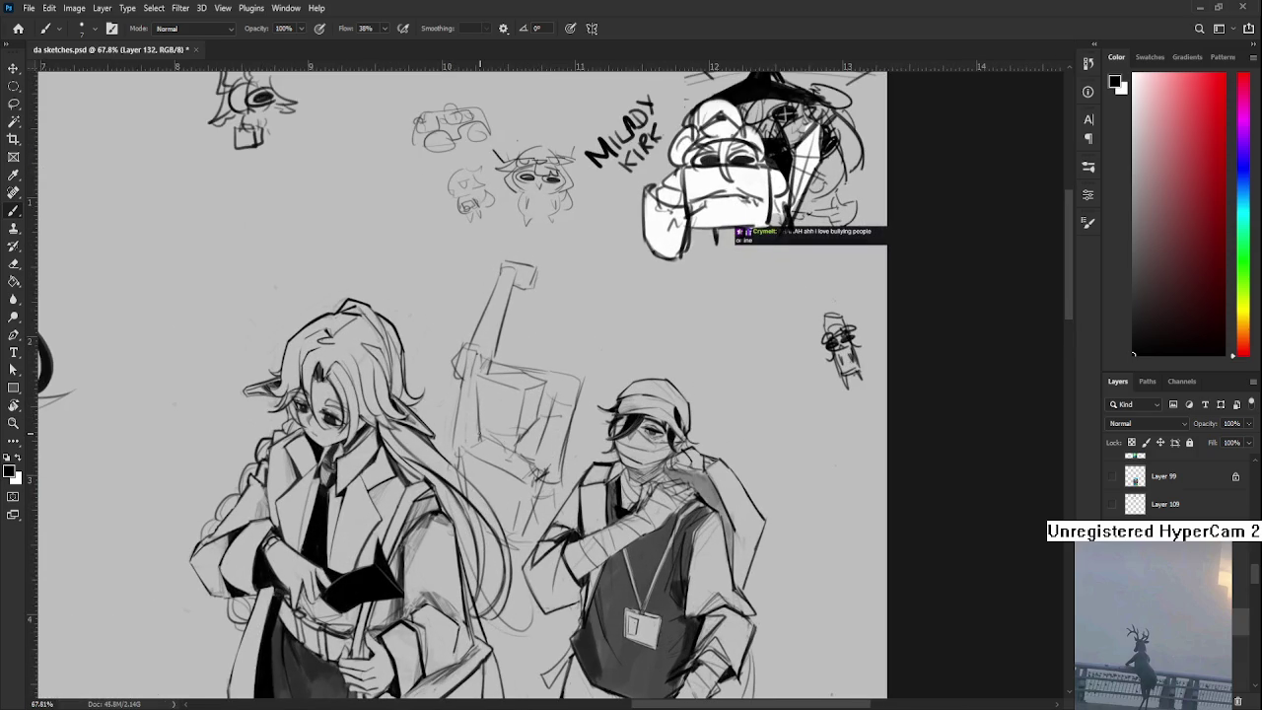
{"action": "mouse_move", "coordinate": [533, 426]}
{"action": "left_mouse_down"}
{"action": "mouse_move", "coordinate": [521, 467]}
{"action": "mouse_move", "coordinate": [517, 455]}
{"action": "mouse_move", "coordinate": [534, 513]}
{"action": "left_mouse_up"}
{"action": "key", "text": "e"}
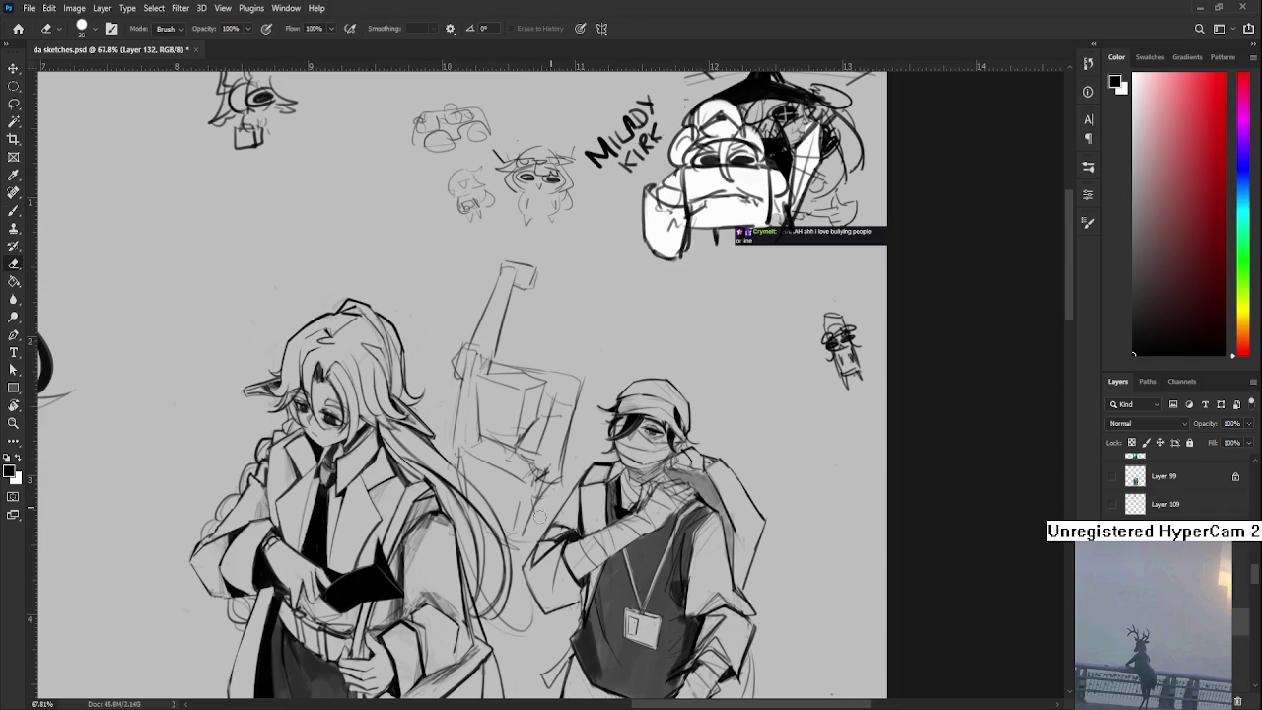
- Pan around the figures' bodies and return to the Brush
{"action": "left_click_drag", "start_coordinate": [585, 449], "coordinate": [569, 493]}
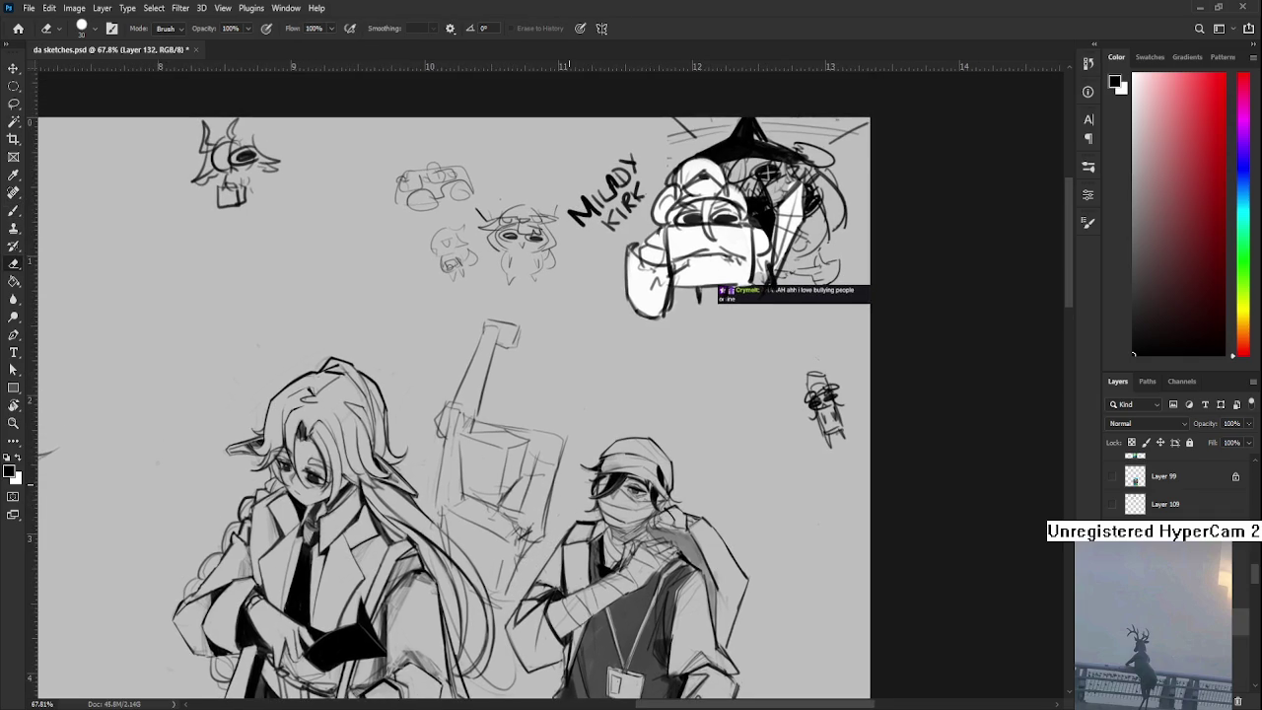
{"action": "scroll", "coordinate": [544, 431], "scroll_direction": "down", "scroll_amount": 3}
{"action": "scroll", "coordinate": [544, 431], "scroll_direction": "down", "scroll_amount": 2}
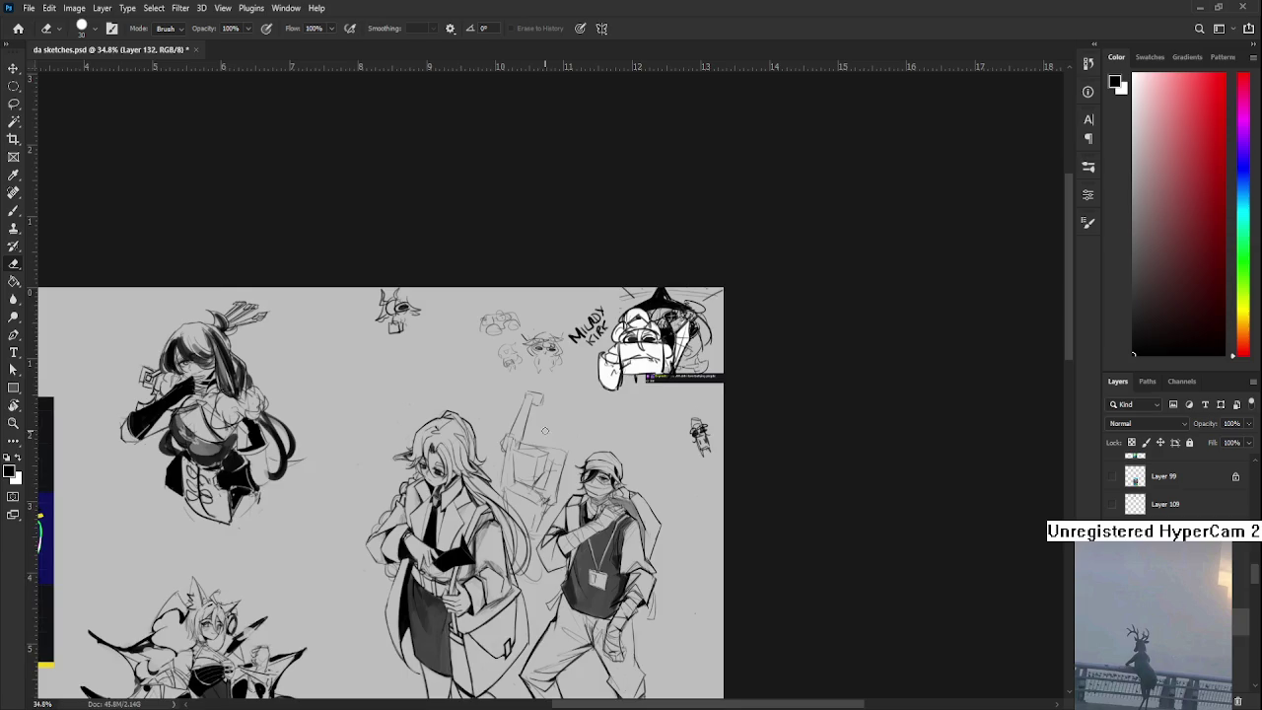
{"action": "scroll", "coordinate": [545, 431], "scroll_direction": "up", "scroll_amount": 1}
{"action": "scroll", "coordinate": [560, 390], "scroll_direction": "up", "scroll_amount": 1}
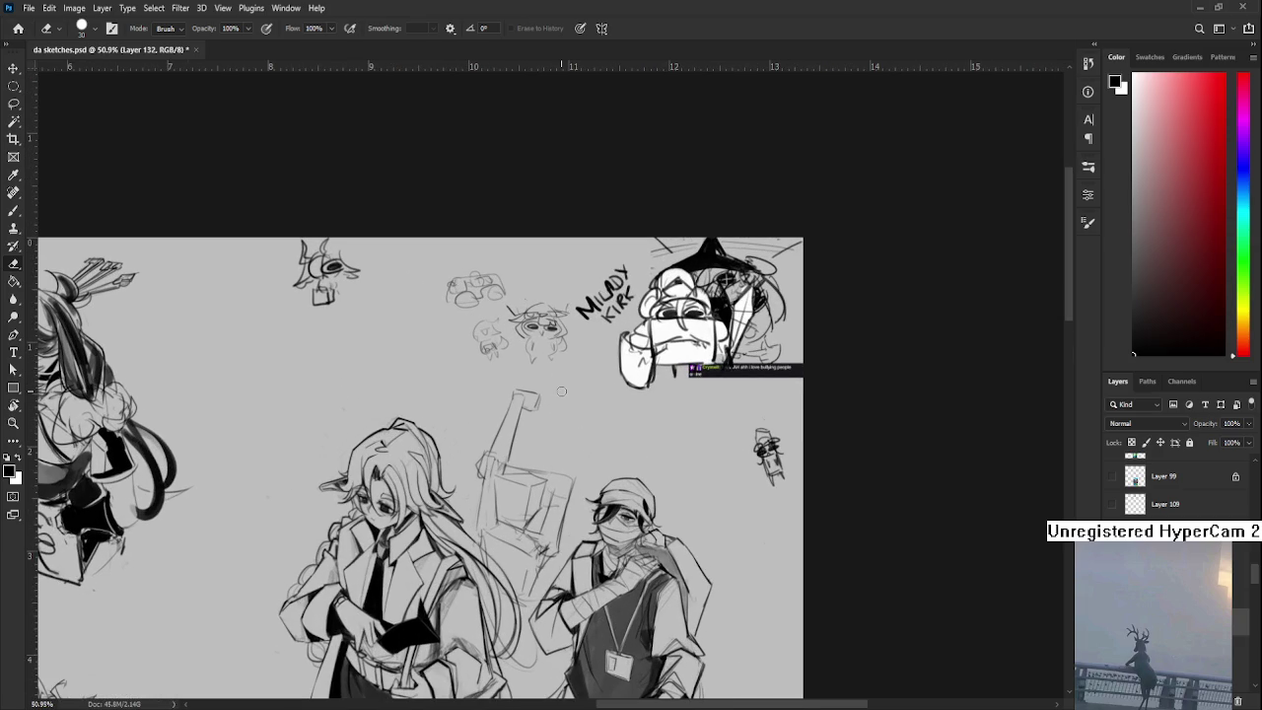
{"action": "mouse_move", "coordinate": [521, 436]}
{"action": "left_mouse_down"}
{"action": "mouse_move", "coordinate": [529, 375]}
{"action": "mouse_move", "coordinate": [503, 348]}
{"action": "left_mouse_up"}
{"action": "key", "text": "b"}
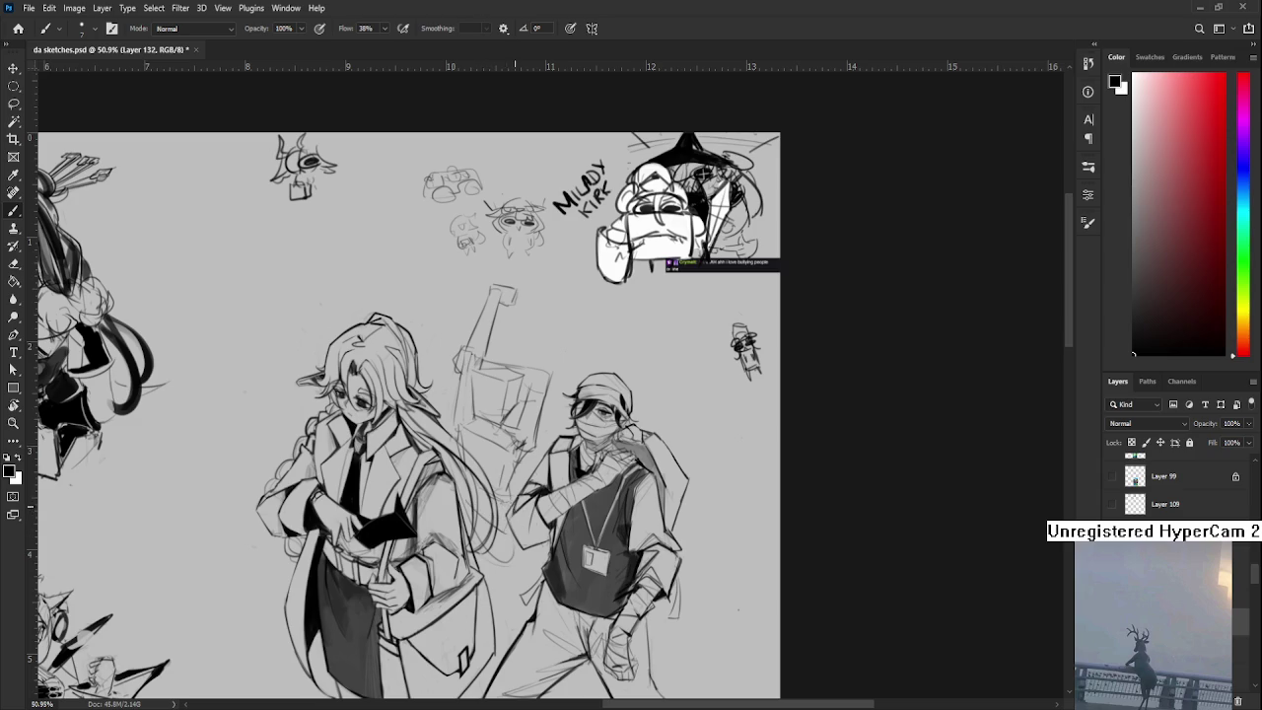
{"action": "left_click_drag", "start_coordinate": [501, 551], "coordinate": [490, 481]}
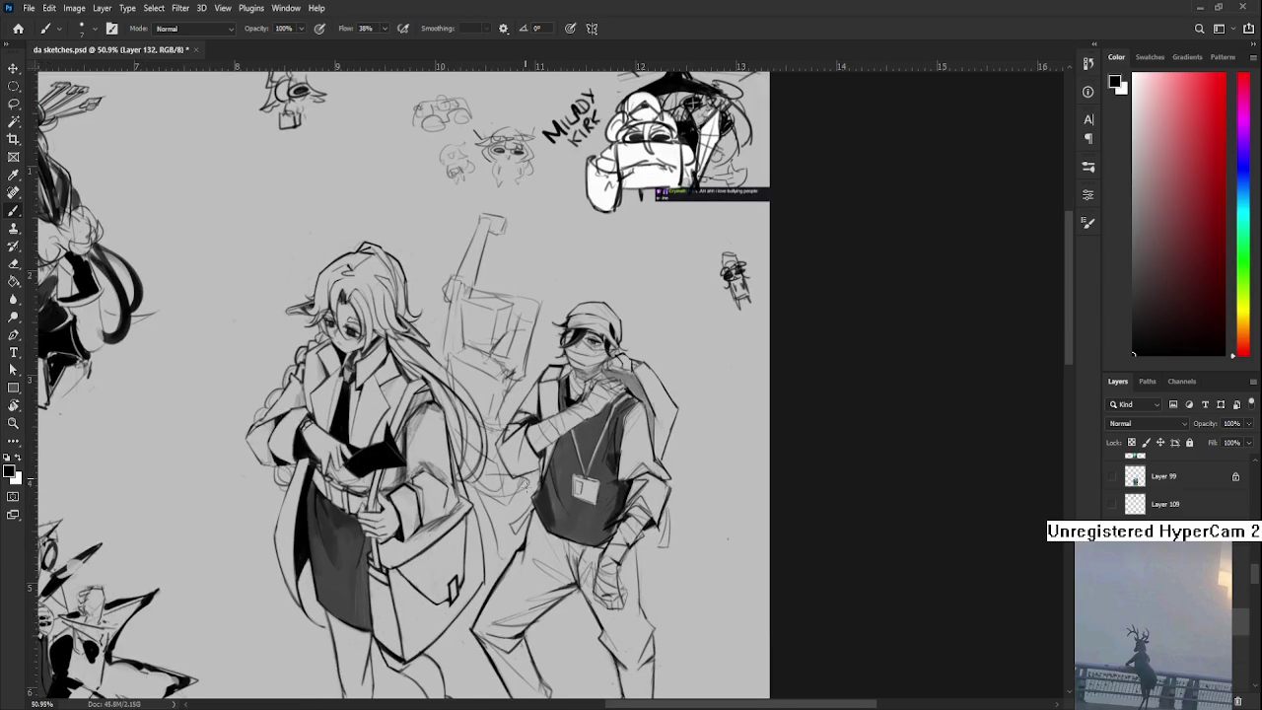
{"action": "mouse_move", "coordinate": [465, 518]}
{"action": "left_mouse_down"}
{"action": "mouse_move", "coordinate": [490, 567]}
{"action": "mouse_move", "coordinate": [492, 529]}
{"action": "left_mouse_up"}
{"action": "scroll", "coordinate": [545, 294], "scroll_direction": "down", "scroll_amount": 3}
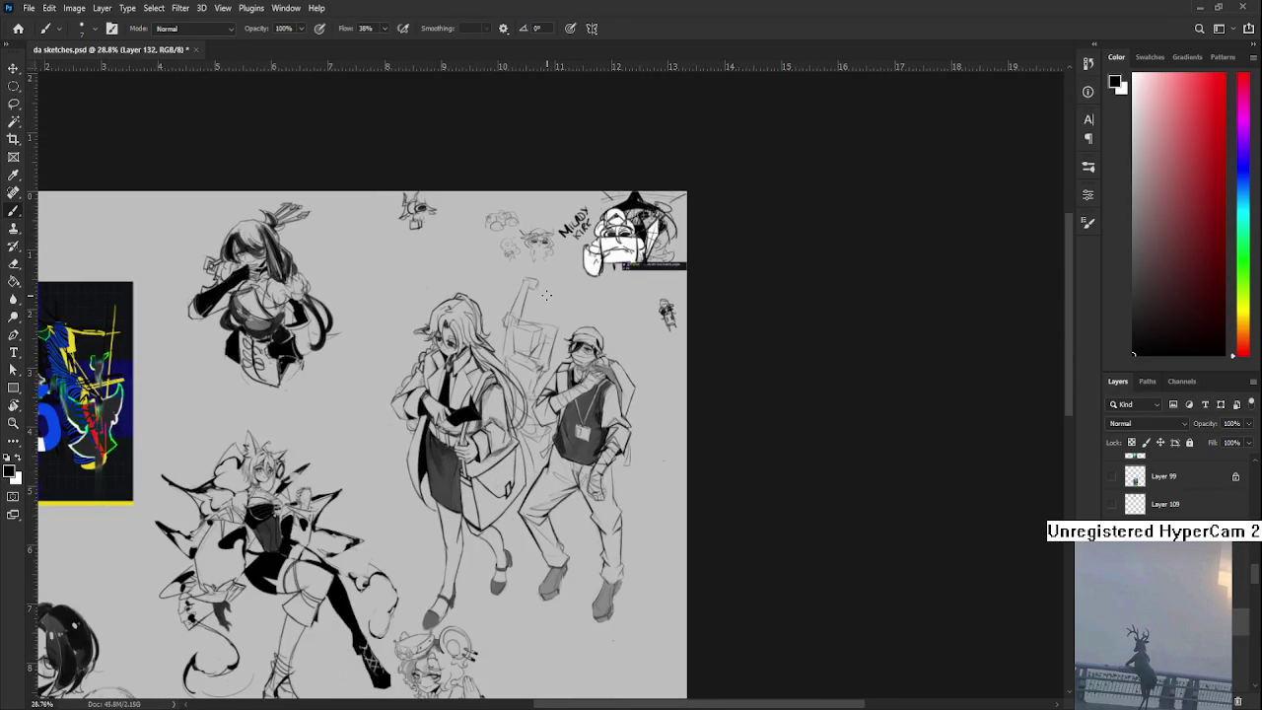
{"action": "scroll", "coordinate": [544, 294], "scroll_direction": "up", "scroll_amount": 1}
- Scale the box-and-stick sketch to about 101.5%, nudge it down-left and commit
{"action": "mouse_move", "coordinate": [544, 293]}
{"action": "left_mouse_down"}
{"action": "mouse_move", "coordinate": [540, 380]}
{"action": "mouse_move", "coordinate": [575, 355]}
{"action": "left_mouse_up"}
{"action": "key", "text": "ctrl+t"}
{"action": "left_click_drag", "start_coordinate": [540, 419], "coordinate": [536, 422]}
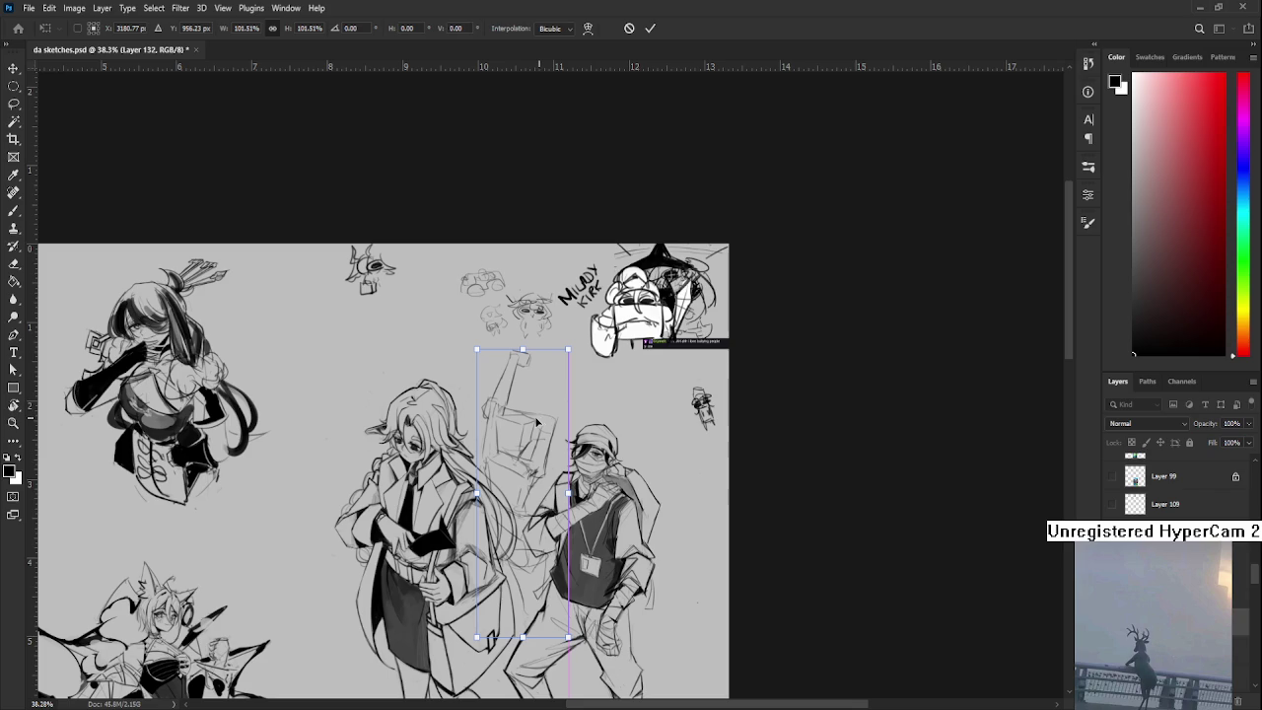
{"action": "key", "text": "Return"}
{"action": "key", "text": "b"}
{"action": "scroll", "coordinate": [579, 416], "scroll_direction": "down", "scroll_amount": 2}
{"action": "scroll", "coordinate": [579, 417], "scroll_direction": "down", "scroll_amount": 1}
{"action": "mouse_move", "coordinate": [578, 416]}
{"action": "left_mouse_down"}
{"action": "mouse_move", "coordinate": [579, 228]}
{"action": "mouse_move", "coordinate": [599, 284]}
{"action": "mouse_move", "coordinate": [596, 382]}
{"action": "left_mouse_up"}
{"action": "scroll", "coordinate": [603, 323], "scroll_direction": "up", "scroll_amount": 1}
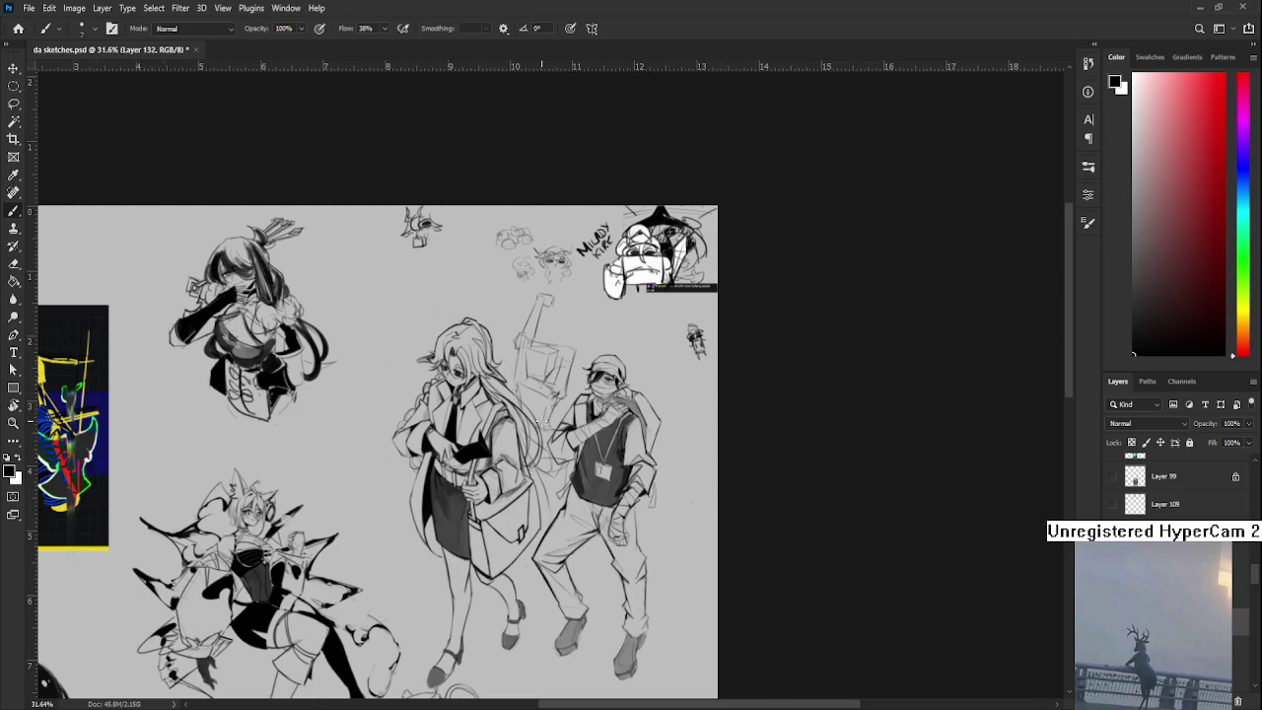
- Darken the top edge of the stick sketch with a brush stroke
{"action": "scroll", "coordinate": [540, 425], "scroll_direction": "up", "scroll_amount": 3}
{"action": "scroll", "coordinate": [533, 453], "scroll_direction": "up", "scroll_amount": 2}
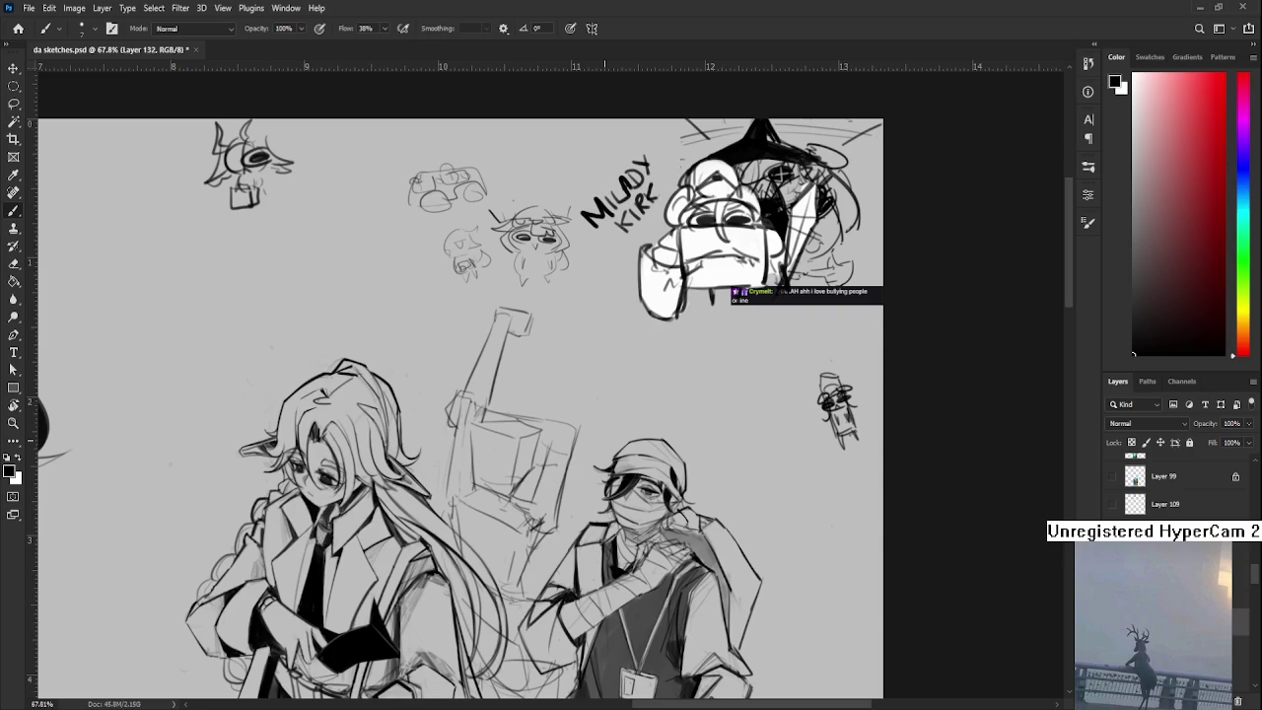
{"action": "scroll", "coordinate": [523, 395], "scroll_direction": "up", "scroll_amount": 1}
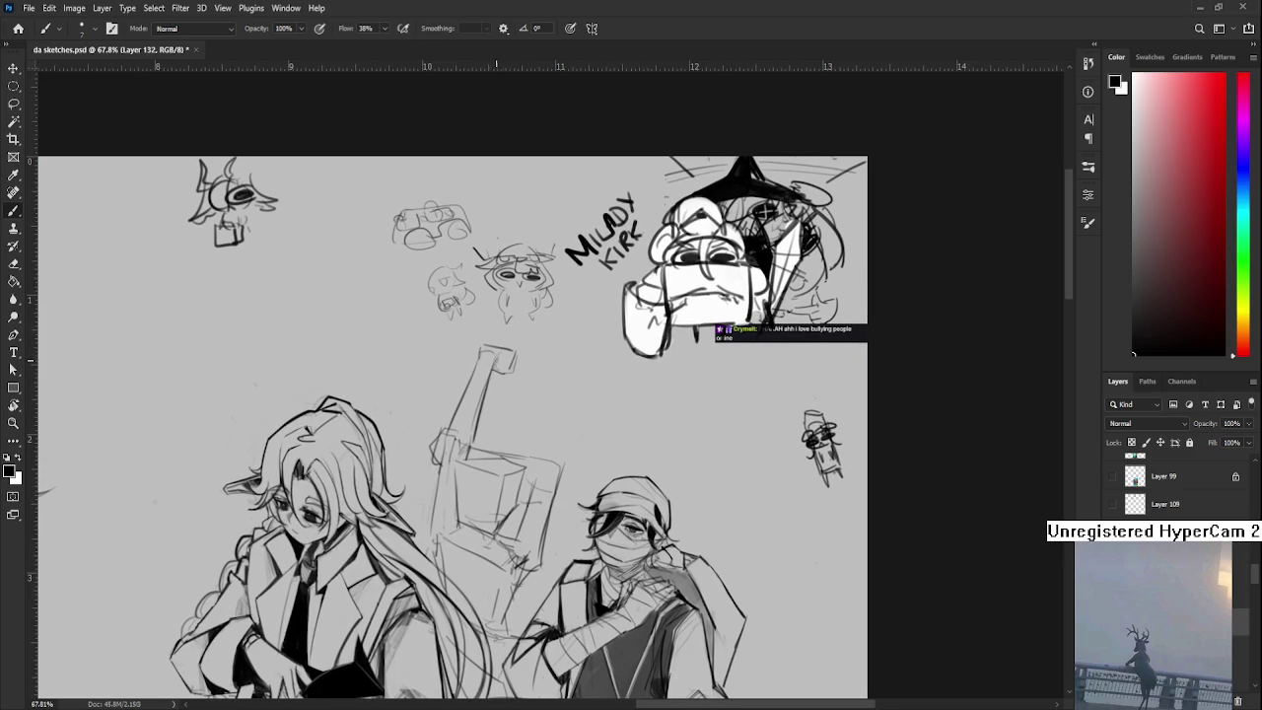
{"action": "left_click_drag", "start_coordinate": [496, 348], "coordinate": [519, 350]}
{"action": "scroll", "coordinate": [504, 390], "scroll_direction": "down", "scroll_amount": 3}
{"action": "scroll", "coordinate": [504, 390], "scroll_direction": "left", "scroll_amount": 1}
{"action": "key", "text": "e"}
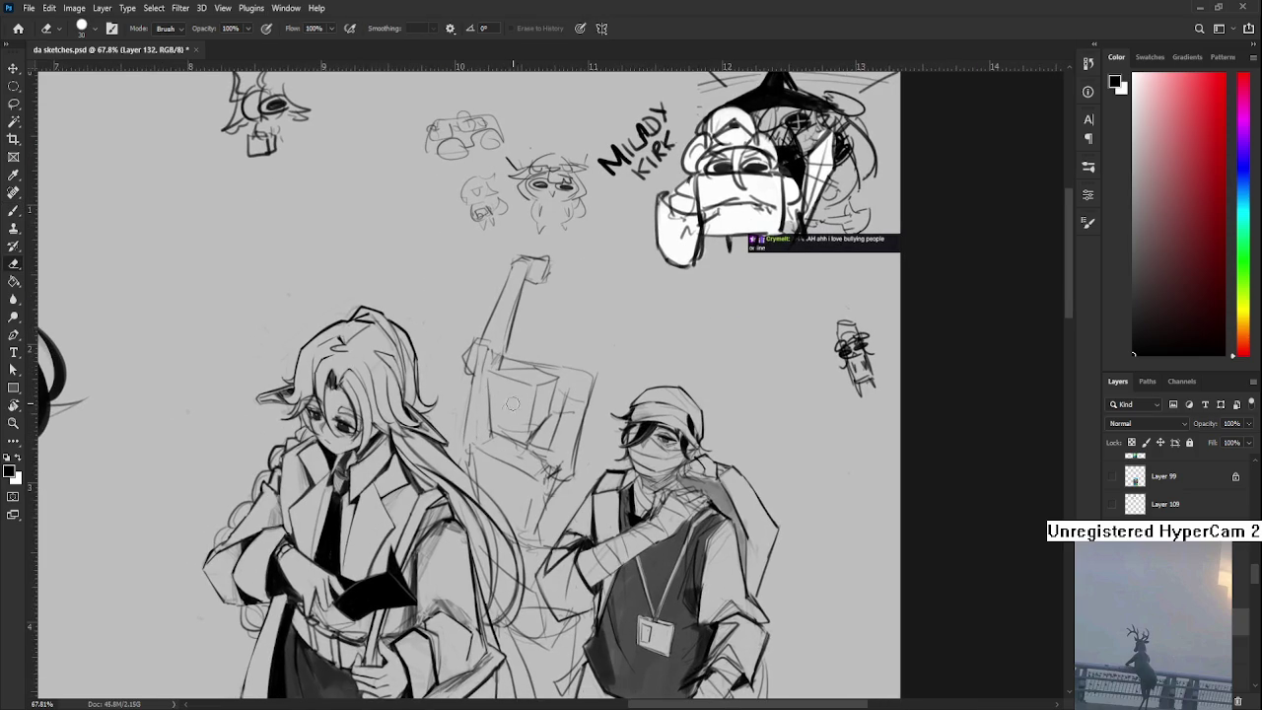
- Lasso the box part and rotate it about -12.9°, shifting it left and down
{"action": "key", "text": "l"}
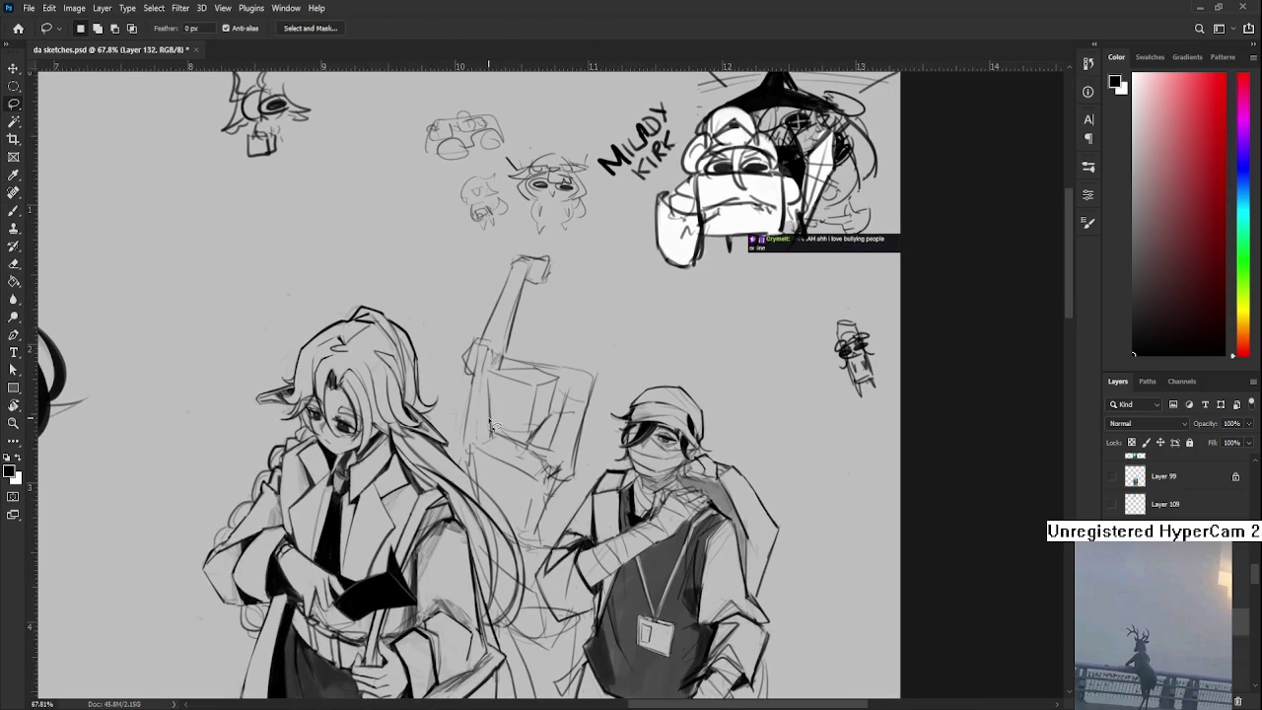
{"action": "mouse_move", "coordinate": [488, 366]}
{"action": "left_mouse_down"}
{"action": "mouse_move", "coordinate": [539, 369]}
{"action": "mouse_move", "coordinate": [486, 367]}
{"action": "left_mouse_up"}
{"action": "key", "text": "ctrl+t"}
{"action": "mouse_move", "coordinate": [591, 361]}
{"action": "left_mouse_down"}
{"action": "mouse_move", "coordinate": [589, 396]}
{"action": "mouse_move", "coordinate": [557, 411]}
{"action": "left_mouse_up"}
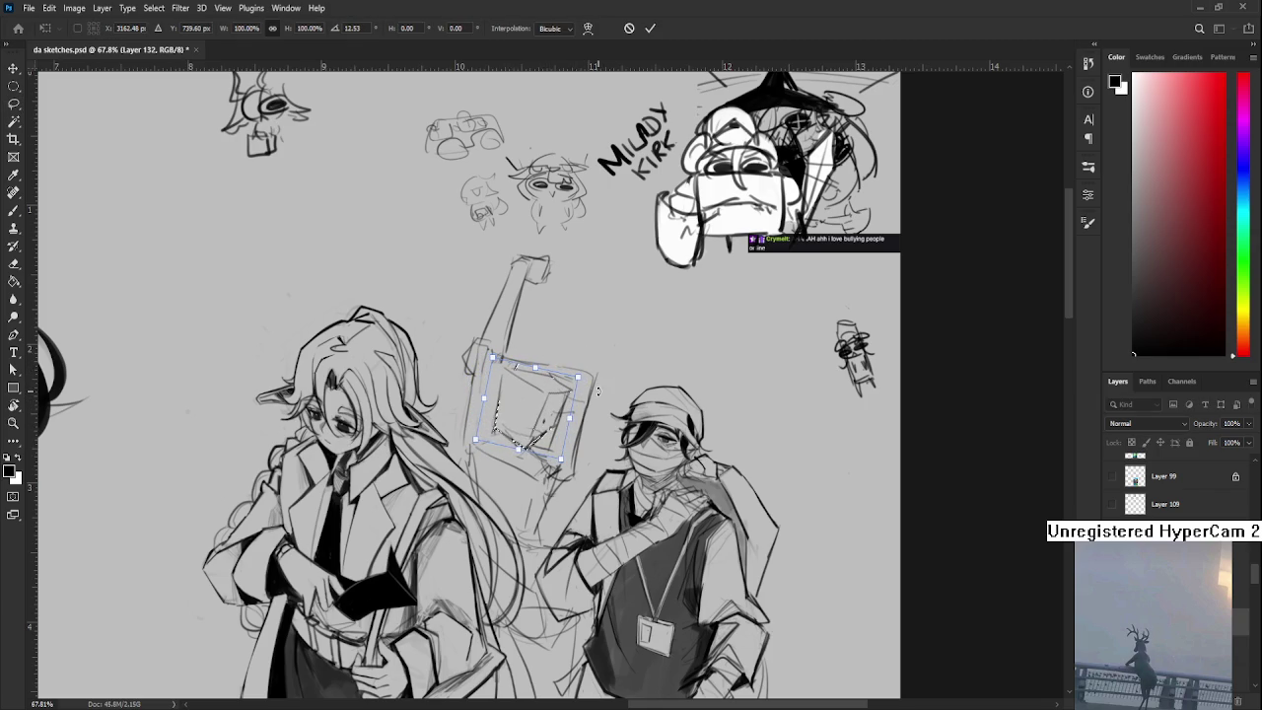
{"action": "left_click_drag", "start_coordinate": [601, 388], "coordinate": [583, 361]}
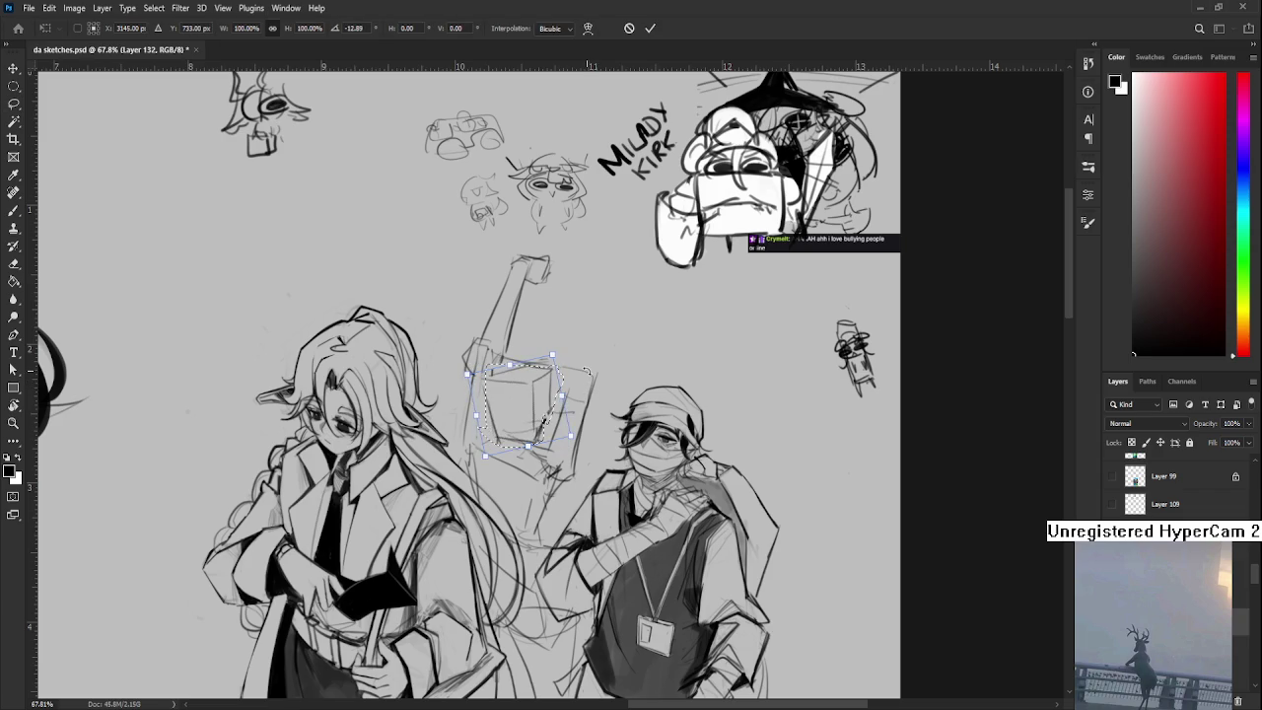
{"action": "left_click_drag", "start_coordinate": [523, 409], "coordinate": [570, 440]}
{"action": "key", "text": "Return"}
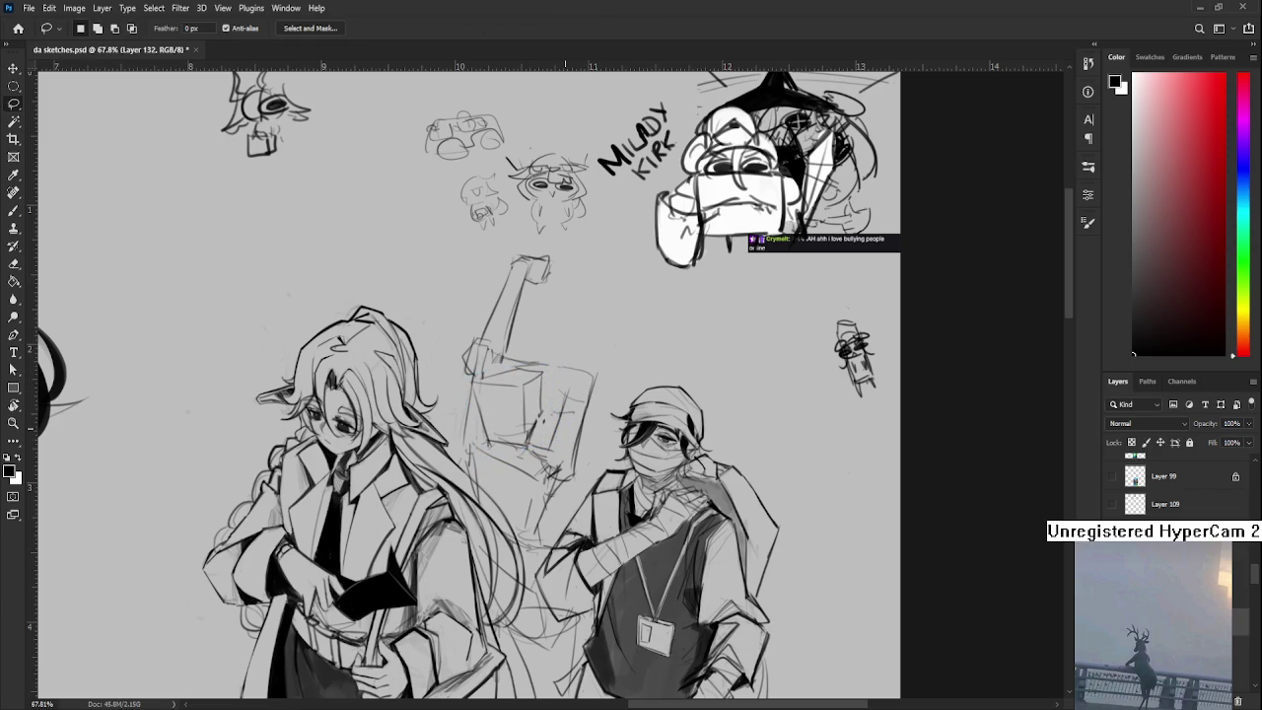
{"action": "scroll", "coordinate": [562, 414], "scroll_direction": "down", "scroll_amount": 3}
{"action": "scroll", "coordinate": [562, 414], "scroll_direction": "down", "scroll_amount": 3}
{"action": "scroll", "coordinate": [557, 394], "scroll_direction": "up", "scroll_amount": 2}
{"action": "mouse_move", "coordinate": [553, 384]}
{"action": "left_mouse_down"}
{"action": "mouse_move", "coordinate": [493, 444]}
{"action": "mouse_move", "coordinate": [344, 530]}
{"action": "mouse_move", "coordinate": [363, 533]}
{"action": "left_mouse_up"}
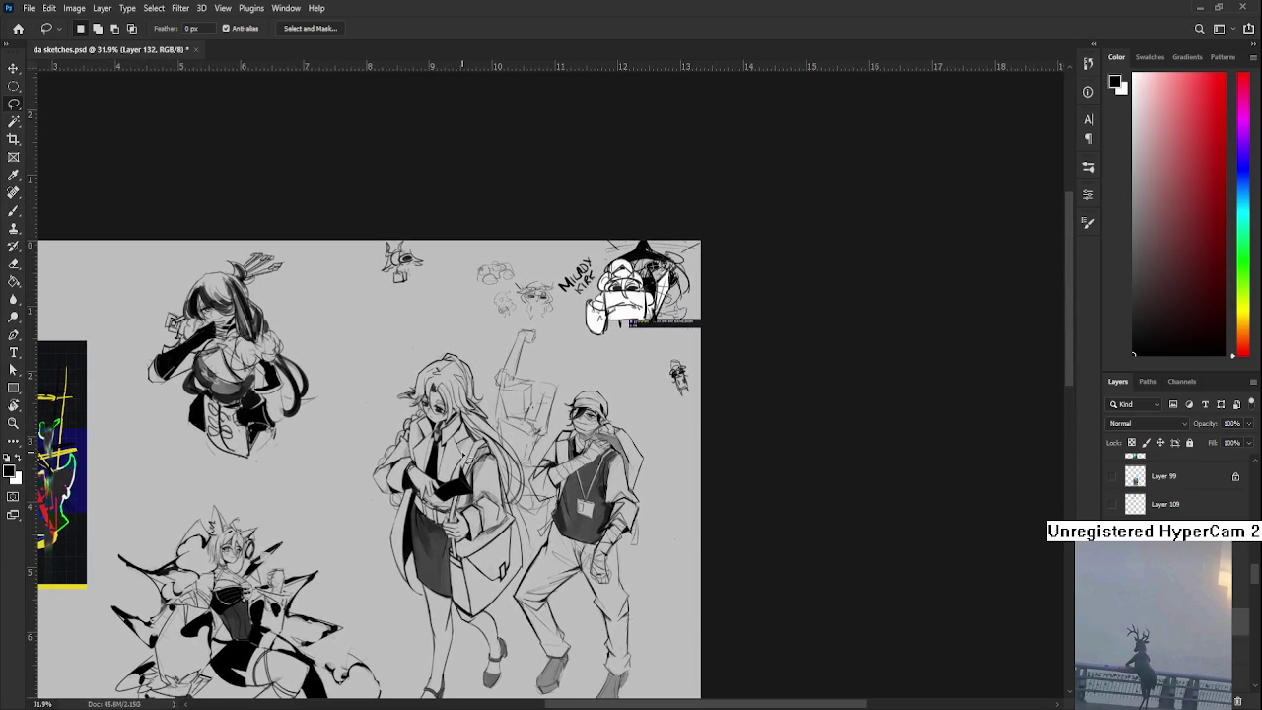
- Zoom and pan around the sketch page to frame the box figure
{"action": "scroll", "coordinate": [469, 457], "scroll_direction": "up", "scroll_amount": 1}
{"action": "scroll", "coordinate": [469, 457], "scroll_direction": "up", "scroll_amount": 1}
{"action": "scroll", "coordinate": [469, 457], "scroll_direction": "up", "scroll_amount": 1}
{"action": "scroll", "coordinate": [530, 410], "scroll_direction": "up", "scroll_amount": 1}
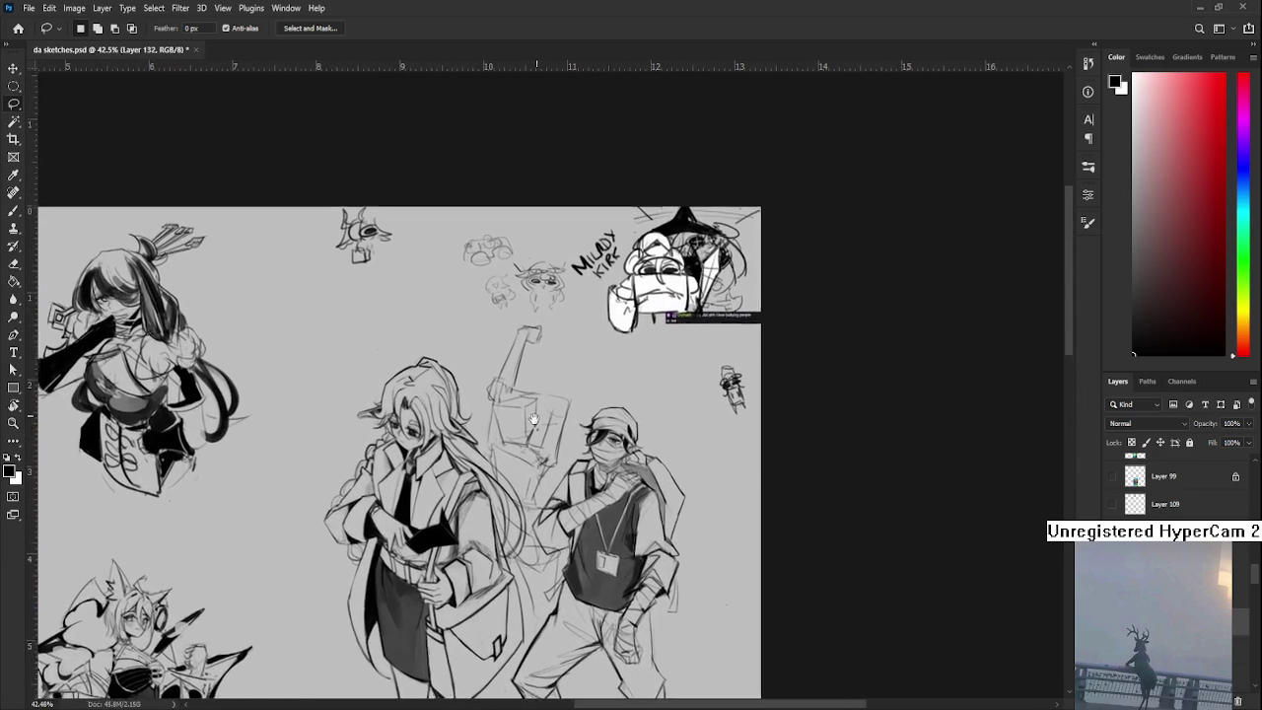
{"action": "scroll", "coordinate": [530, 411], "scroll_direction": "up", "scroll_amount": 1}
{"action": "scroll", "coordinate": [529, 410], "scroll_direction": "up", "scroll_amount": 1}
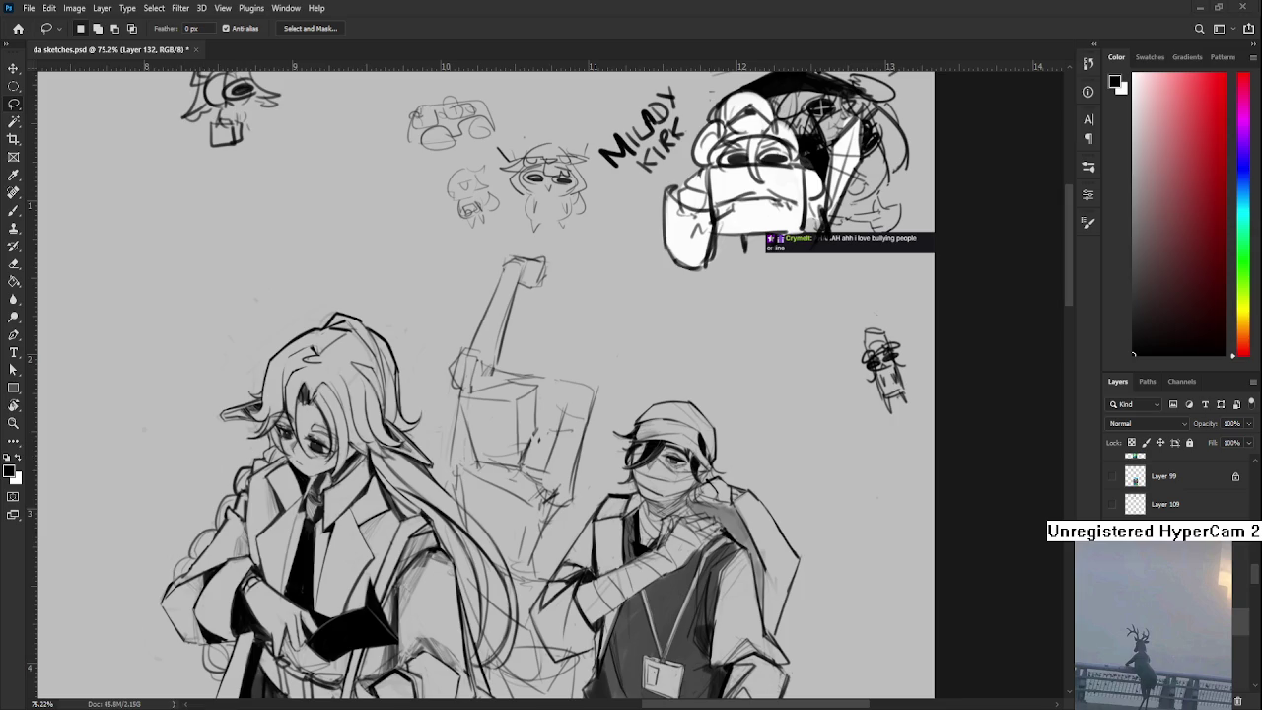
{"action": "scroll", "coordinate": [570, 512], "scroll_direction": "down", "scroll_amount": 2}
{"action": "scroll", "coordinate": [569, 513], "scroll_direction": "down", "scroll_amount": 1}
{"action": "scroll", "coordinate": [567, 513], "scroll_direction": "down", "scroll_amount": 1}
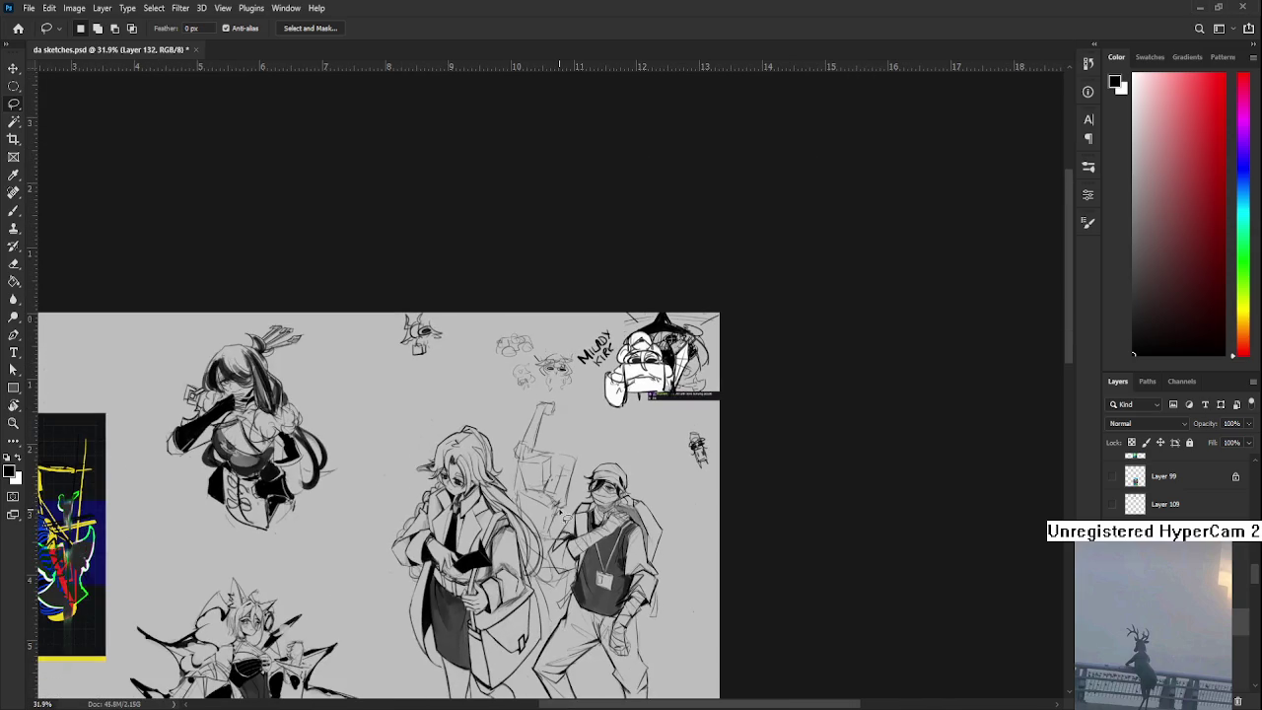
{"action": "scroll", "coordinate": [569, 513], "scroll_direction": "down", "scroll_amount": 1}
{"action": "scroll", "coordinate": [570, 507], "scroll_direction": "down", "scroll_amount": 1}
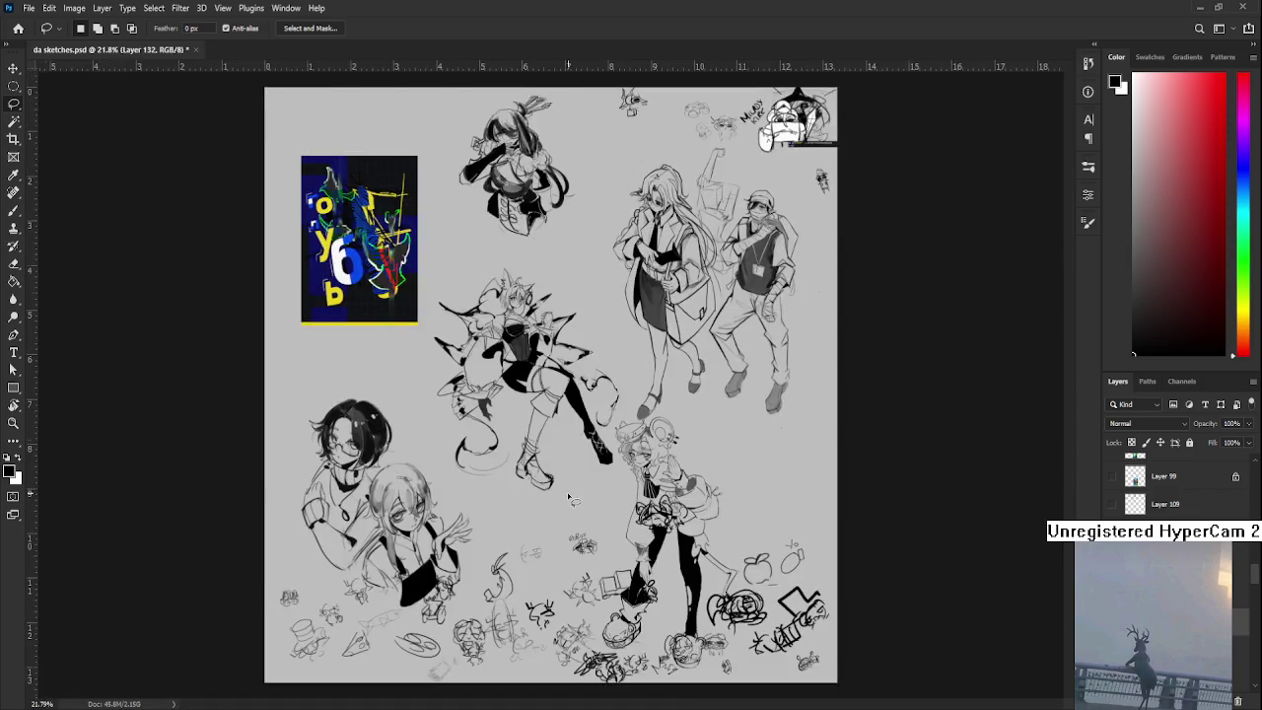
{"action": "scroll", "coordinate": [574, 503], "scroll_direction": "up", "scroll_amount": 1}
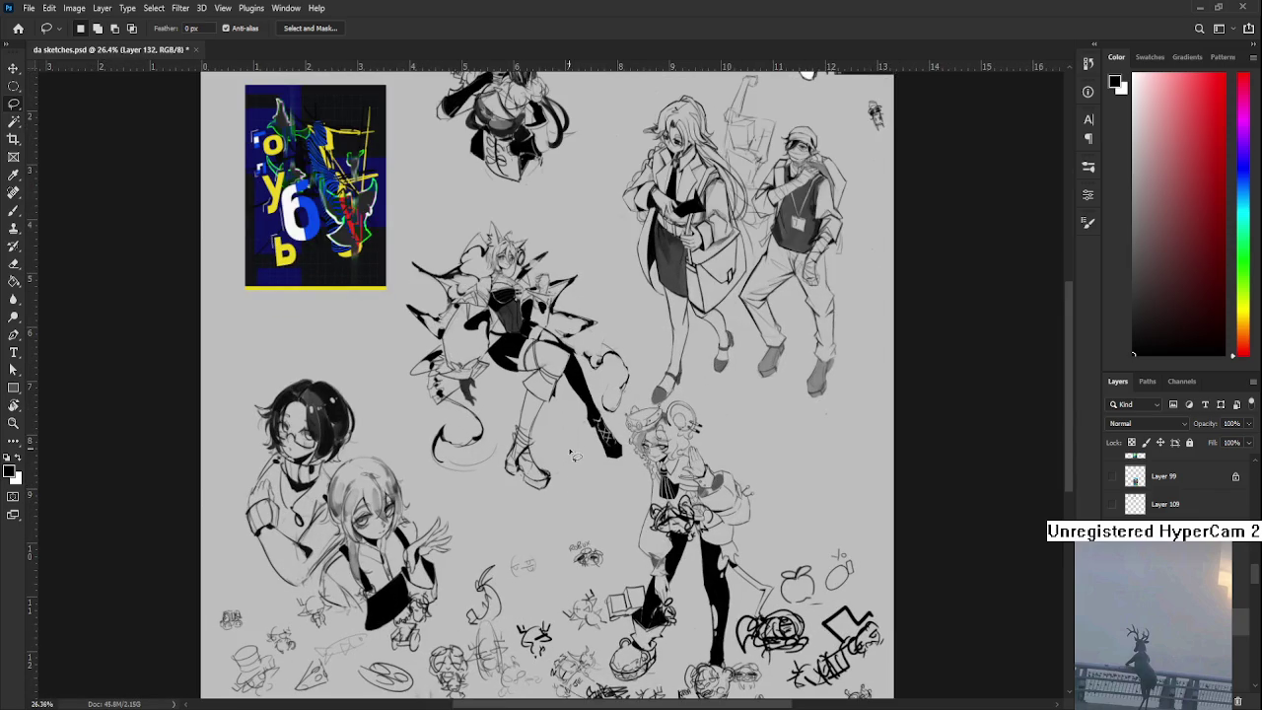
{"action": "left_click_drag", "start_coordinate": [578, 437], "coordinate": [417, 522]}
{"action": "left_click_drag", "start_coordinate": [535, 416], "coordinate": [448, 511]}
{"action": "scroll", "coordinate": [447, 510], "scroll_direction": "up", "scroll_amount": 1}
{"action": "scroll", "coordinate": [434, 473], "scroll_direction": "up", "scroll_amount": 1}
{"action": "scroll", "coordinate": [414, 414], "scroll_direction": "up", "scroll_amount": 1}
{"action": "scroll", "coordinate": [381, 328], "scroll_direction": "up", "scroll_amount": 1}
{"action": "scroll", "coordinate": [381, 326], "scroll_direction": "up", "scroll_amount": 1}
{"action": "scroll", "coordinate": [363, 362], "scroll_direction": "up", "scroll_amount": 1}
{"action": "scroll", "coordinate": [385, 458], "scroll_direction": "up", "scroll_amount": 1}
{"action": "scroll", "coordinate": [437, 434], "scroll_direction": "up", "scroll_amount": 1}
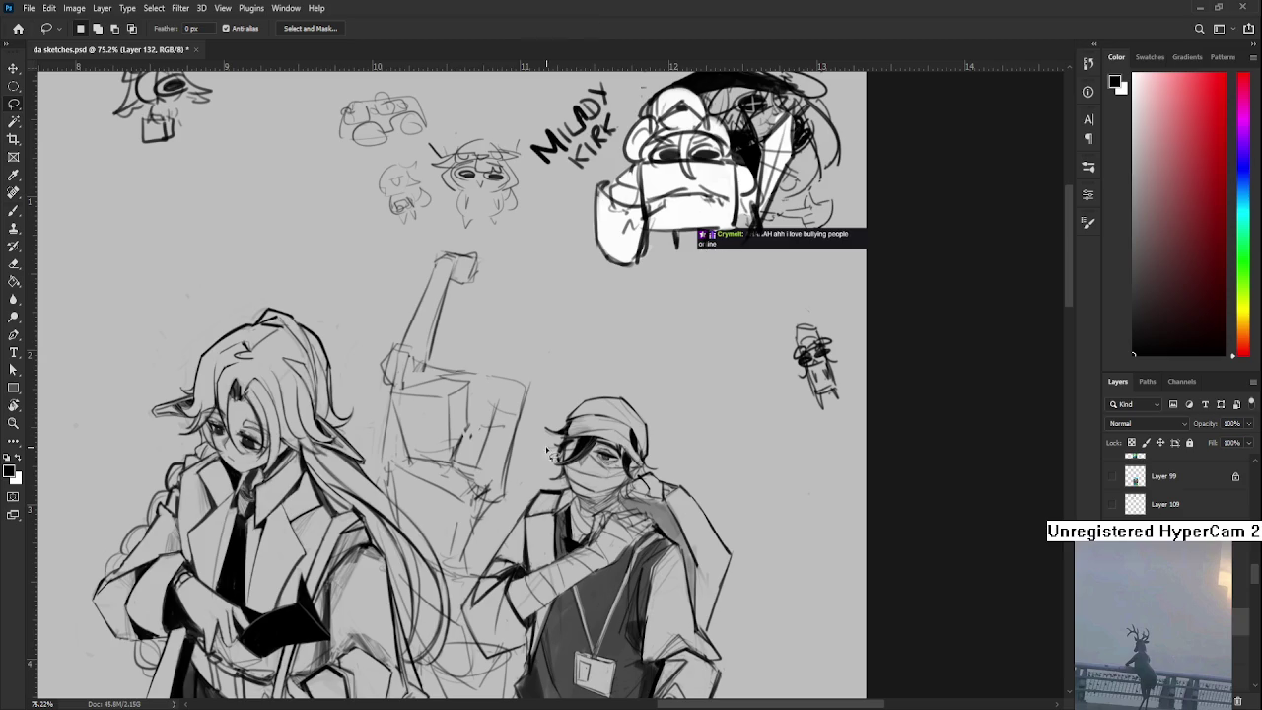
- Brush the box's slanted top edge and front line, undoing the misplaced line
{"action": "key", "text": "b"}
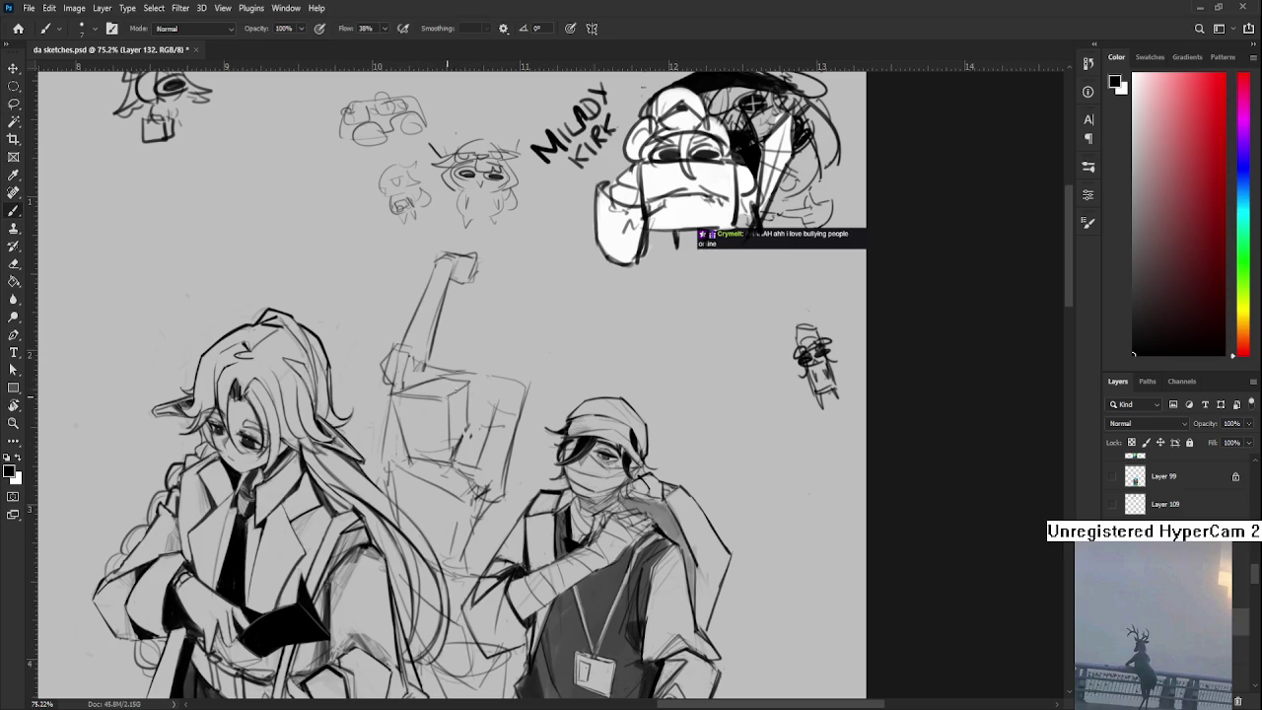
{"action": "mouse_move", "coordinate": [449, 401]}
{"action": "left_mouse_down"}
{"action": "mouse_move", "coordinate": [467, 384]}
{"action": "mouse_move", "coordinate": [451, 455]}
{"action": "left_mouse_up"}
{"action": "key", "text": "ctrl+z"}
- Zoom out and return to the Home screen's recent files list
{"action": "scroll", "coordinate": [471, 485], "scroll_direction": "down", "scroll_amount": 2}
{"action": "scroll", "coordinate": [471, 485], "scroll_direction": "down", "scroll_amount": 8}
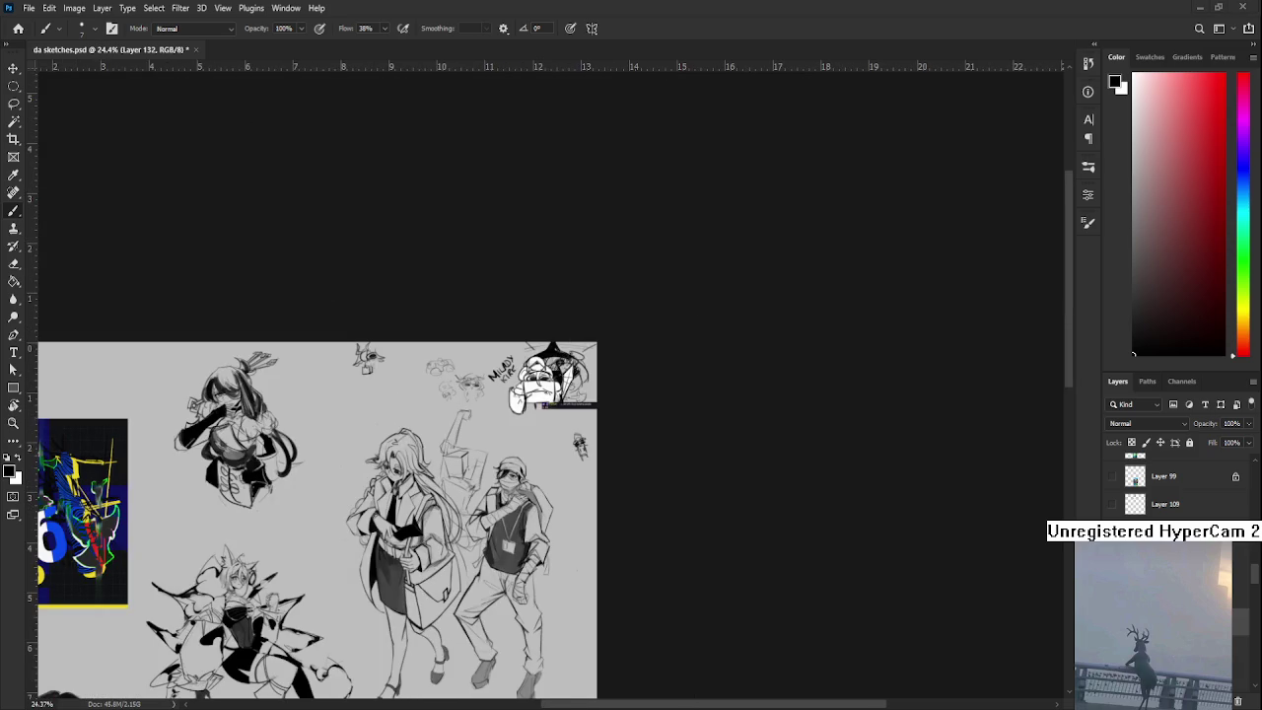
{"action": "left_click", "coordinate": [17, 28]}
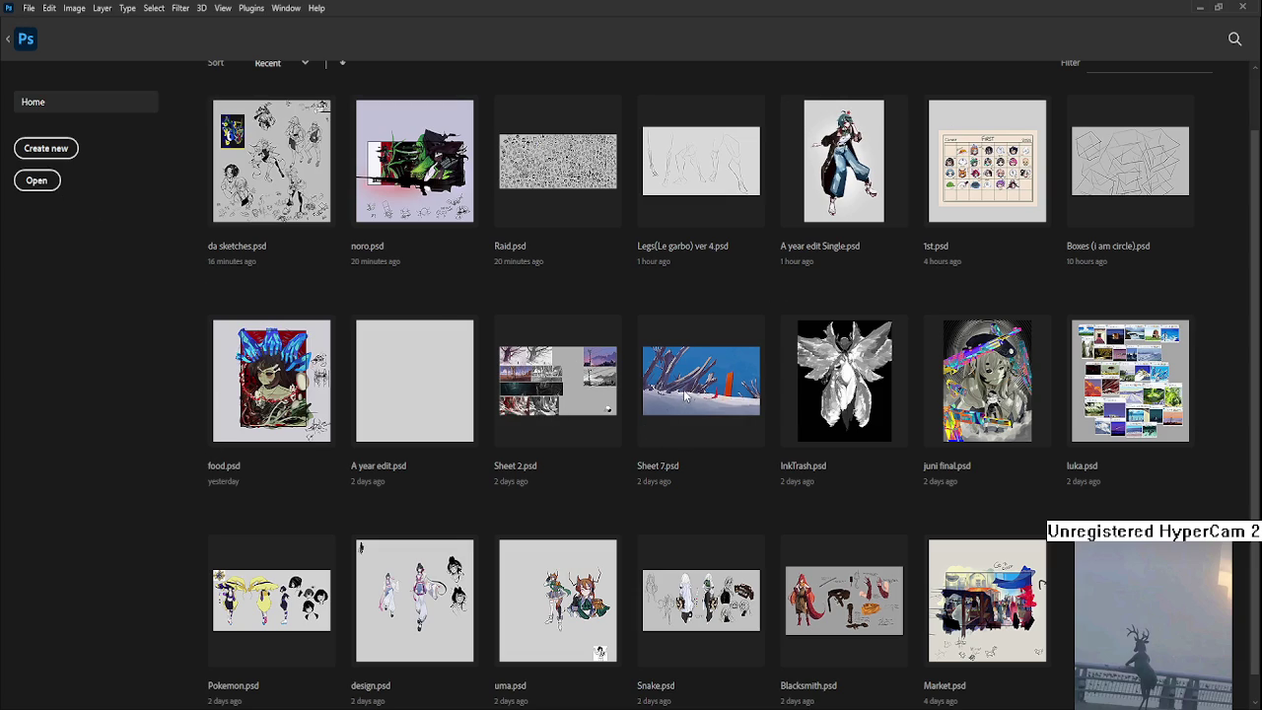
- Open zzzing.psd from the recent files into a second tab
{"action": "left_click", "coordinate": [632, 468]}
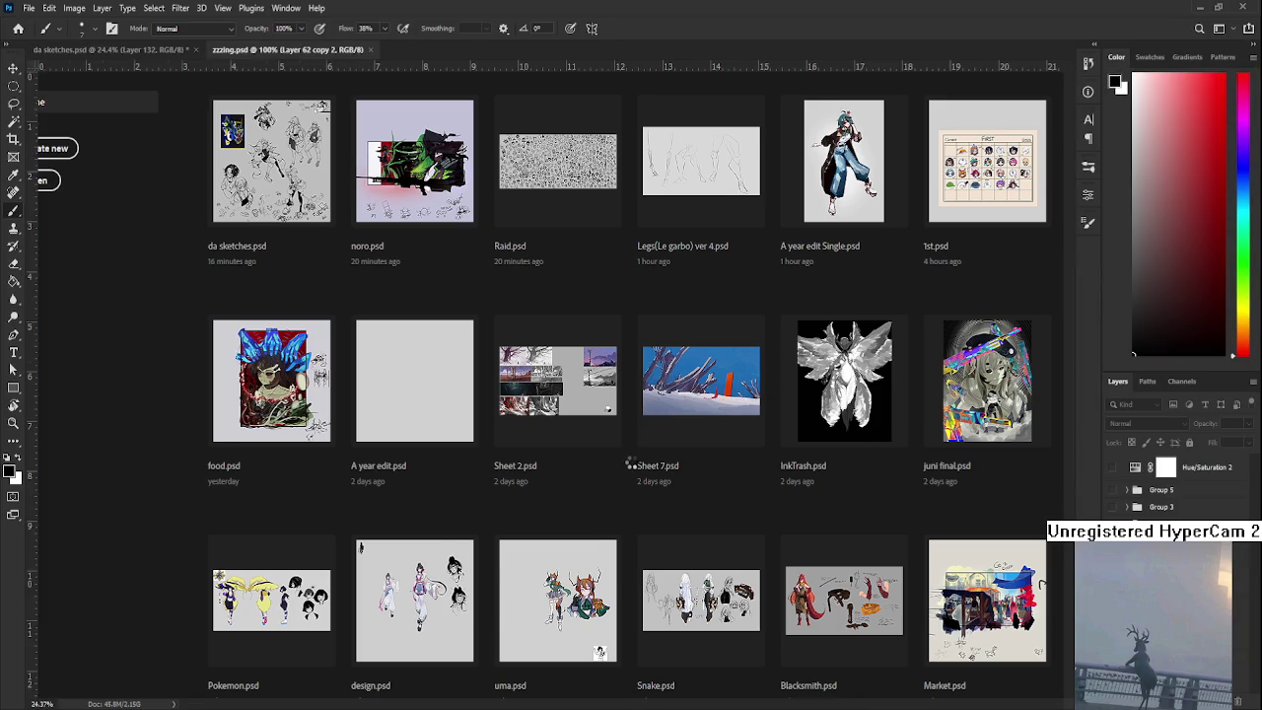
{"action": "scroll", "coordinate": [551, 385], "scroll_direction": "up", "scroll_amount": 1}
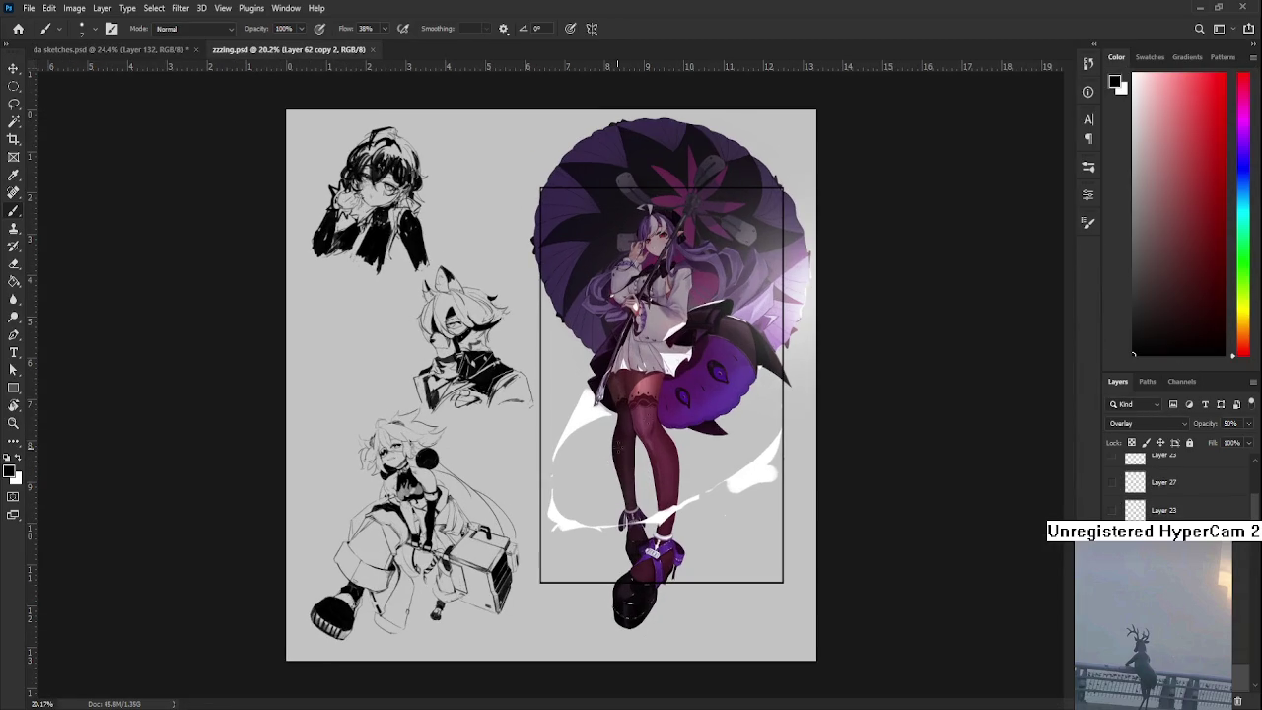
{"action": "scroll", "coordinate": [710, 387], "scroll_direction": "up", "scroll_amount": 2}
{"action": "scroll", "coordinate": [710, 387], "scroll_direction": "up", "scroll_amount": 1}
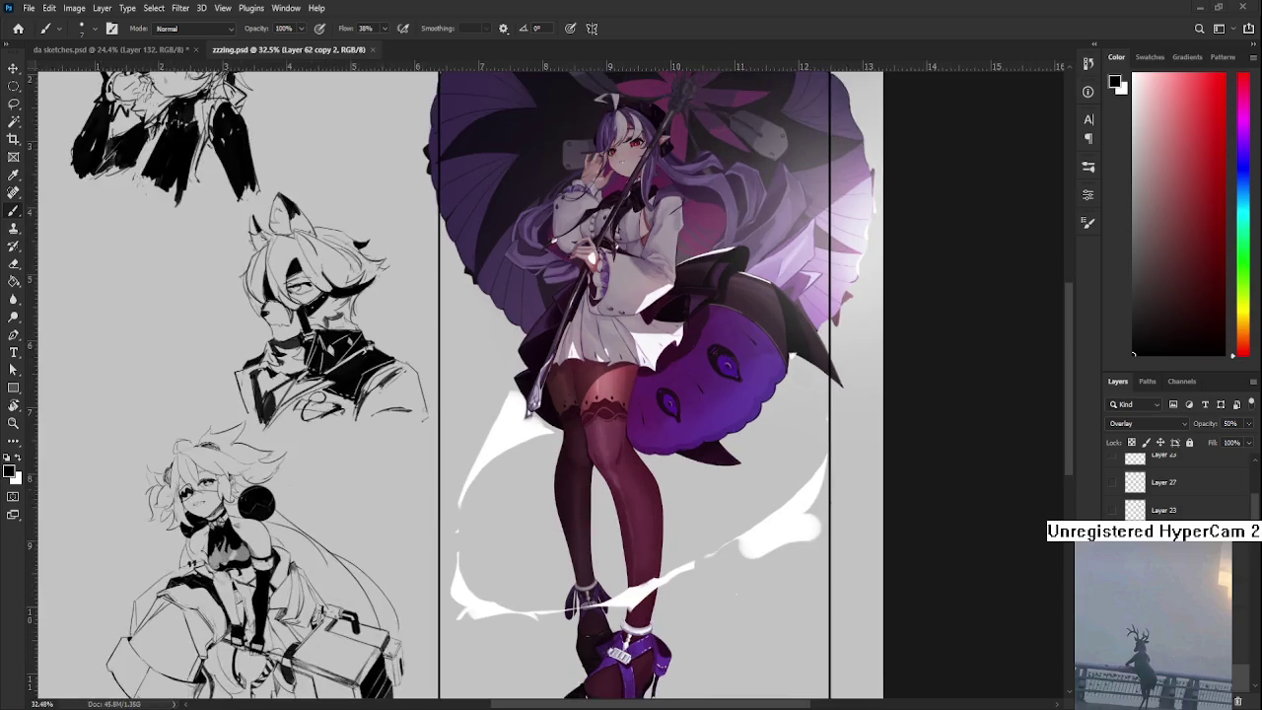
{"action": "scroll", "coordinate": [710, 387], "scroll_direction": "up", "scroll_amount": 2}
{"action": "scroll", "coordinate": [606, 499], "scroll_direction": "down", "scroll_amount": 2}
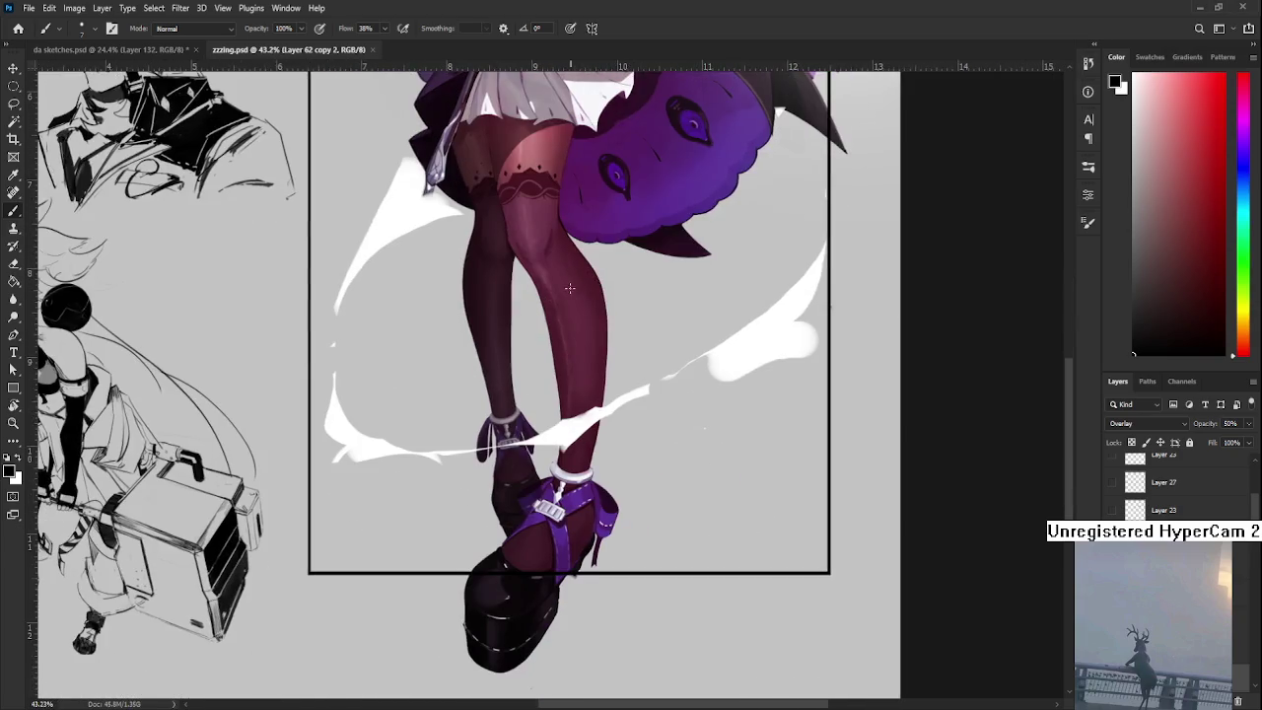
{"action": "scroll", "coordinate": [572, 444], "scroll_direction": "up", "scroll_amount": 1}
{"action": "scroll", "coordinate": [552, 394], "scroll_direction": "up", "scroll_amount": 2}
{"action": "left_click_drag", "start_coordinate": [541, 580], "coordinate": [536, 408]}
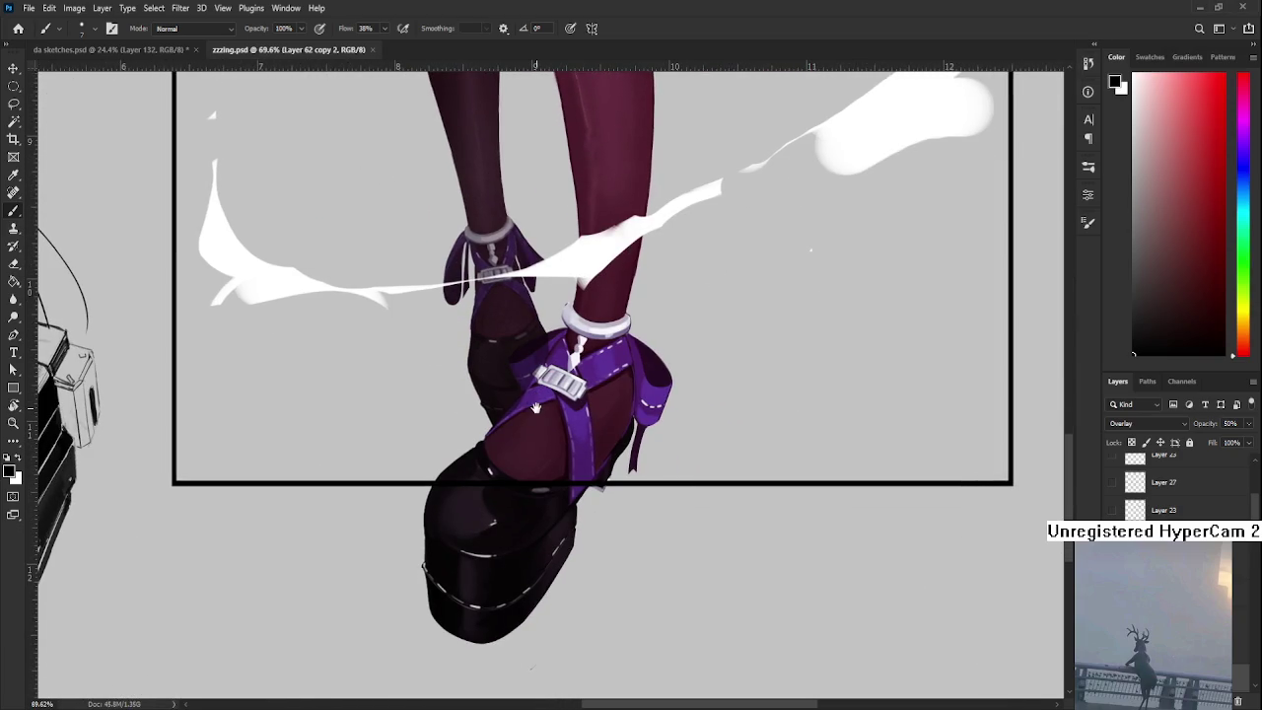
{"action": "scroll", "coordinate": [537, 404], "scroll_direction": "up", "scroll_amount": 5}
{"action": "scroll", "coordinate": [548, 390], "scroll_direction": "up", "scroll_amount": 2}
{"action": "scroll", "coordinate": [553, 375], "scroll_direction": "up", "scroll_amount": 1}
{"action": "scroll", "coordinate": [555, 372], "scroll_direction": "down", "scroll_amount": 1}
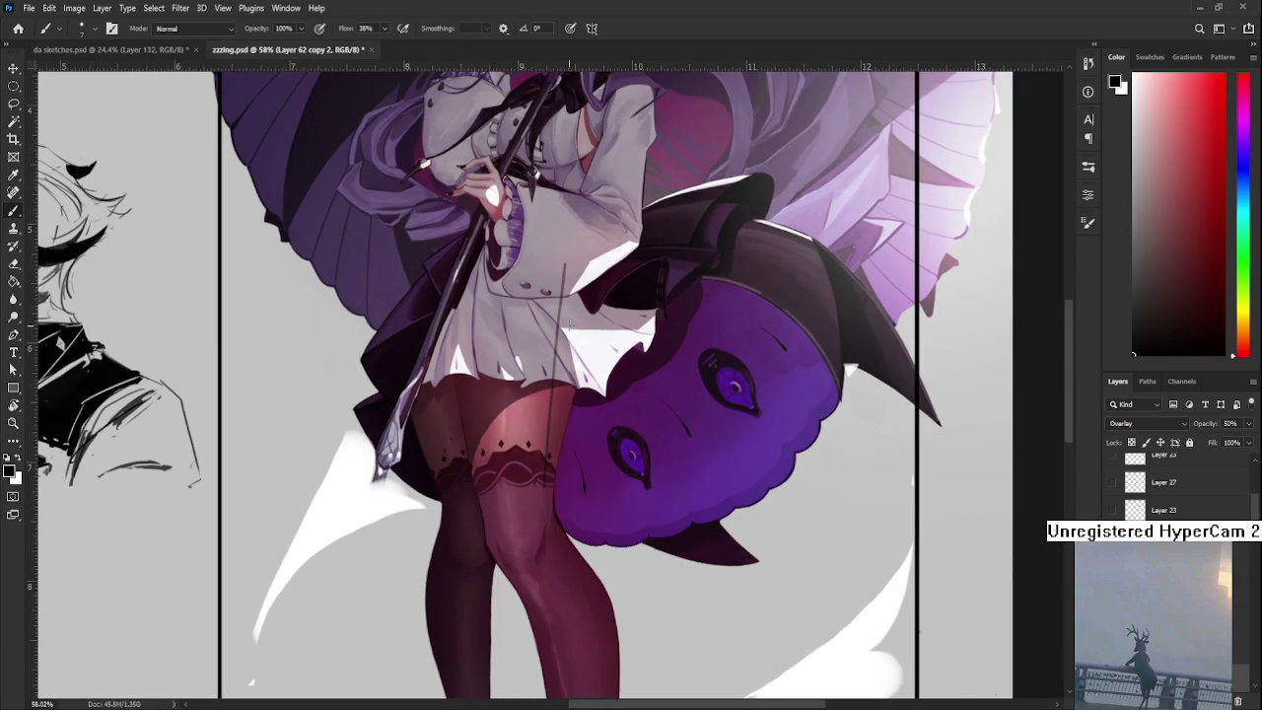
{"action": "scroll", "coordinate": [574, 333], "scroll_direction": "down", "scroll_amount": 1}
{"action": "scroll", "coordinate": [572, 329], "scroll_direction": "down", "scroll_amount": 1}
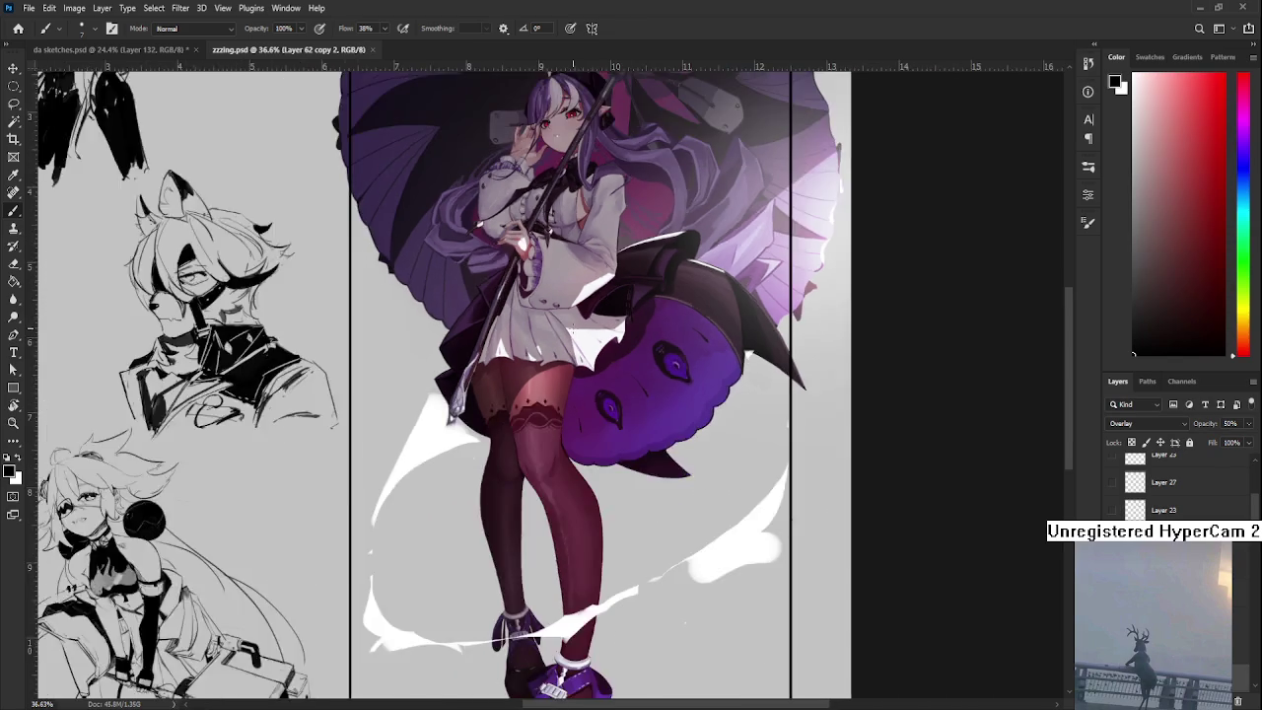
{"action": "scroll", "coordinate": [572, 330], "scroll_direction": "down", "scroll_amount": 1}
{"action": "scroll", "coordinate": [571, 329], "scroll_direction": "down", "scroll_amount": 1}
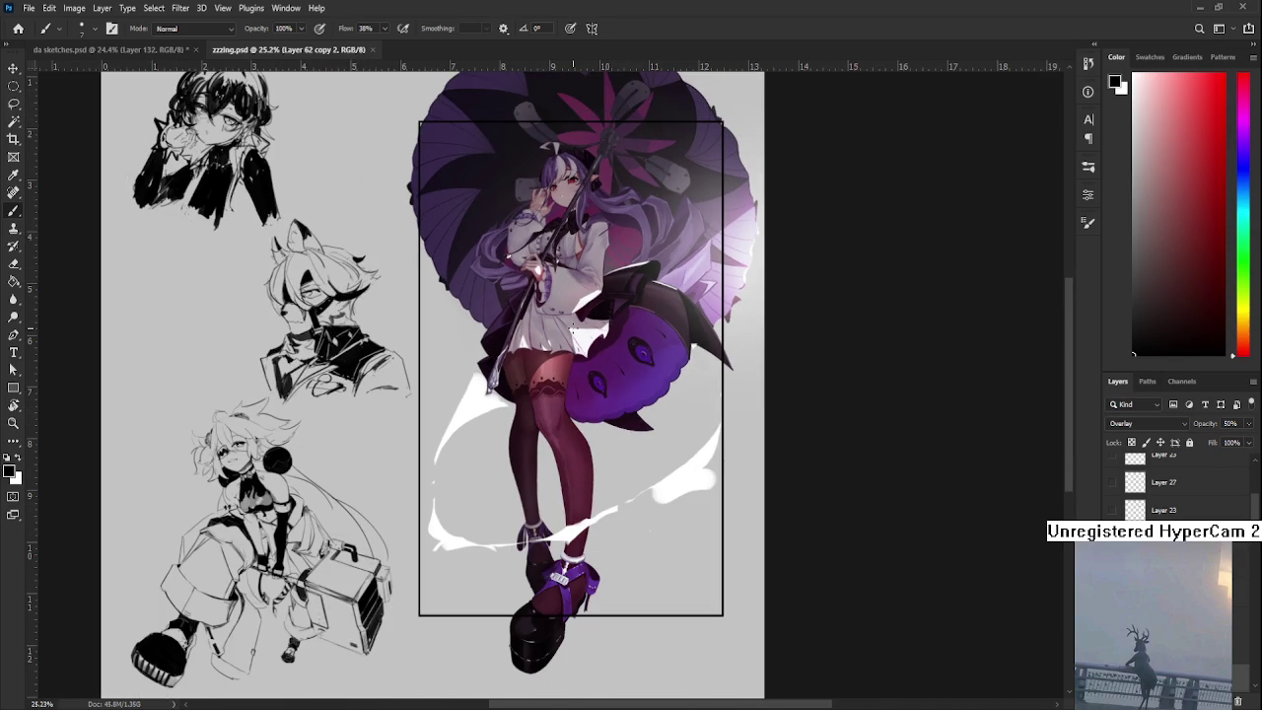
{"action": "left_click_drag", "start_coordinate": [561, 416], "coordinate": [660, 415]}
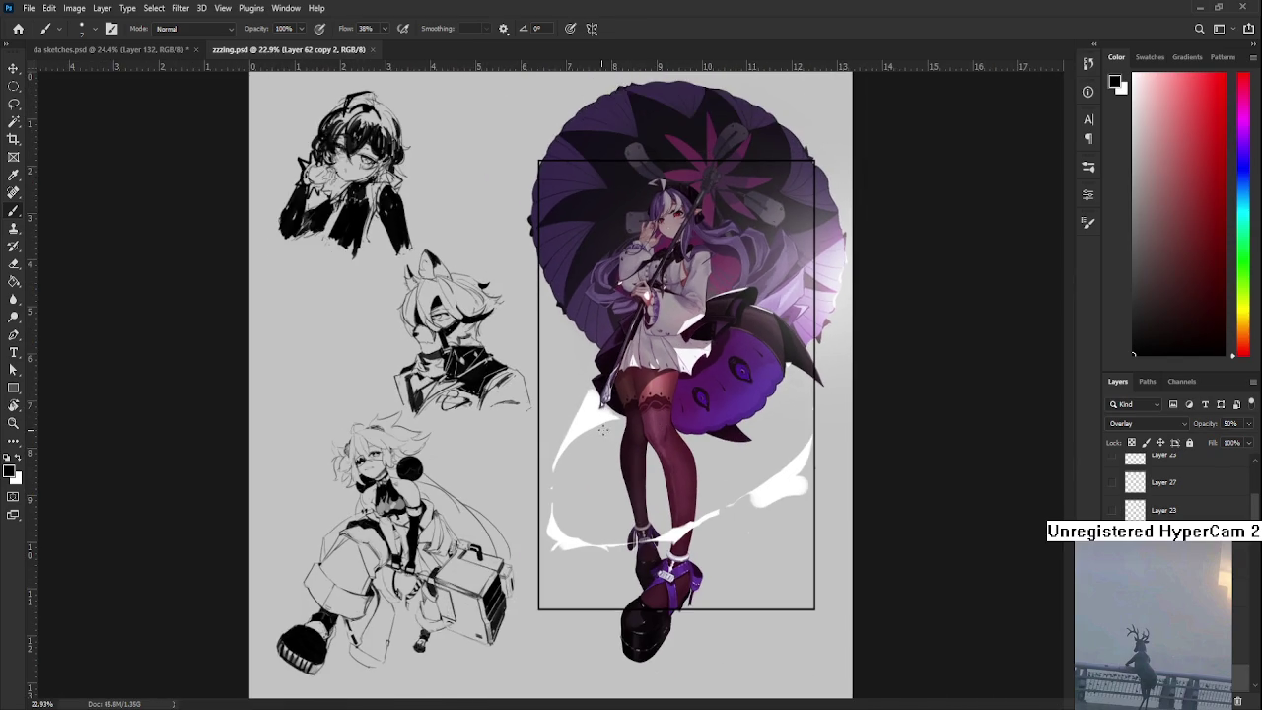
{"action": "scroll", "coordinate": [659, 415], "scroll_direction": "up", "scroll_amount": 1}
{"action": "left_click_drag", "start_coordinate": [640, 631], "coordinate": [647, 570]}
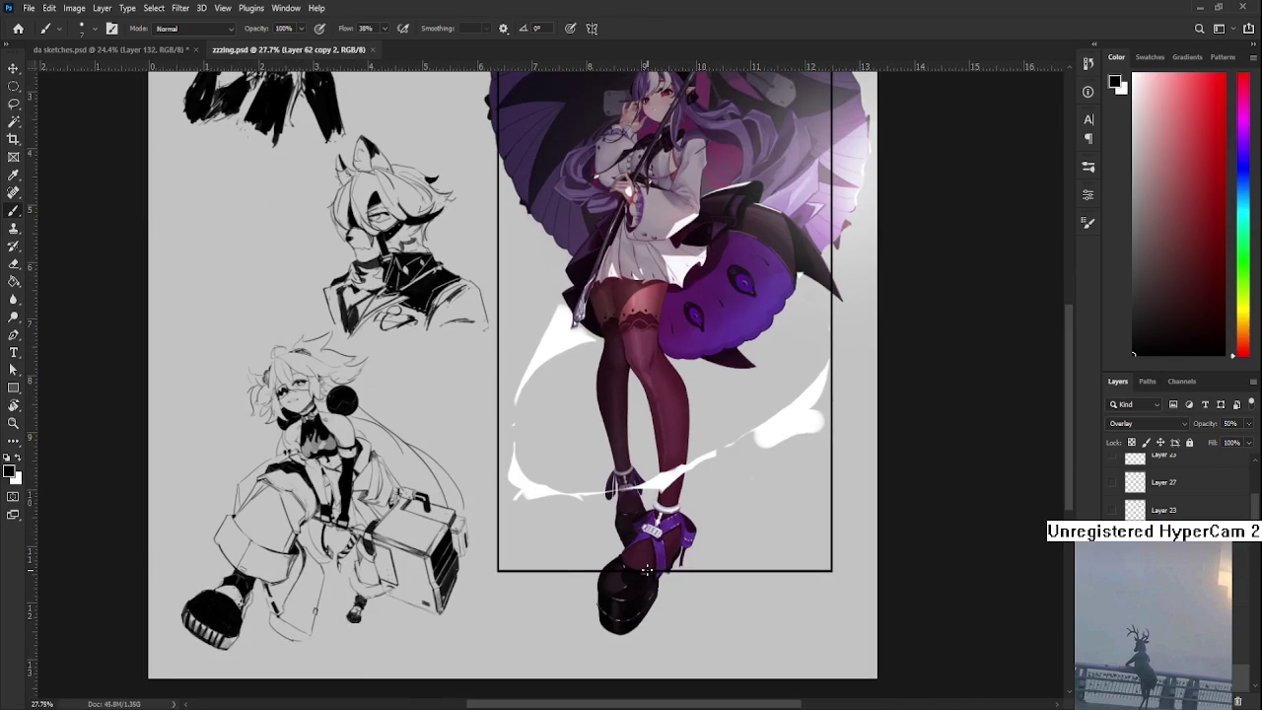
{"action": "scroll", "coordinate": [645, 570], "scroll_direction": "up", "scroll_amount": 1}
{"action": "scroll", "coordinate": [646, 571], "scroll_direction": "up", "scroll_amount": 1}
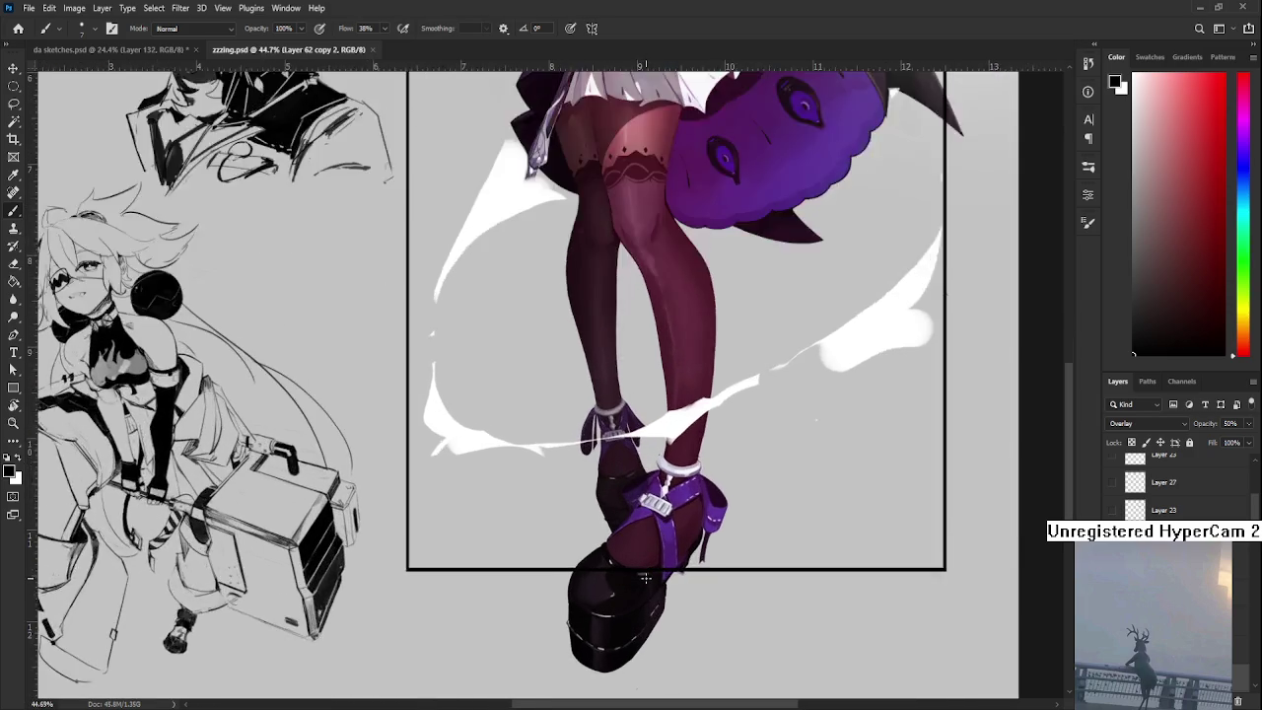
{"action": "scroll", "coordinate": [645, 574], "scroll_direction": "up", "scroll_amount": 1}
{"action": "scroll", "coordinate": [644, 578], "scroll_direction": "up", "scroll_amount": 1}
{"action": "scroll", "coordinate": [645, 578], "scroll_direction": "up", "scroll_amount": 1}
{"action": "scroll", "coordinate": [649, 577], "scroll_direction": "up", "scroll_amount": 1}
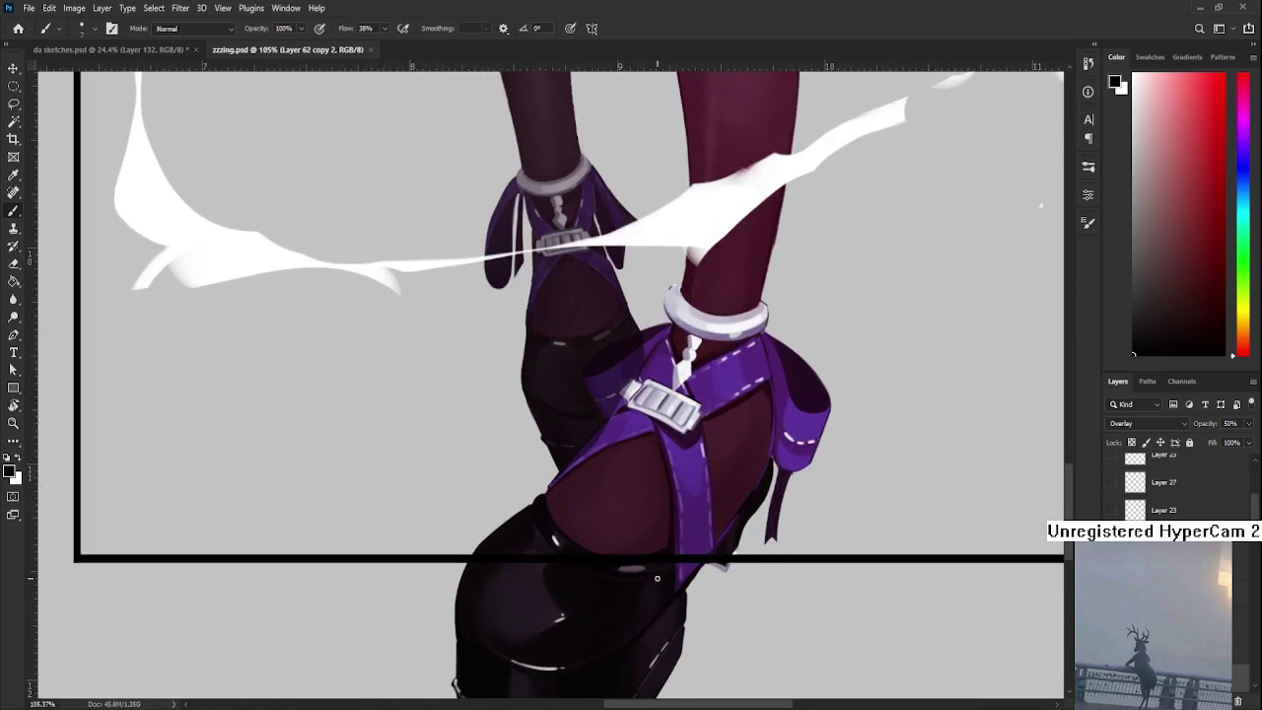
{"action": "scroll", "coordinate": [654, 579], "scroll_direction": "up", "scroll_amount": 1}
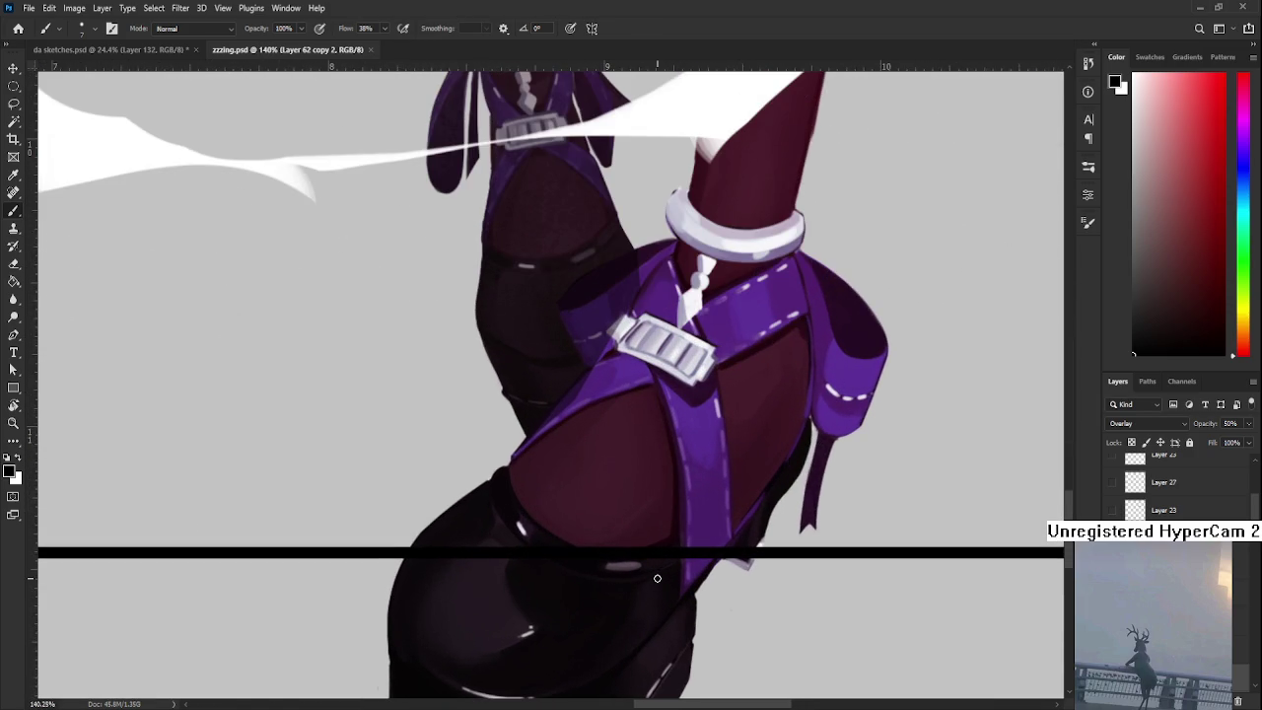
{"action": "scroll", "coordinate": [657, 579], "scroll_direction": "up", "scroll_amount": 1}
{"action": "scroll", "coordinate": [657, 580], "scroll_direction": "up", "scroll_amount": 1}
{"action": "scroll", "coordinate": [659, 583], "scroll_direction": "up", "scroll_amount": 1}
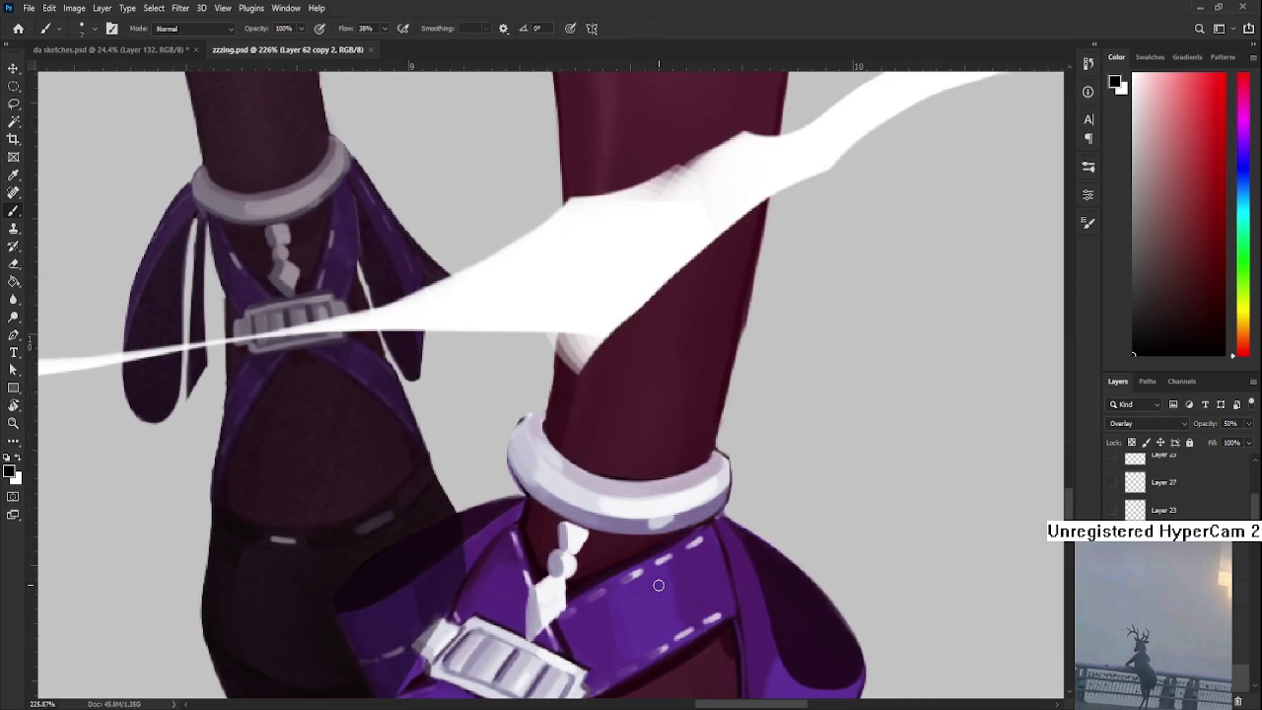
{"action": "scroll", "coordinate": [659, 585], "scroll_direction": "down", "scroll_amount": 2}
{"action": "scroll", "coordinate": [656, 580], "scroll_direction": "down", "scroll_amount": 5}
{"action": "scroll", "coordinate": [648, 569], "scroll_direction": "down", "scroll_amount": 3}
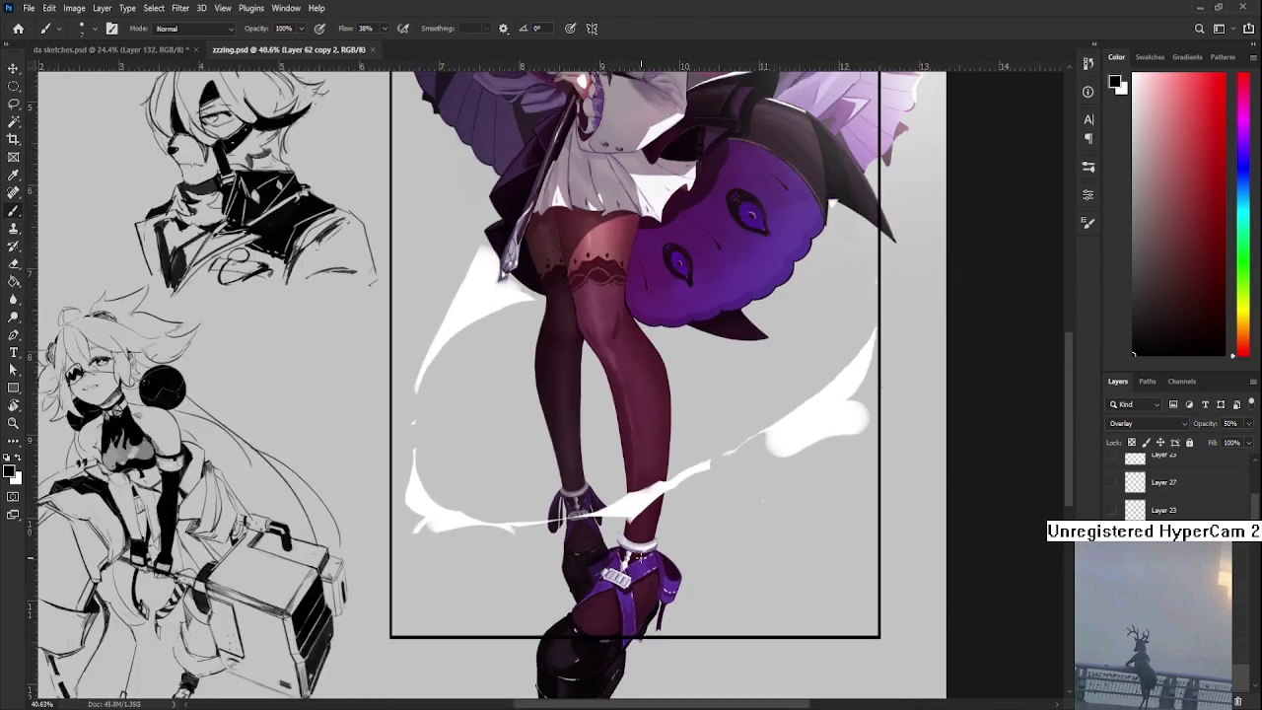
{"action": "scroll", "coordinate": [641, 558], "scroll_direction": "down", "scroll_amount": 1}
{"action": "scroll", "coordinate": [648, 499], "scroll_direction": "down", "scroll_amount": 1}
{"action": "scroll", "coordinate": [649, 457], "scroll_direction": "up", "scroll_amount": 1}
{"action": "scroll", "coordinate": [646, 456], "scroll_direction": "up", "scroll_amount": 1}
{"action": "scroll", "coordinate": [762, 476], "scroll_direction": "down", "scroll_amount": 1}
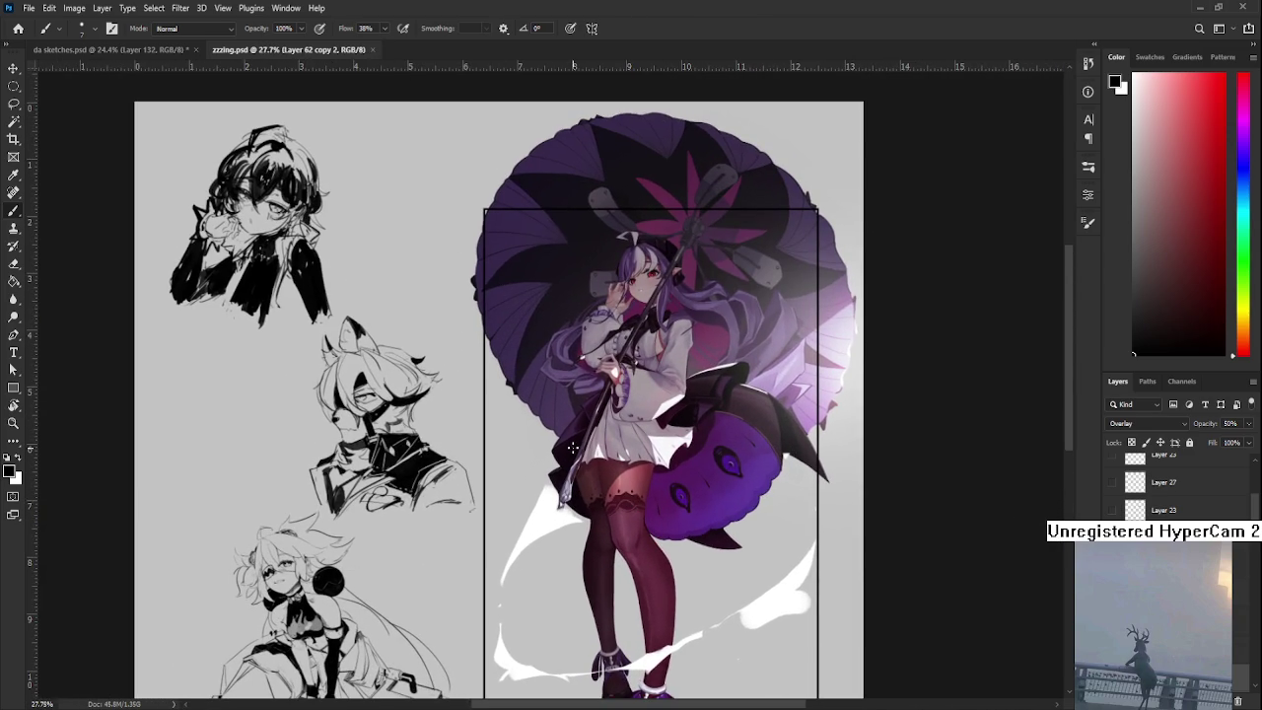
{"action": "scroll", "coordinate": [572, 447], "scroll_direction": "down", "scroll_amount": 1}
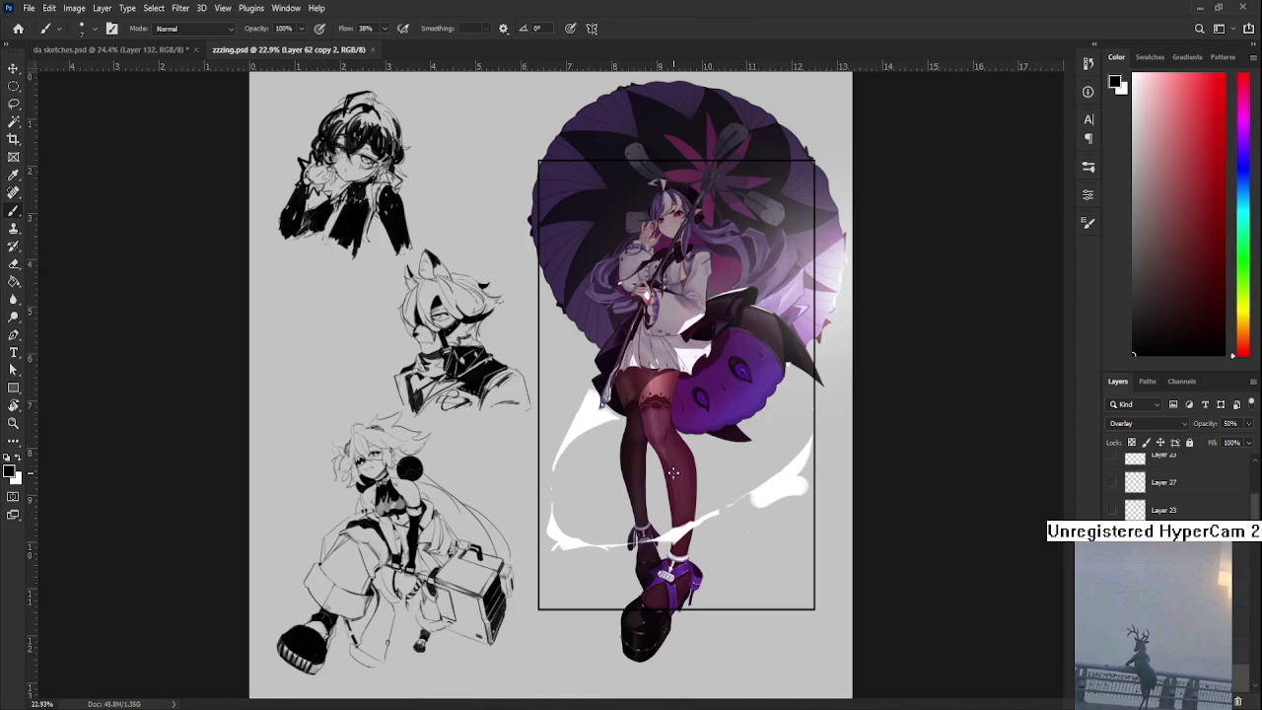
{"action": "scroll", "coordinate": [673, 473], "scroll_direction": "up", "scroll_amount": 1}
{"action": "scroll", "coordinate": [673, 512], "scroll_direction": "up", "scroll_amount": 1}
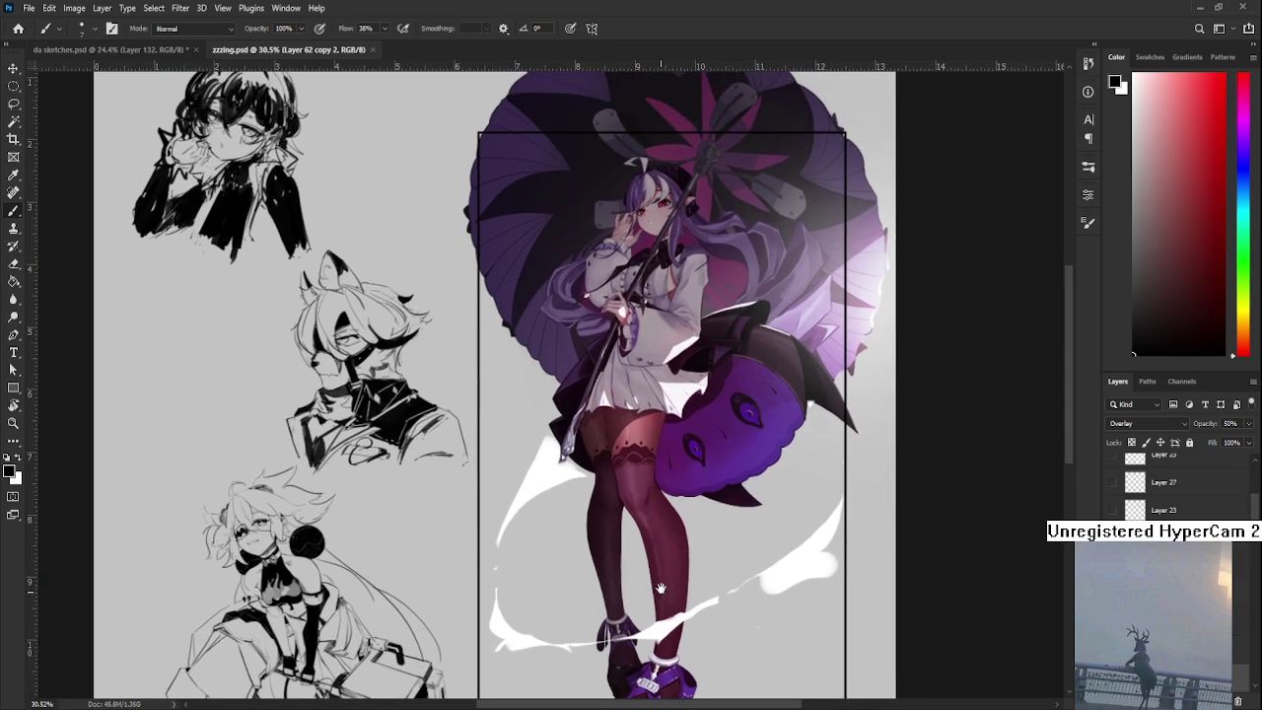
{"action": "scroll", "coordinate": [658, 508], "scroll_direction": "down", "scroll_amount": 1}
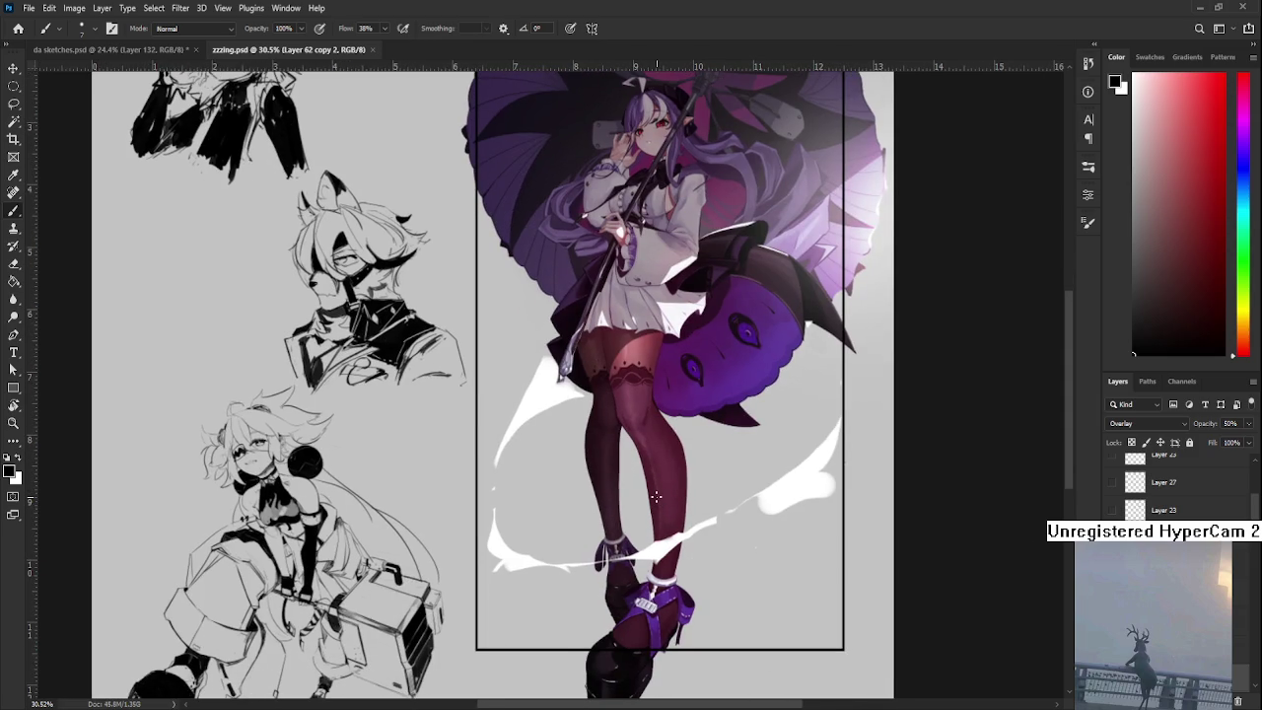
{"action": "scroll", "coordinate": [655, 498], "scroll_direction": "down", "scroll_amount": 1}
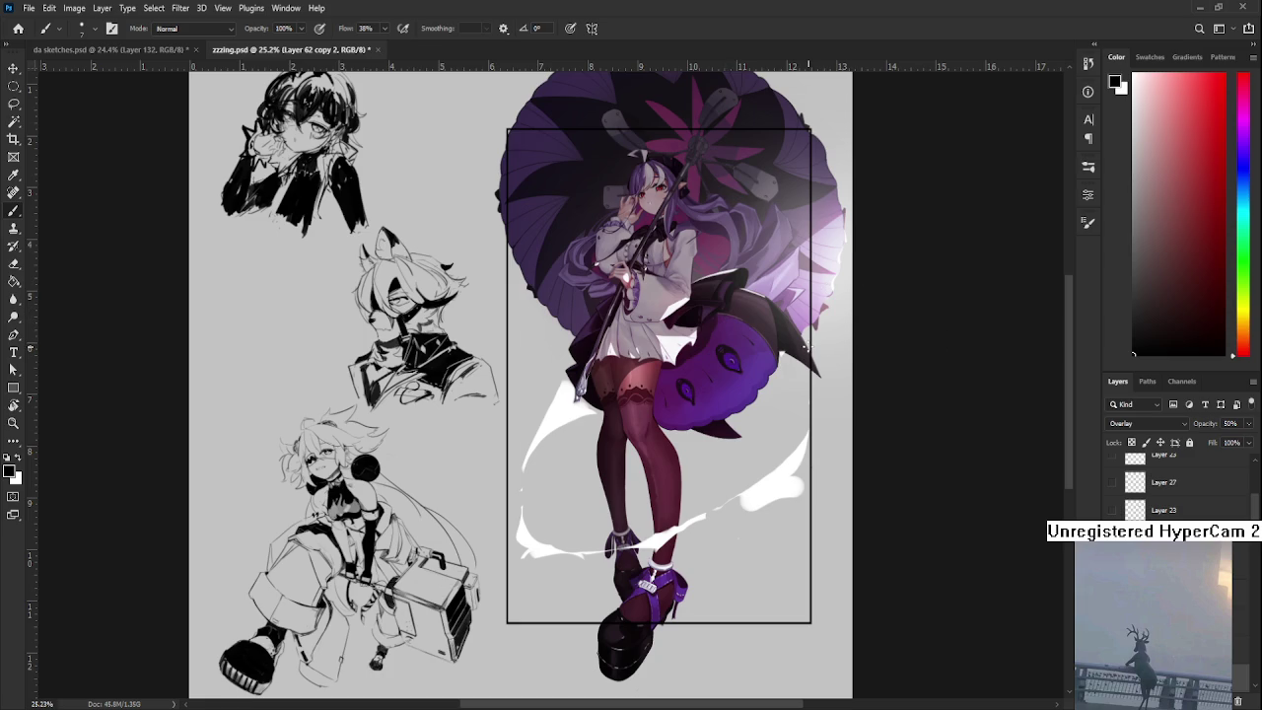
{"action": "scroll", "coordinate": [518, 562], "scroll_direction": "up", "scroll_amount": 2}
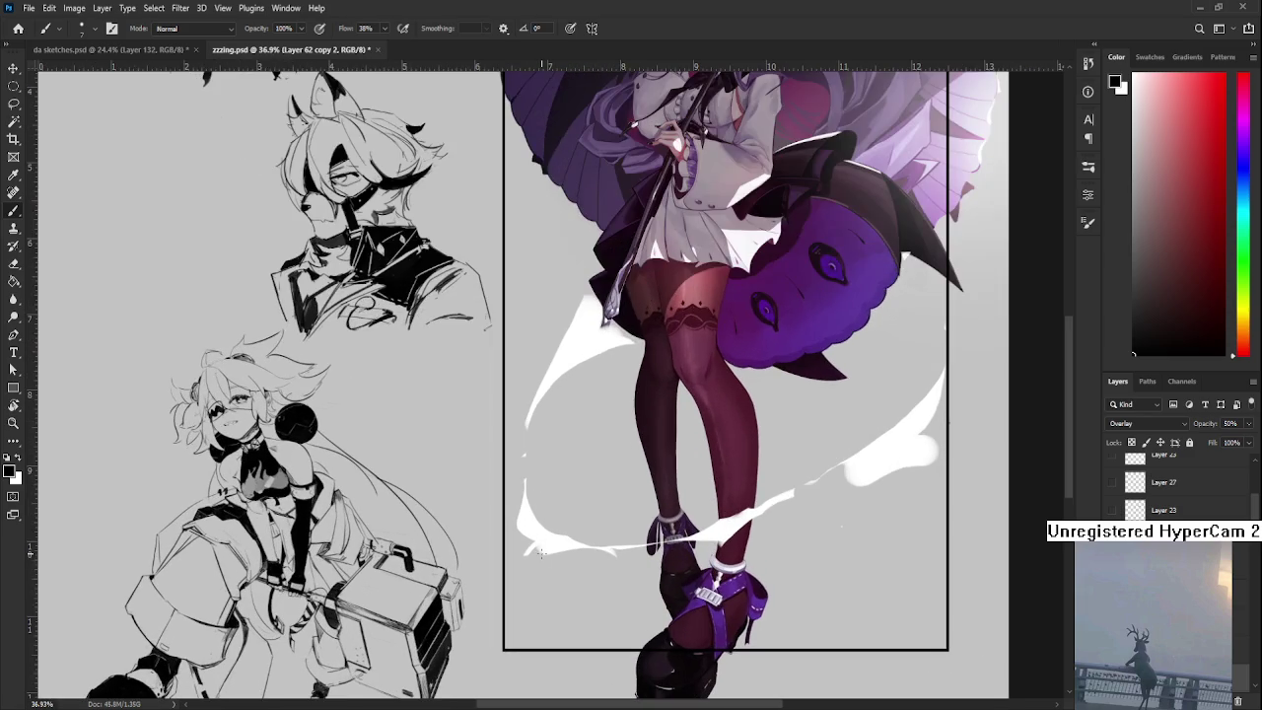
{"action": "left_click_drag", "start_coordinate": [540, 554], "coordinate": [604, 409]}
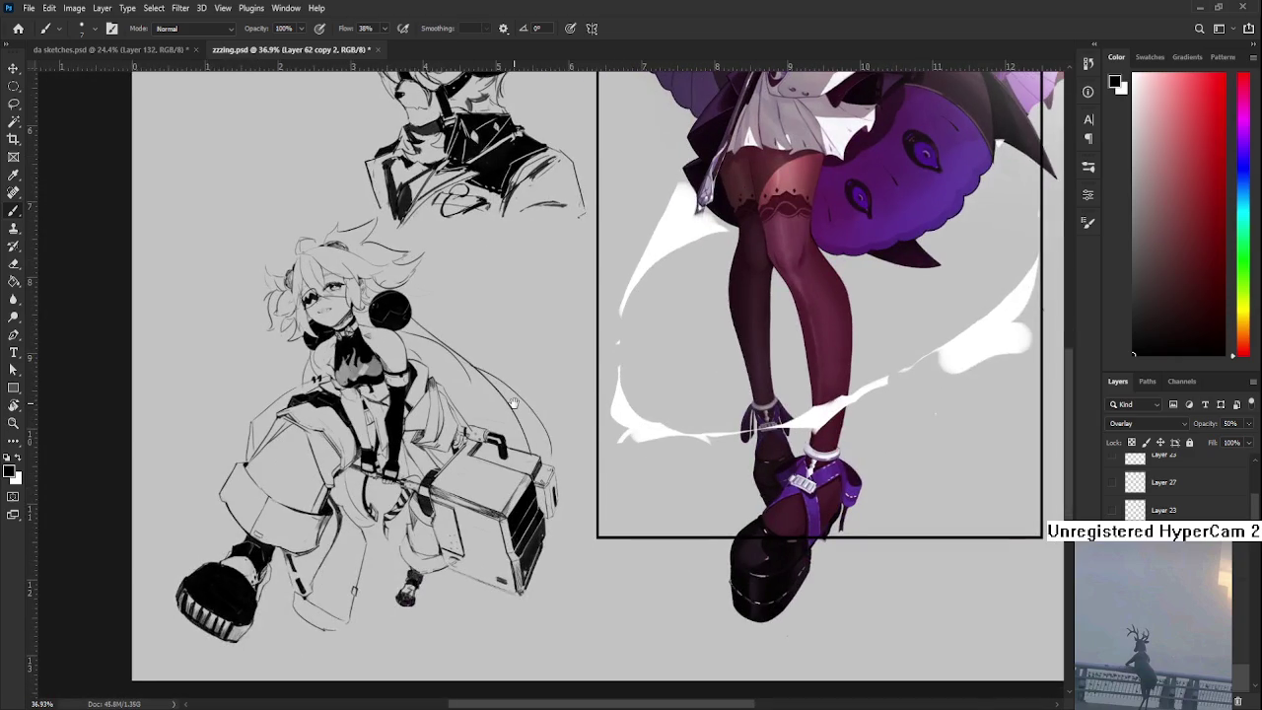
{"action": "left_click_drag", "start_coordinate": [592, 282], "coordinate": [577, 690]}
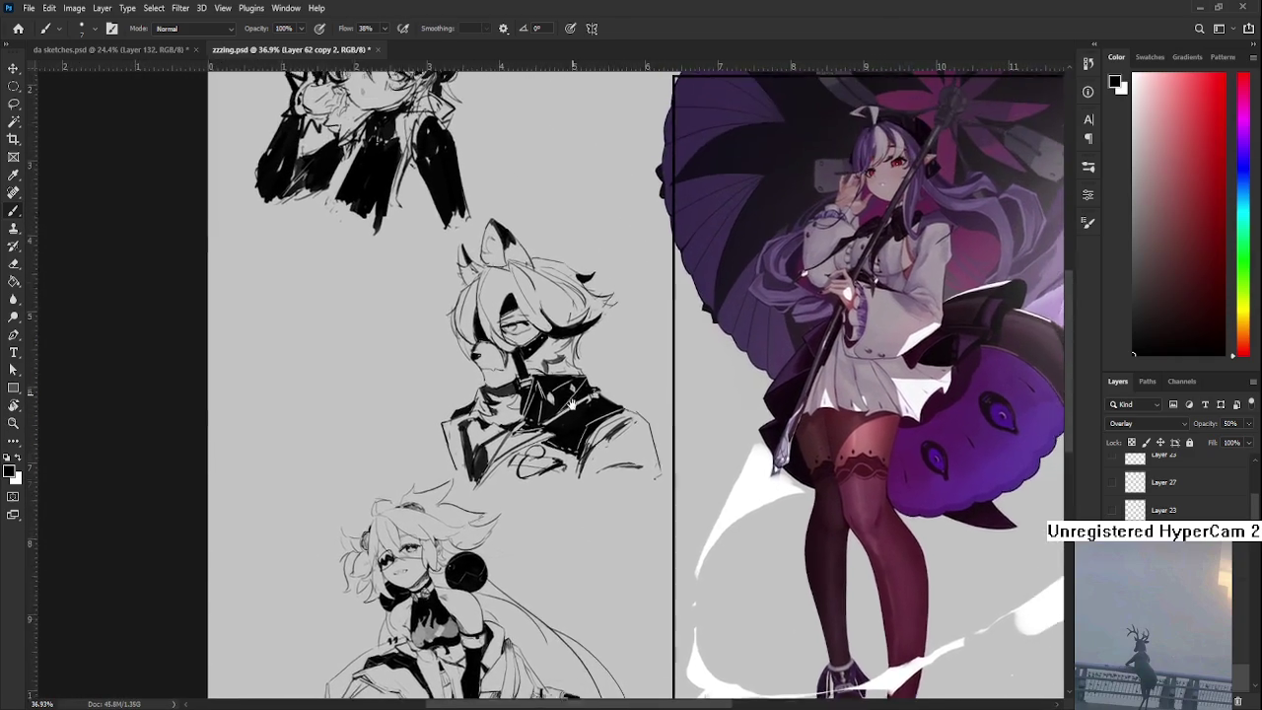
{"action": "scroll", "coordinate": [546, 382], "scroll_direction": "up", "scroll_amount": 2}
{"action": "scroll", "coordinate": [545, 382], "scroll_direction": "down", "scroll_amount": 3}
{"action": "scroll", "coordinate": [545, 382], "scroll_direction": "up", "scroll_amount": 3}
{"action": "scroll", "coordinate": [546, 382], "scroll_direction": "up", "scroll_amount": 1}
{"action": "scroll", "coordinate": [530, 501], "scroll_direction": "down", "scroll_amount": 2}
{"action": "scroll", "coordinate": [531, 501], "scroll_direction": "up", "scroll_amount": 1}
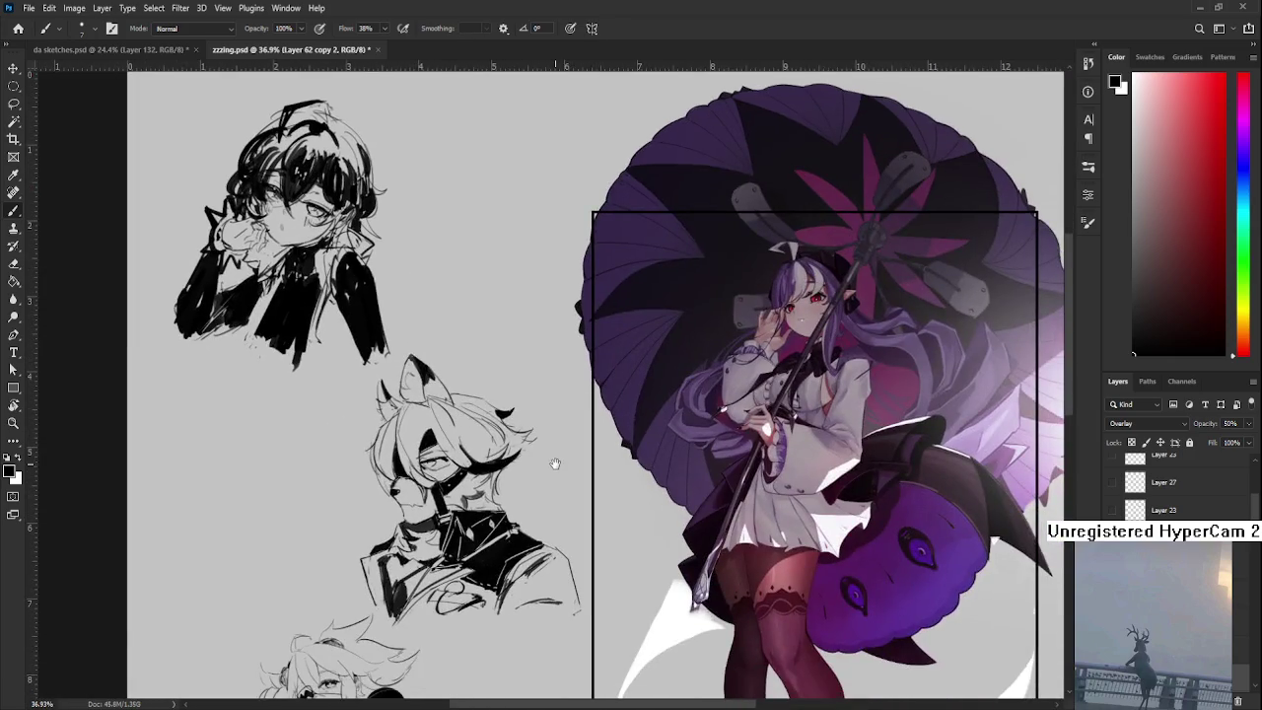
{"action": "scroll", "coordinate": [530, 501], "scroll_direction": "down", "scroll_amount": 1}
{"action": "scroll", "coordinate": [531, 501], "scroll_direction": "up", "scroll_amount": 2}
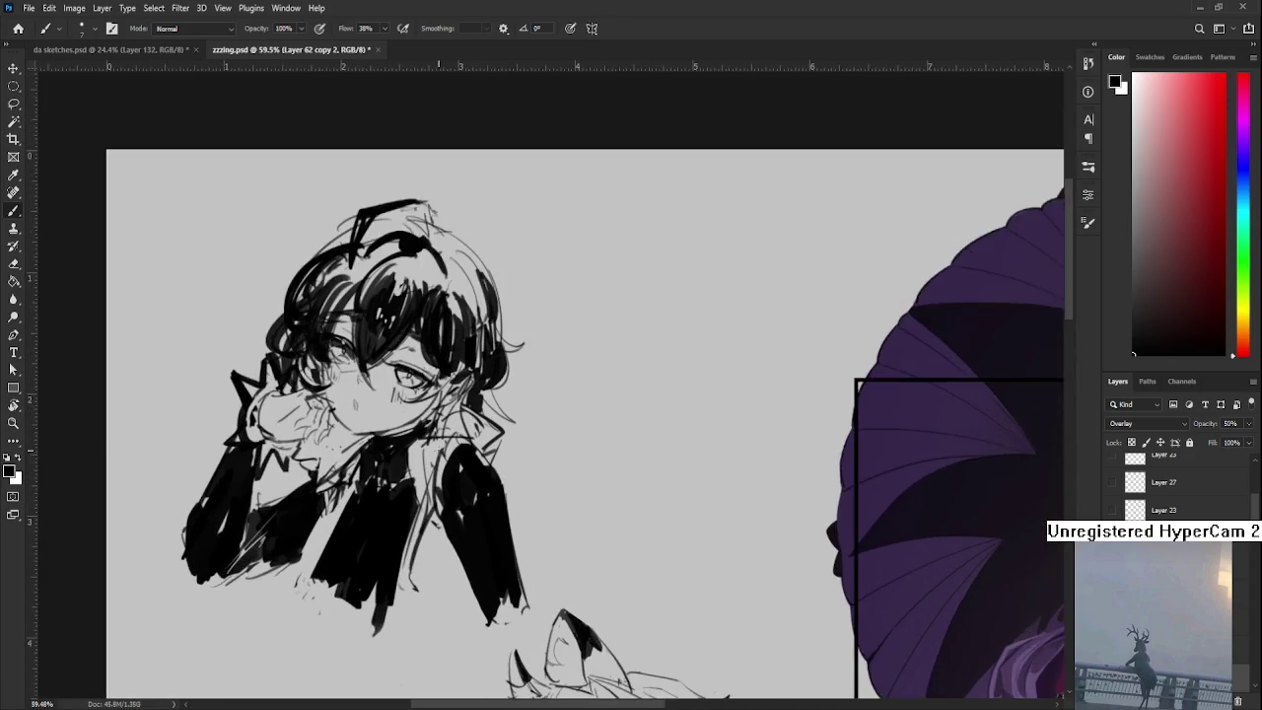
{"action": "scroll", "coordinate": [509, 465], "scroll_direction": "up", "scroll_amount": 1}
{"action": "key", "text": "r"}
{"action": "left_click_drag", "start_coordinate": [509, 464], "coordinate": [367, 526]}
{"action": "scroll", "coordinate": [368, 526], "scroll_direction": "down", "scroll_amount": 1}
{"action": "scroll", "coordinate": [368, 525], "scroll_direction": "down", "scroll_amount": 1}
{"action": "scroll", "coordinate": [489, 457], "scroll_direction": "down", "scroll_amount": 1}
{"action": "scroll", "coordinate": [489, 457], "scroll_direction": "down", "scroll_amount": 1}
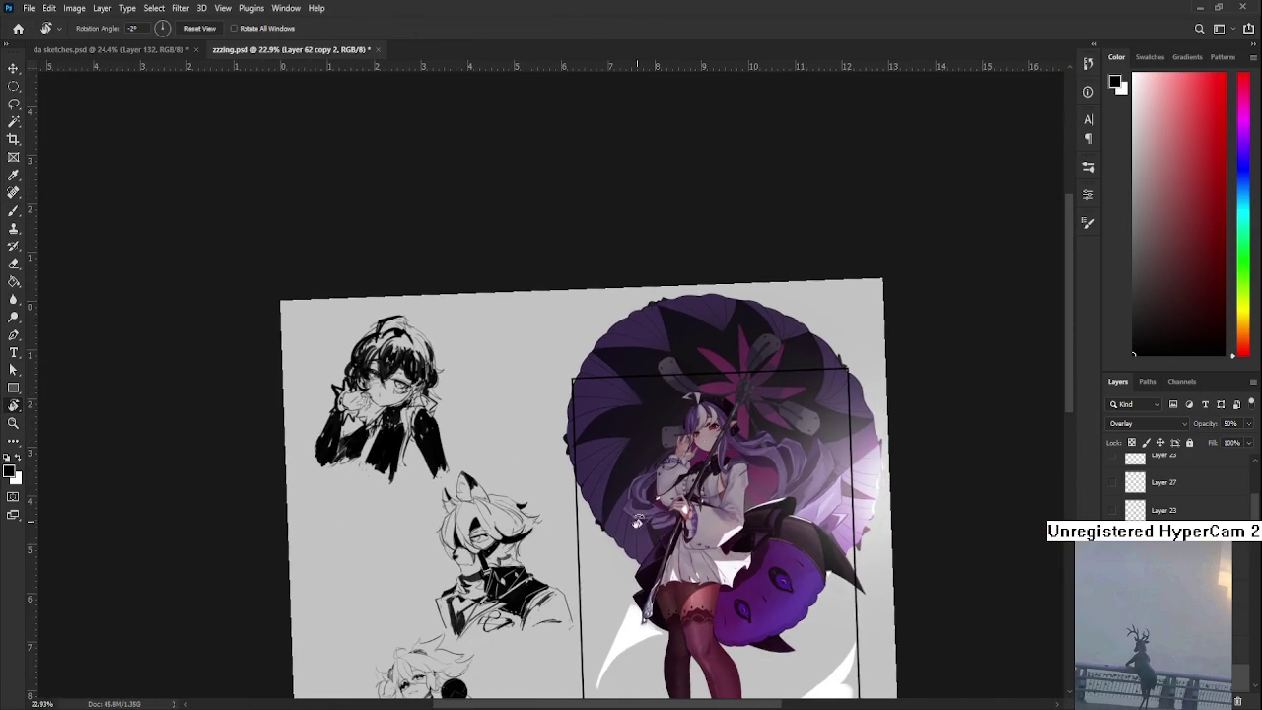
{"action": "mouse_move", "coordinate": [641, 523]}
{"action": "left_mouse_down"}
{"action": "mouse_move", "coordinate": [690, 473]}
{"action": "mouse_move", "coordinate": [690, 497]}
{"action": "left_mouse_up"}
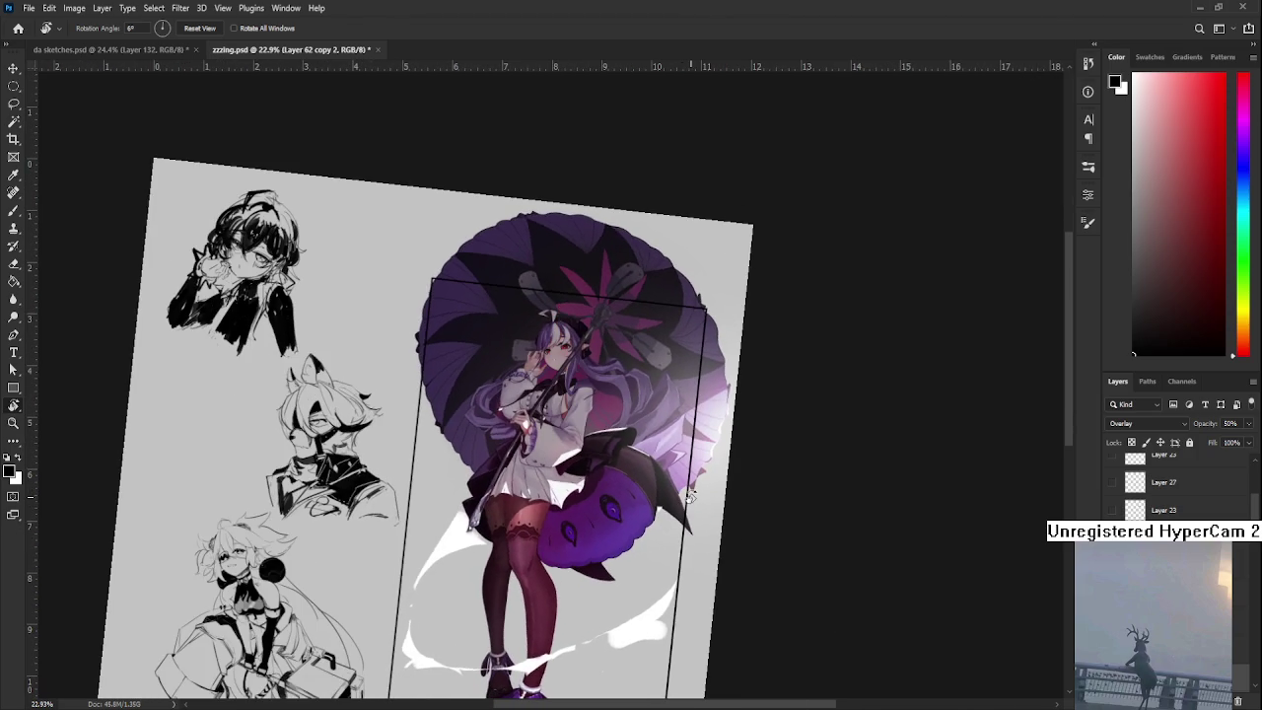
{"action": "left_click_drag", "start_coordinate": [614, 568], "coordinate": [629, 572]}
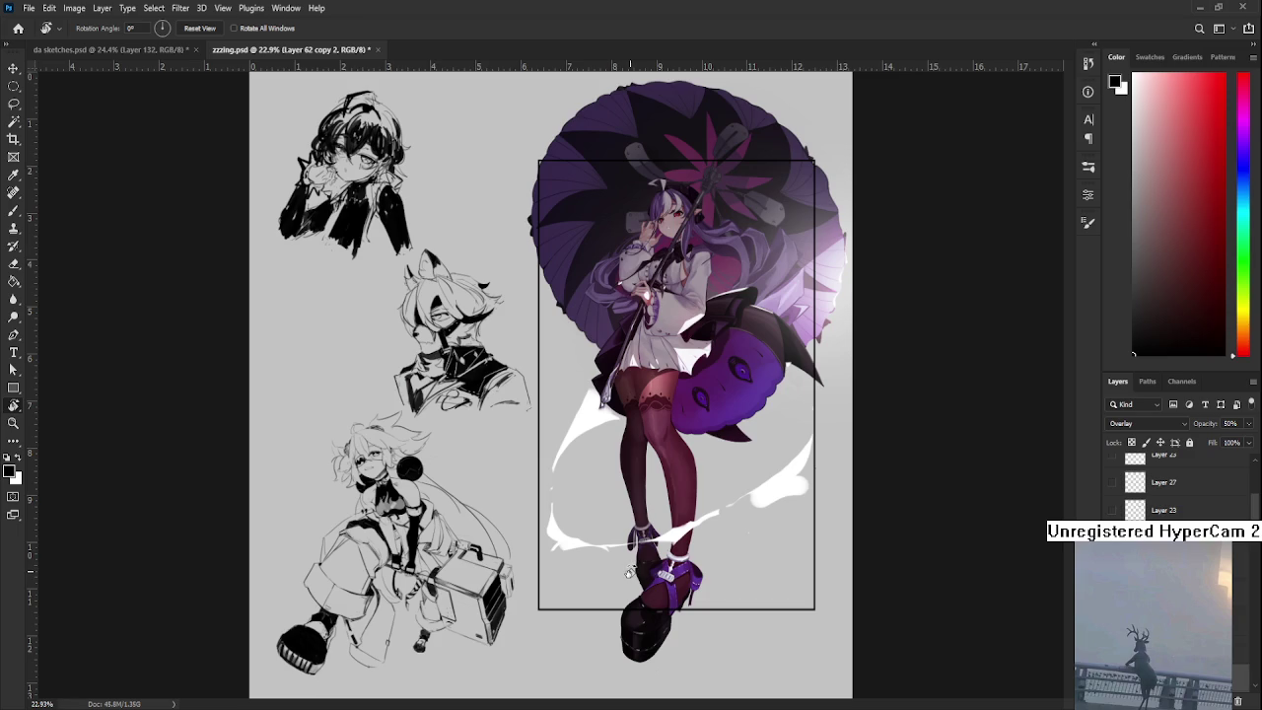